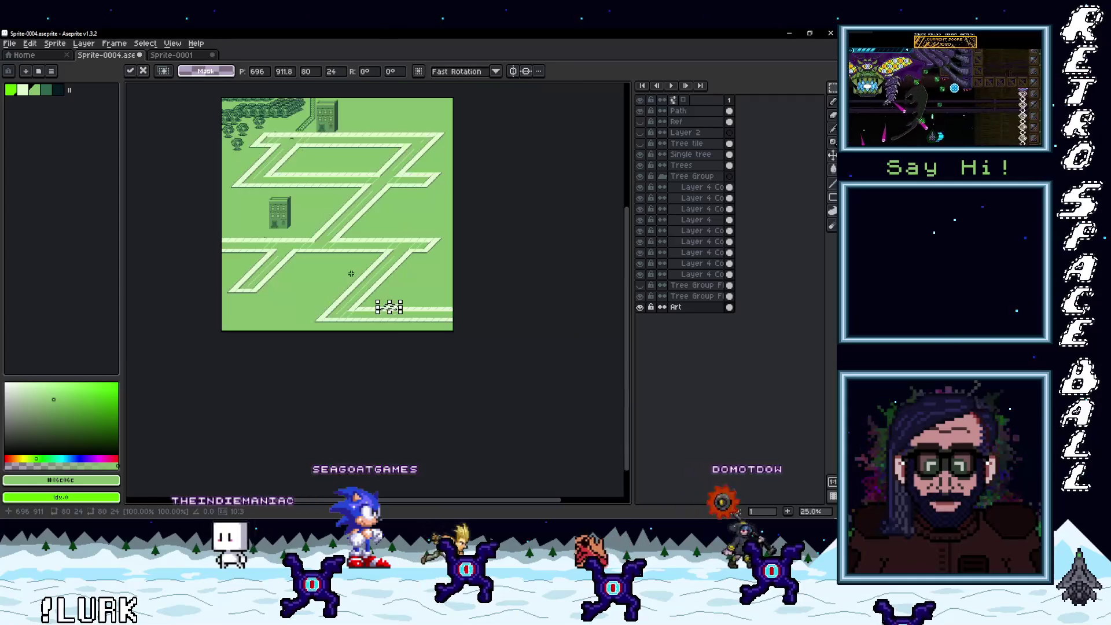
# - Bring the floating road-marking strip back into view and drag it up onto the diagonal slope
pyautogui.moveTo(358, 268)
pyautogui.mouseDown()
pyautogui.moveTo(496, 395)
pyautogui.moveTo(567, 441)
pyautogui.mouseUp()
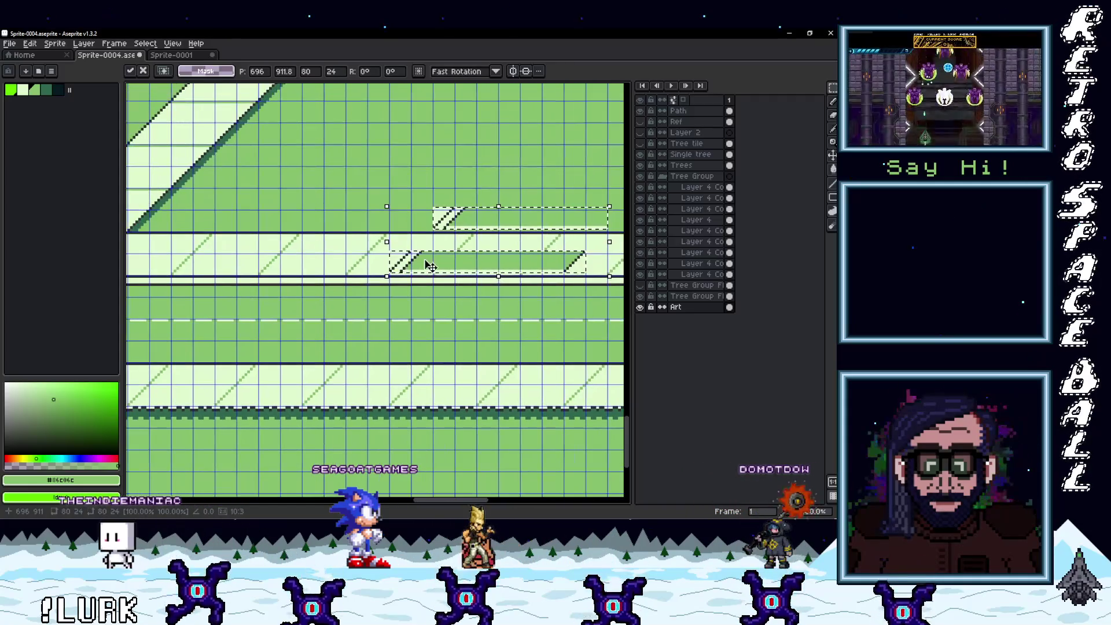
pyautogui.moveTo(152, 344)
pyautogui.mouseDown()
pyautogui.moveTo(577, 223)
pyautogui.moveTo(397, 250)
pyautogui.moveTo(360, 268)
pyautogui.moveTo(379, 267)
pyautogui.mouseUp()
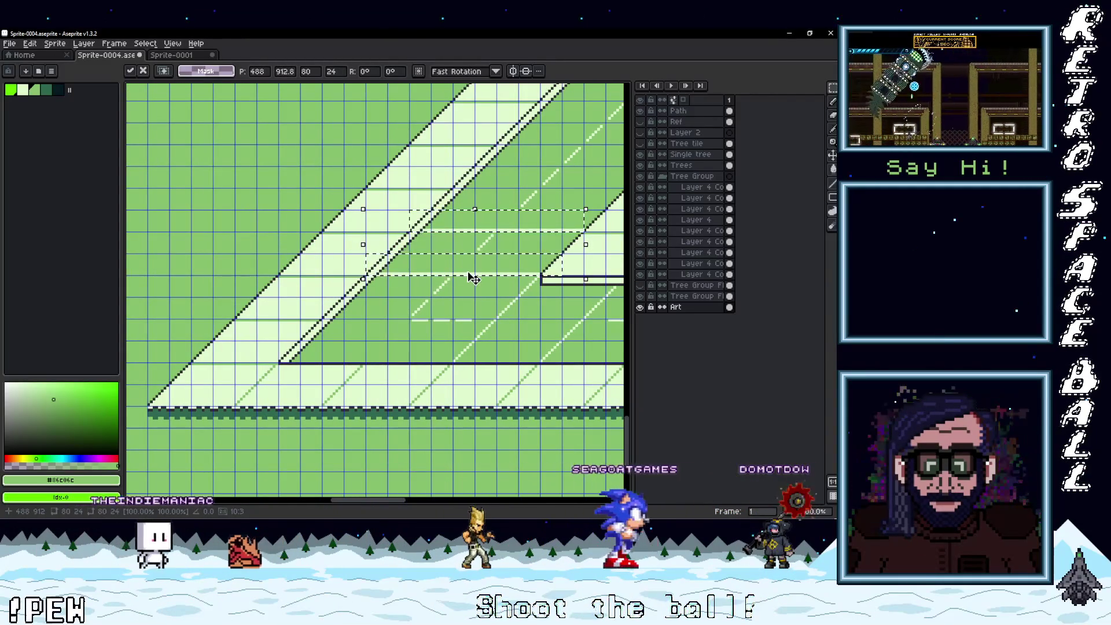
pyautogui.scroll(2, 471, 277)
pyautogui.moveTo(500, 278)
pyautogui.mouseDown()
pyautogui.moveTo(414, 310)
pyautogui.moveTo(409, 331)
pyautogui.mouseUp()
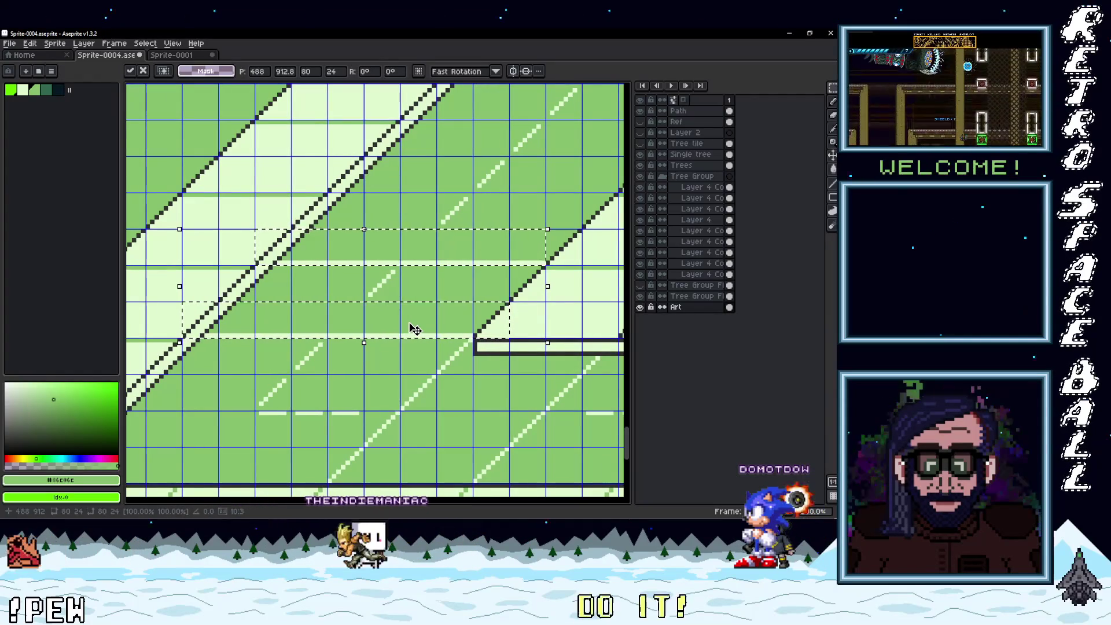
# - Reposition the floating dashed markings onto the lower diagonal road
pyautogui.scroll(-4, 409, 326)
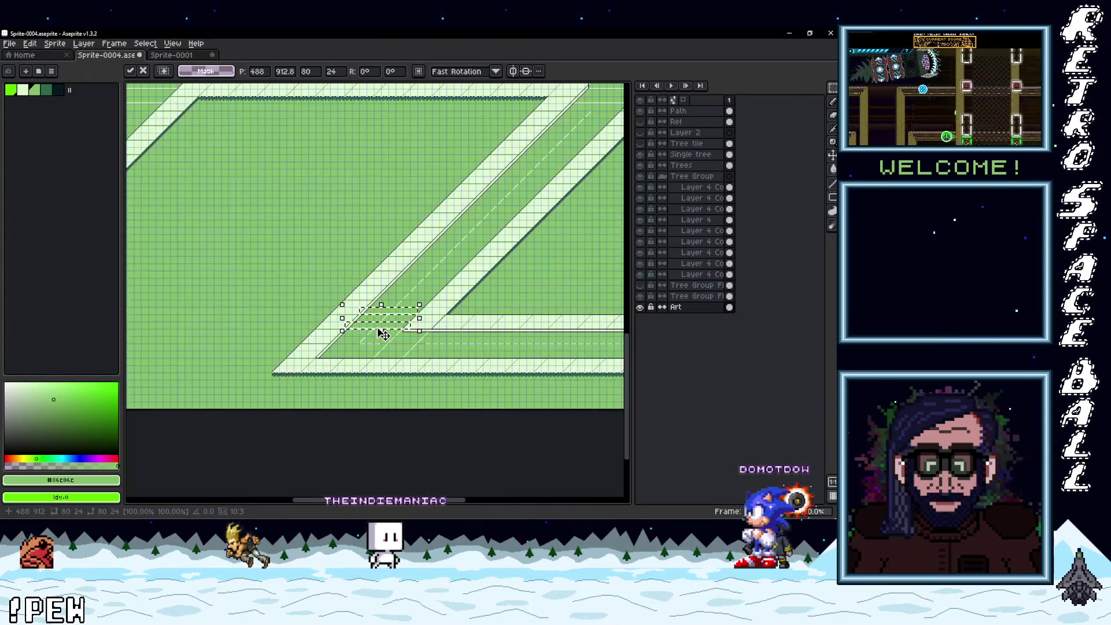
pyautogui.moveTo(371, 330); pyautogui.dragTo(377, 435)
pyautogui.scroll(4, 377, 435)
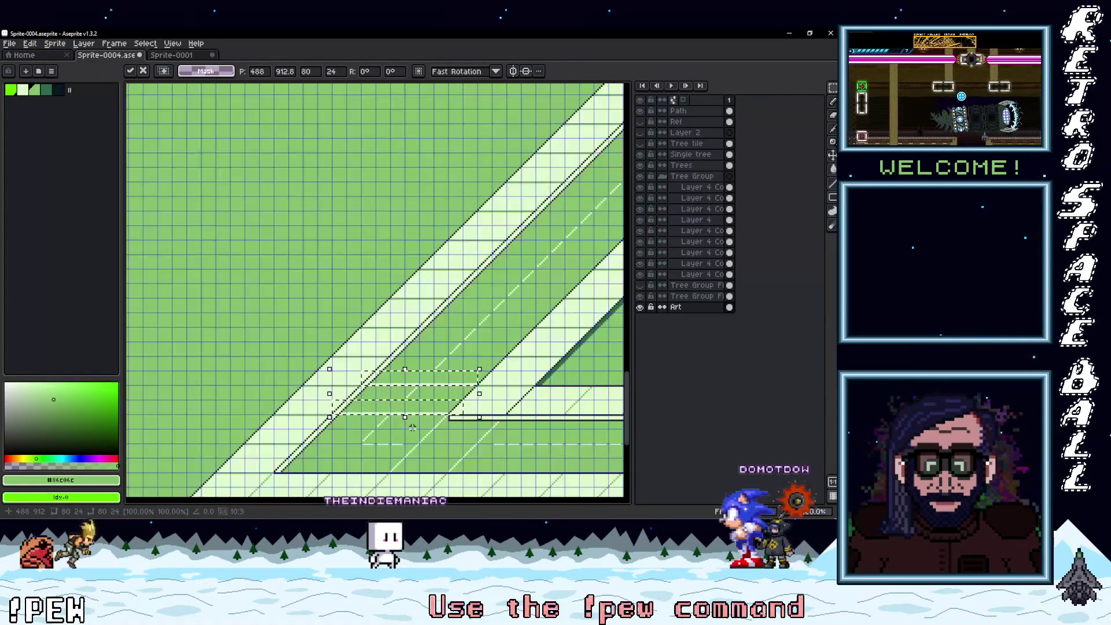
pyautogui.moveTo(357, 248)
pyautogui.mouseDown()
pyautogui.moveTo(190, 115)
pyautogui.moveTo(223, 92)
pyautogui.moveTo(185, 99)
pyautogui.moveTo(243, 223)
pyautogui.mouseUp()
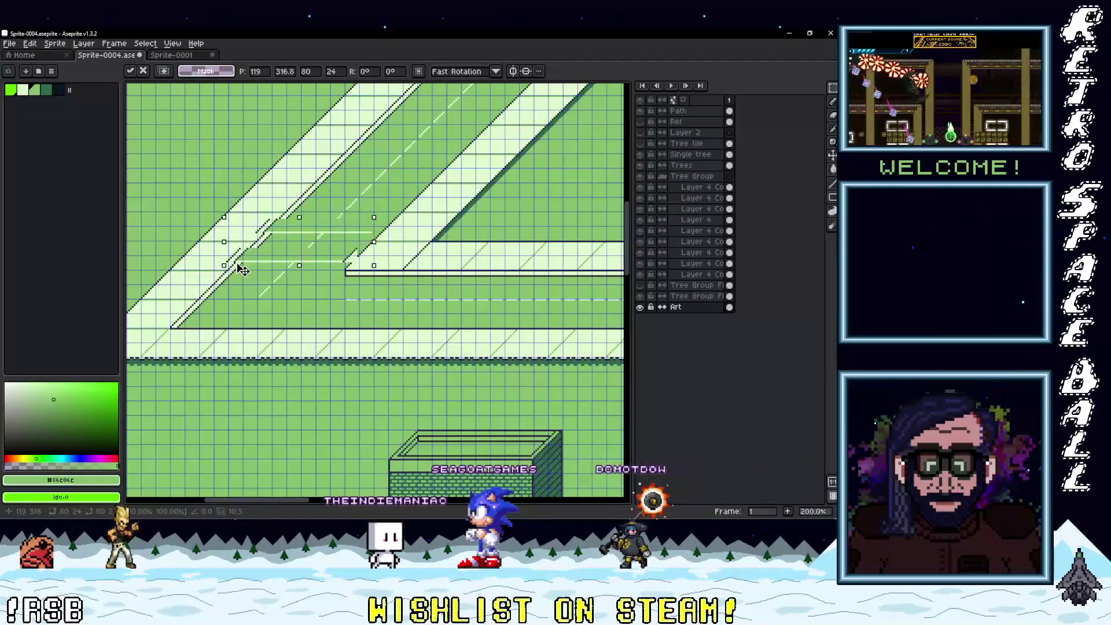
pyautogui.scroll(4, 246, 274)
pyautogui.scroll(-5, 324, 284)
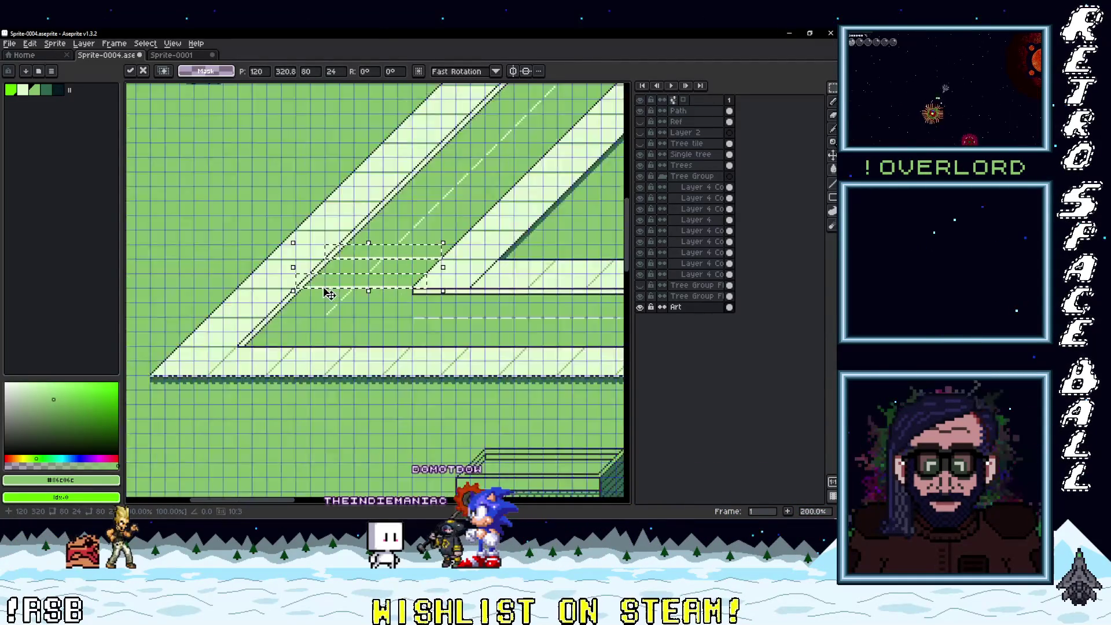
pyautogui.scroll(-1, 324, 272)
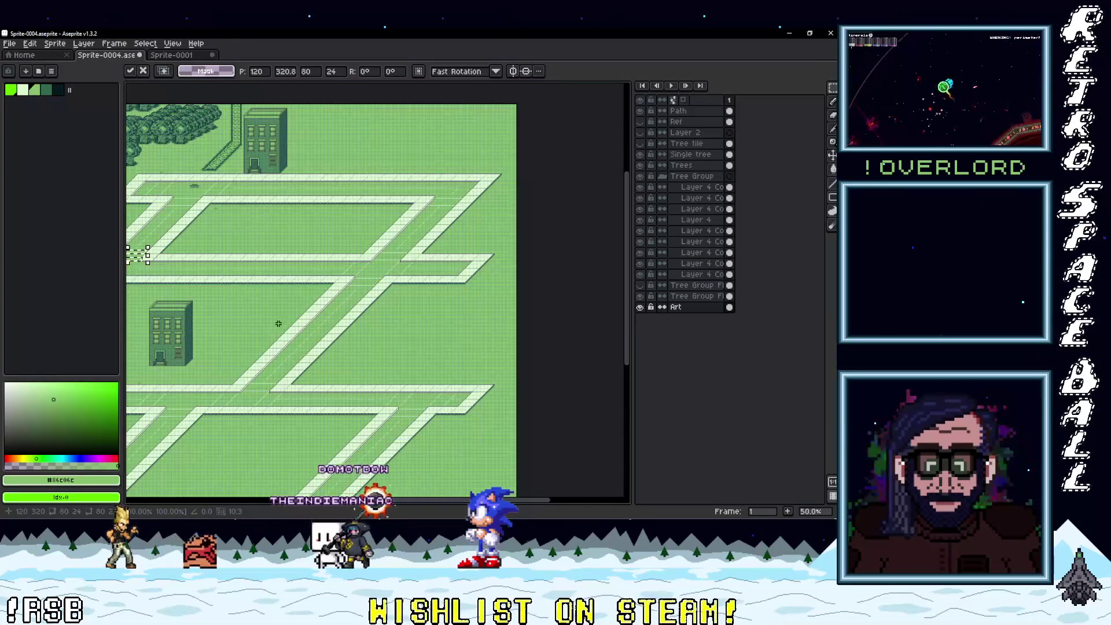
pyautogui.scroll(1, 343, 280)
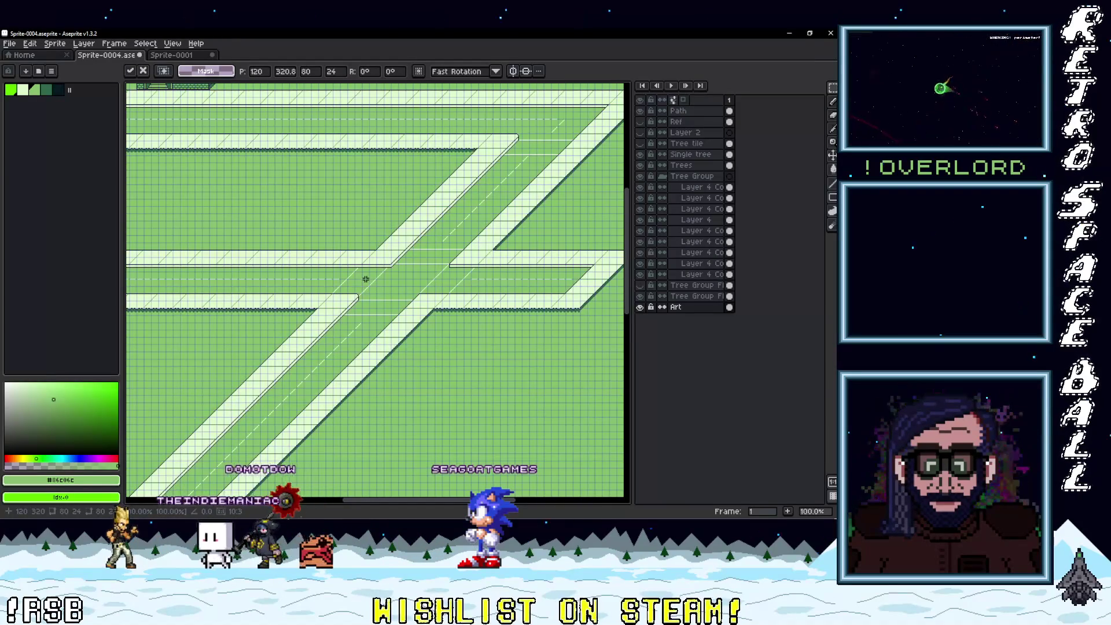
pyautogui.scroll(3, 363, 292)
pyautogui.scroll(-2, 347, 301)
# - Shift-add four centre-line dash tiles at the lower-left junction and shift them into place
pyautogui.moveTo(315, 347); pyautogui.dragTo(267, 442)
pyautogui.scroll(2, 392, 299)
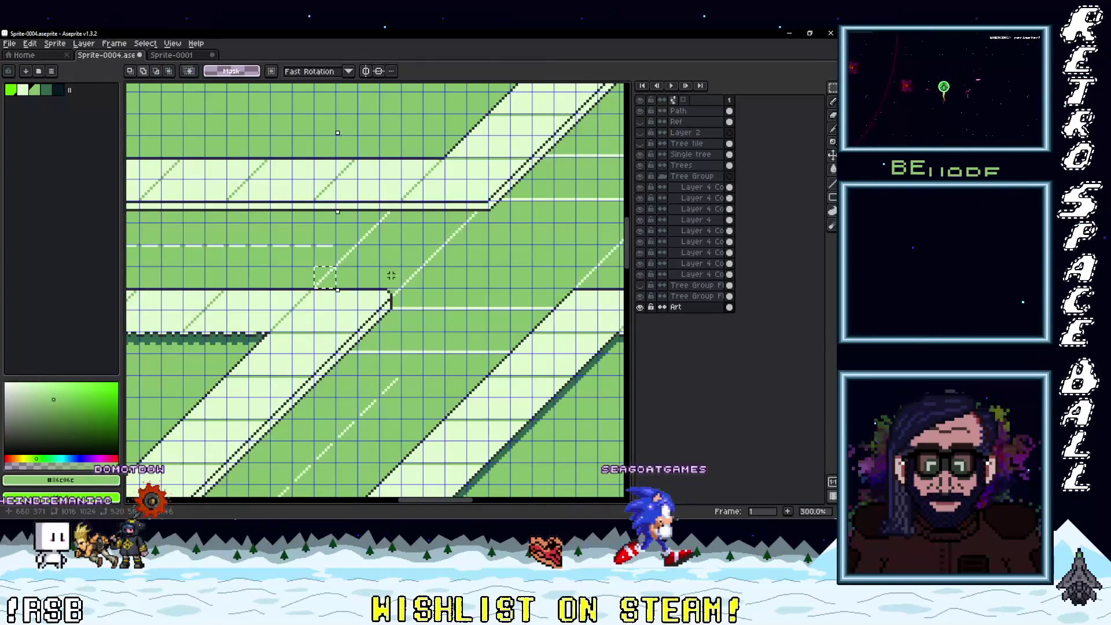
pyautogui.moveTo(391, 299); pyautogui.dragTo(416, 272)
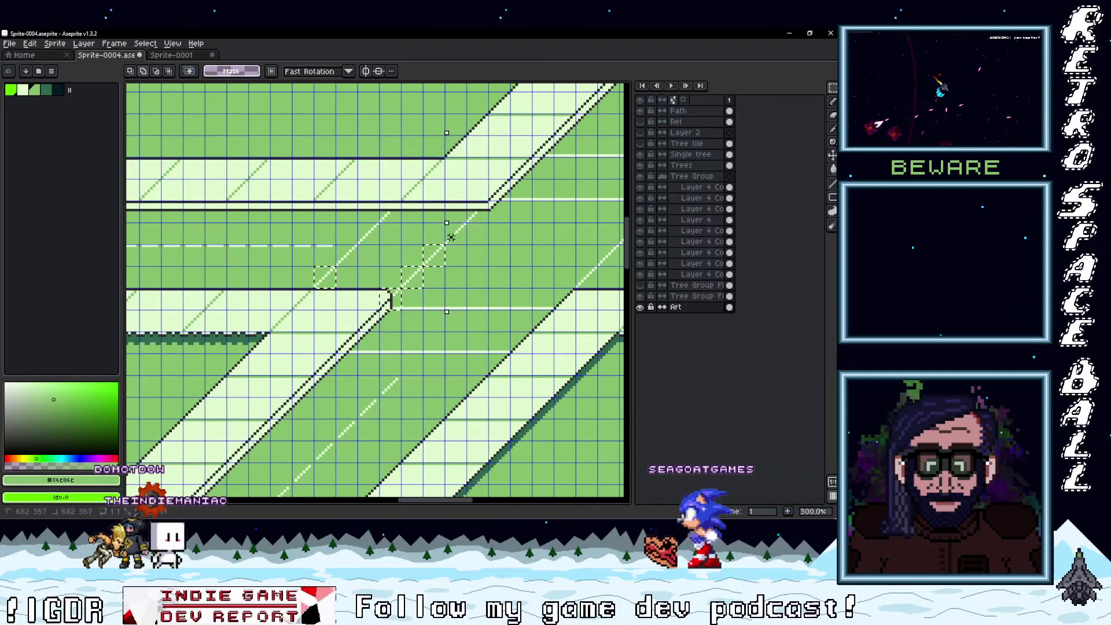
pyautogui.click(474, 212)
pyautogui.click(390, 212)
pyautogui.click(368, 234)
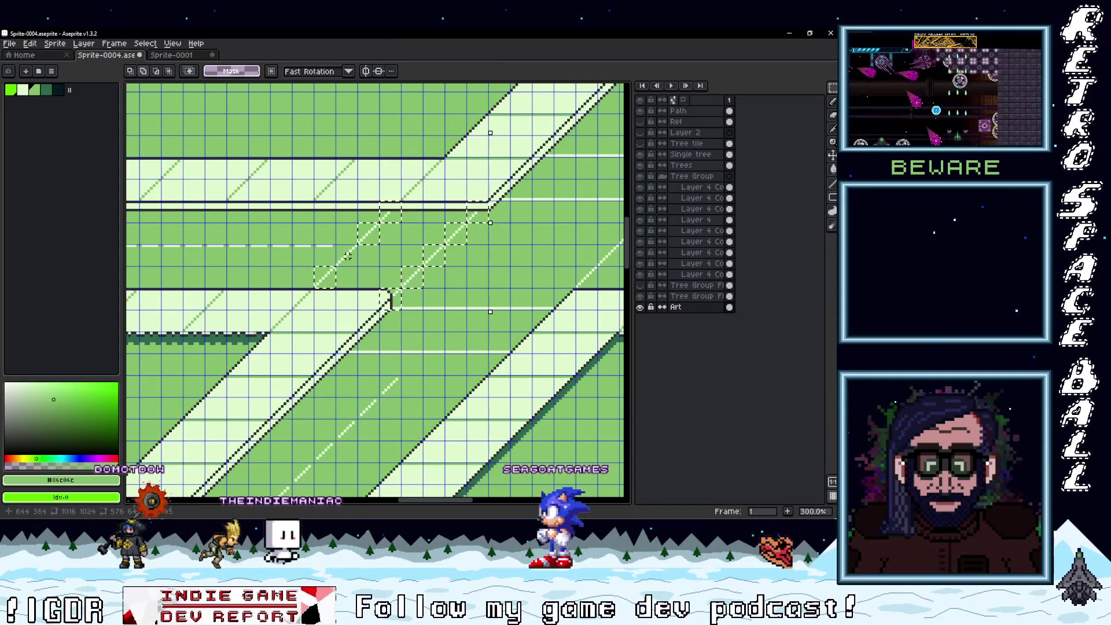
pyautogui.moveTo(336, 277); pyautogui.dragTo(578, 181)
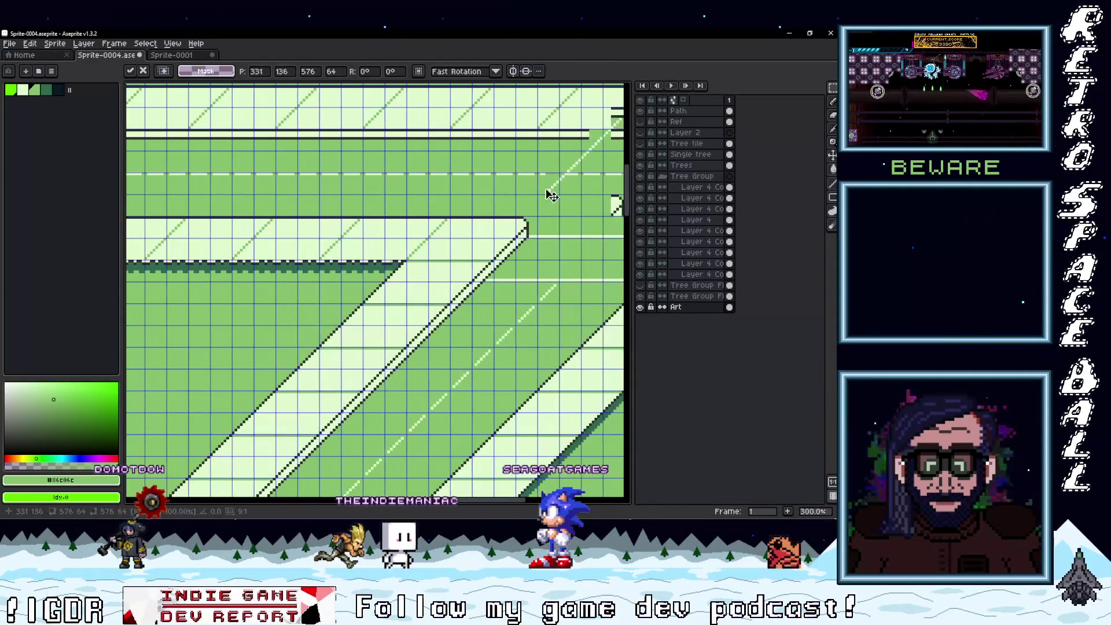
pyautogui.scroll(2, 429, 240)
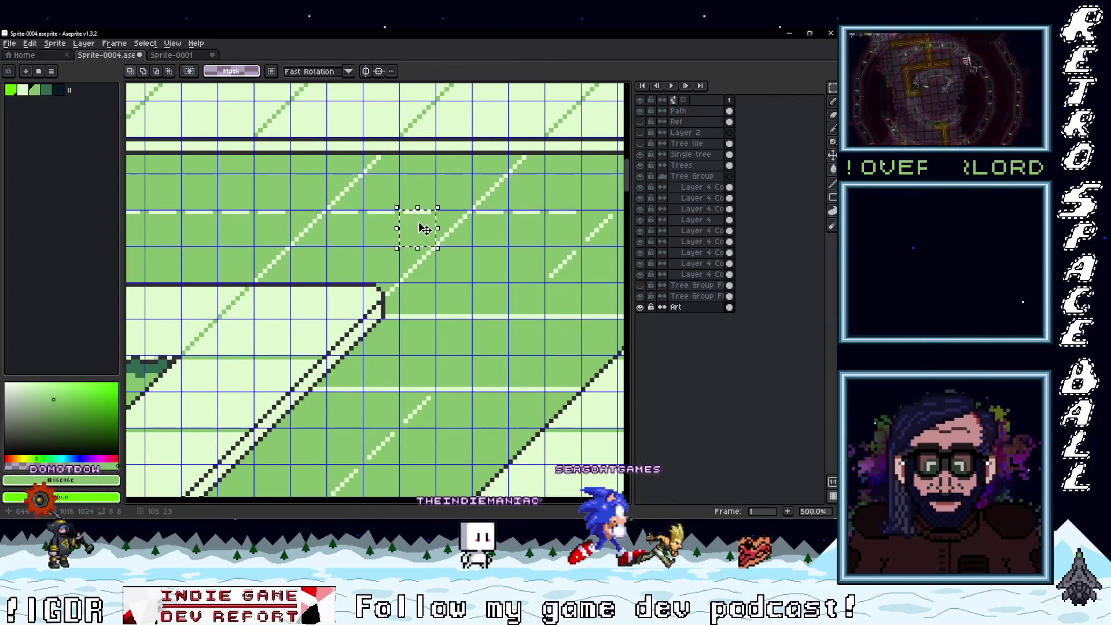
# - Move a single 8x8 dash tile one cell left and commit it
pyautogui.moveTo(415, 188); pyautogui.dragTo(424, 198)
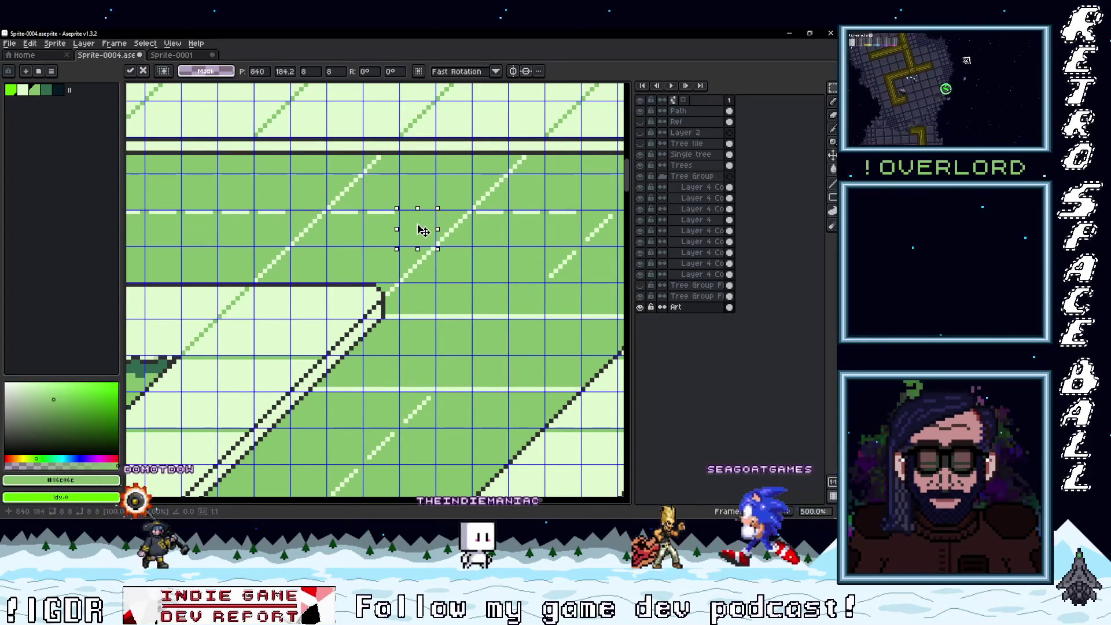
pyautogui.moveTo(426, 239)
pyautogui.mouseDown()
pyautogui.moveTo(366, 239)
pyautogui.moveTo(375, 235)
pyautogui.mouseUp()
pyautogui.scroll(1, 370, 232)
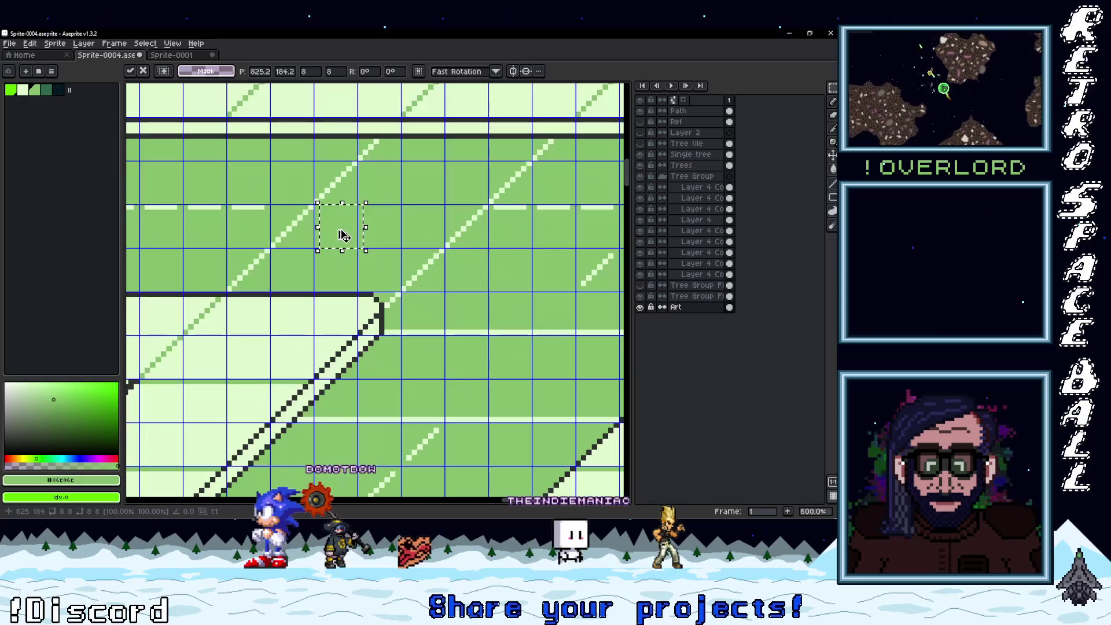
pyautogui.press('Return')
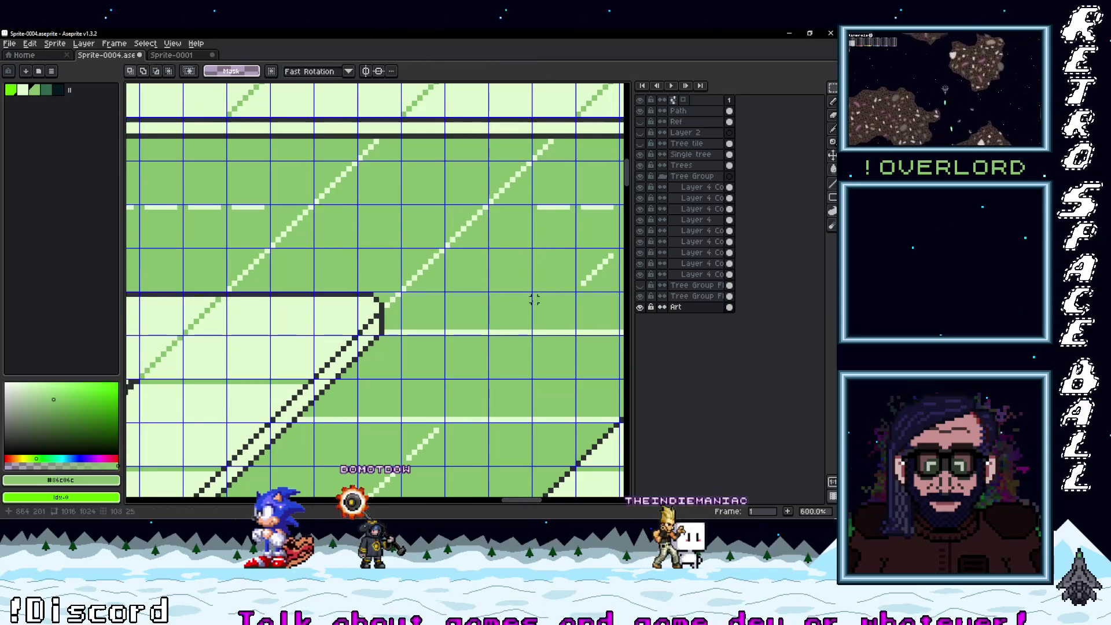
pyautogui.scroll(-5, 528, 279)
pyautogui.scroll(1, 527, 280)
pyautogui.scroll(-2, 504, 281)
pyautogui.scroll(2, 483, 260)
pyautogui.scroll(-2, 441, 223)
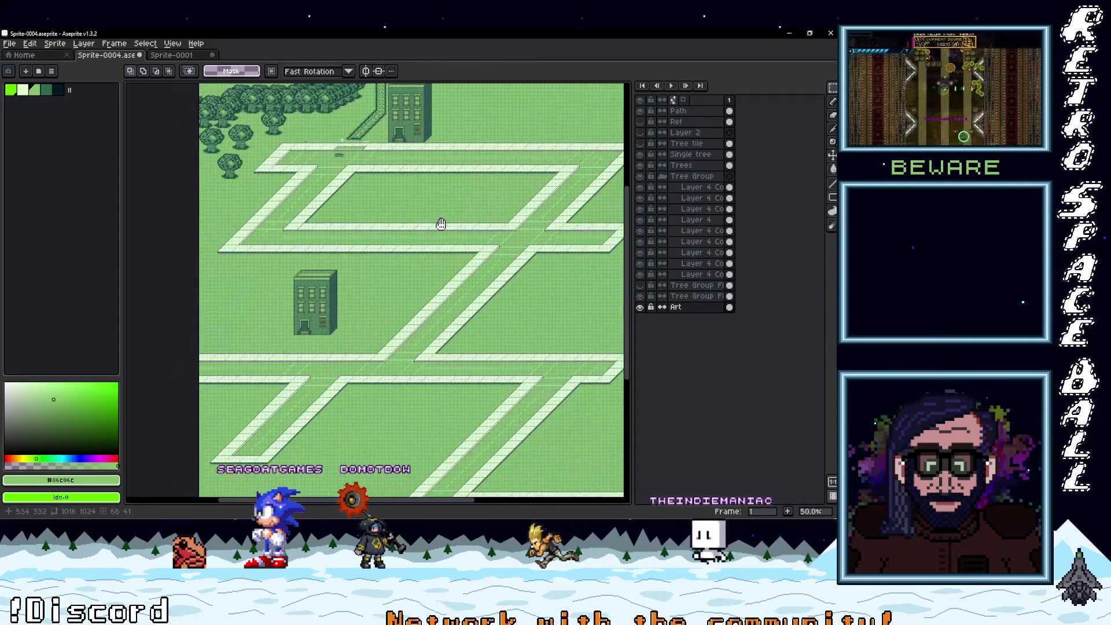
pyautogui.moveTo(451, 223)
pyautogui.mouseDown()
pyautogui.moveTo(478, 199)
pyautogui.moveTo(437, 128)
pyautogui.moveTo(405, 114)
pyautogui.moveTo(391, 116)
pyautogui.moveTo(411, 230)
pyautogui.mouseUp()
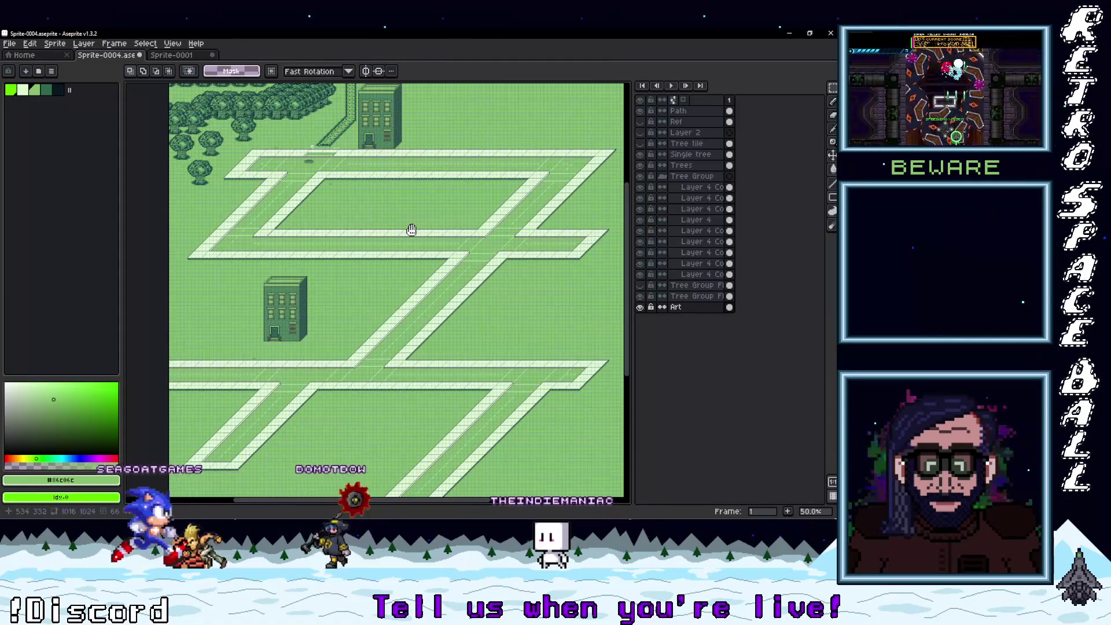
# - Select three diagonal dash tiles plus one more tile at the next road junction
pyautogui.scroll(2, 411, 230)
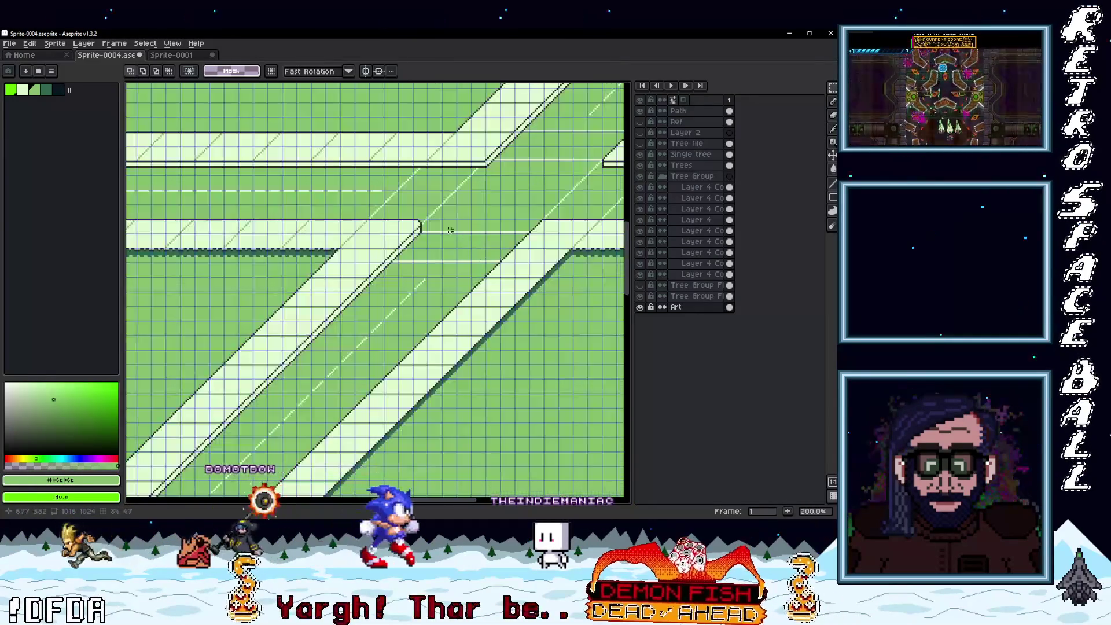
pyautogui.moveTo(417, 228); pyautogui.dragTo(403, 258)
pyautogui.scroll(2, 401, 247)
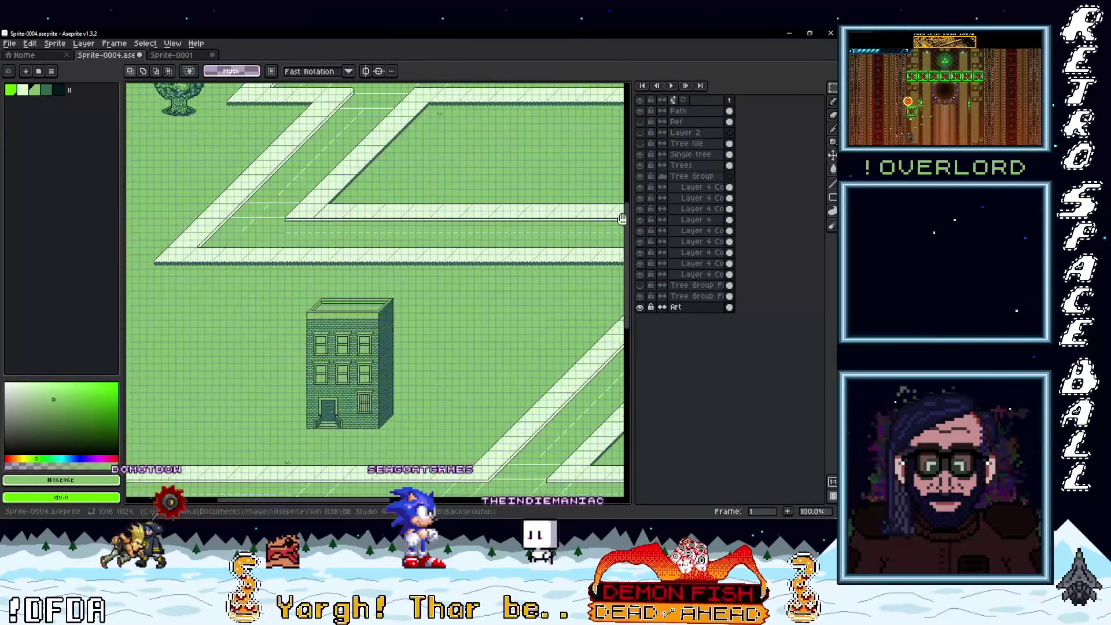
pyautogui.scroll(1, 521, 246)
pyautogui.moveTo(521, 245); pyautogui.dragTo(263, 323)
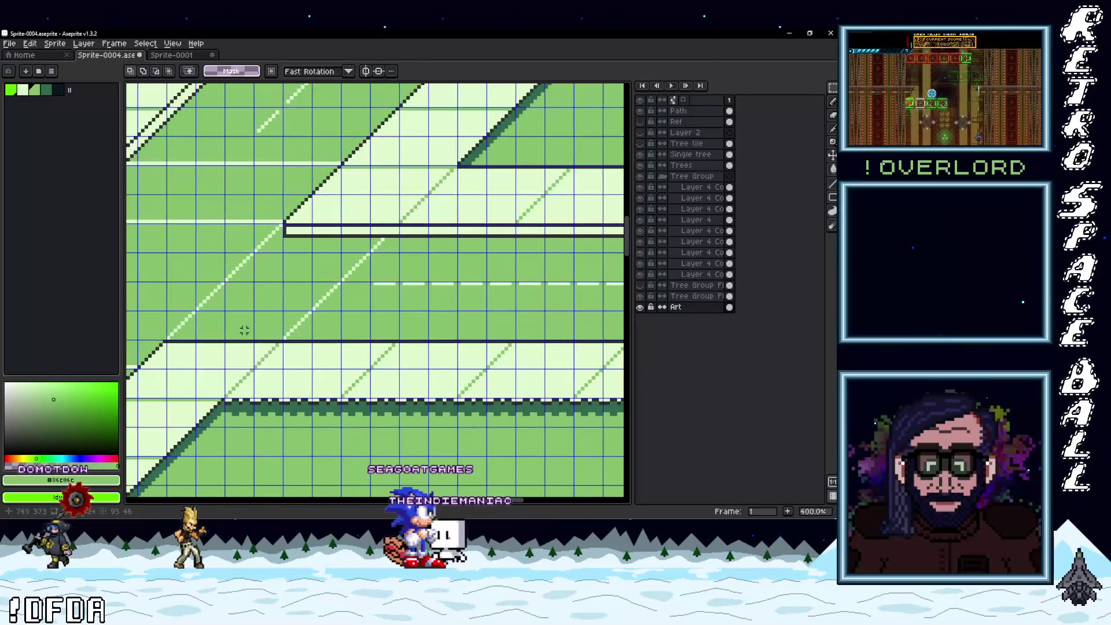
pyautogui.keyDown('shift'); pyautogui.click(327, 296); pyautogui.keyUp('shift')
pyautogui.keyDown('shift'); pyautogui.click(356, 268); pyautogui.keyUp('shift')
pyautogui.keyDown('shift'); pyautogui.click(385, 239); pyautogui.keyUp('shift')
pyautogui.keyDown('shift'); pyautogui.click(277, 243); pyautogui.keyUp('shift')
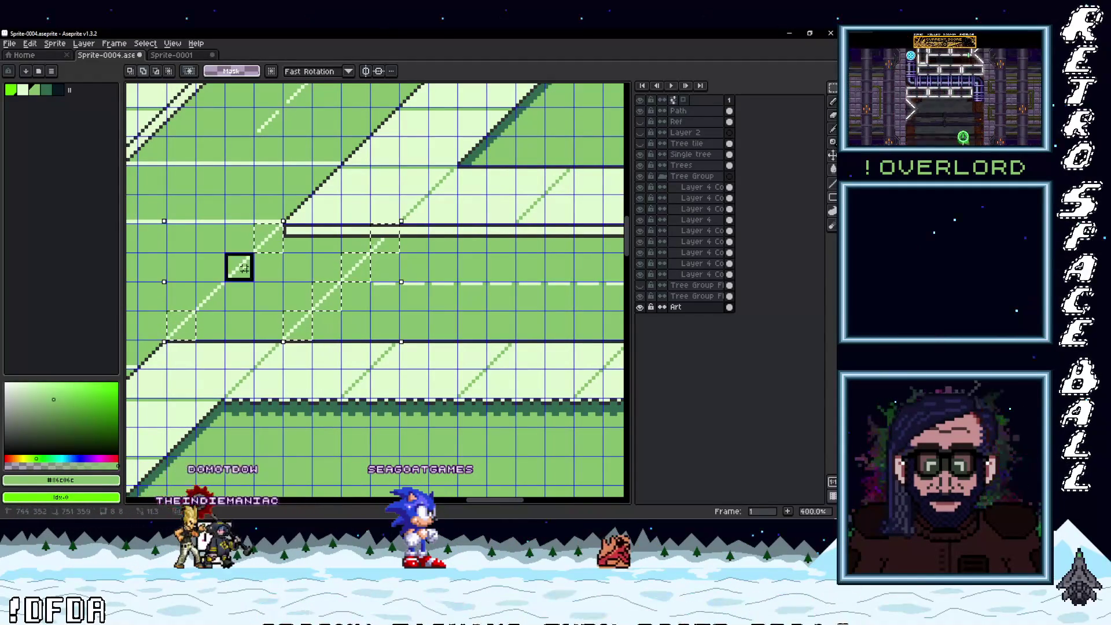
# - Shift the selected dash tiles right and commit them
pyautogui.scroll(-3, 210, 297)
pyautogui.moveTo(210, 297)
pyautogui.mouseDown()
pyautogui.moveTo(324, 324)
pyautogui.moveTo(454, 270)
pyautogui.mouseUp()
pyautogui.scroll(4, 414, 273)
pyautogui.hotkey('ctrl', 't')
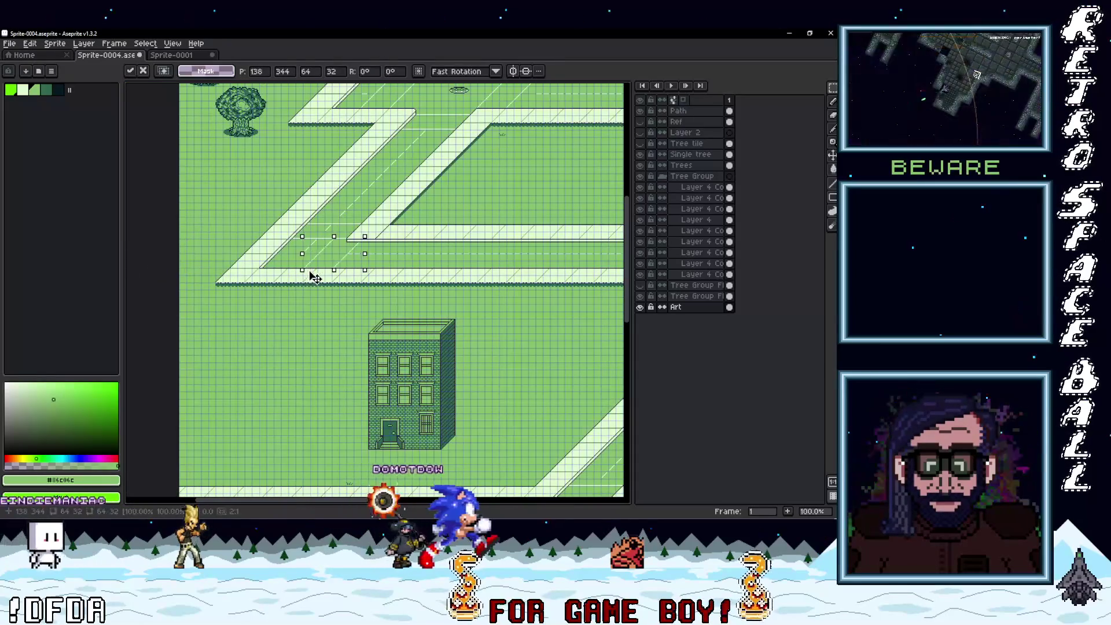
pyautogui.moveTo(375, 270); pyautogui.dragTo(419, 272)
pyautogui.hotkey('ctrl', 'd')
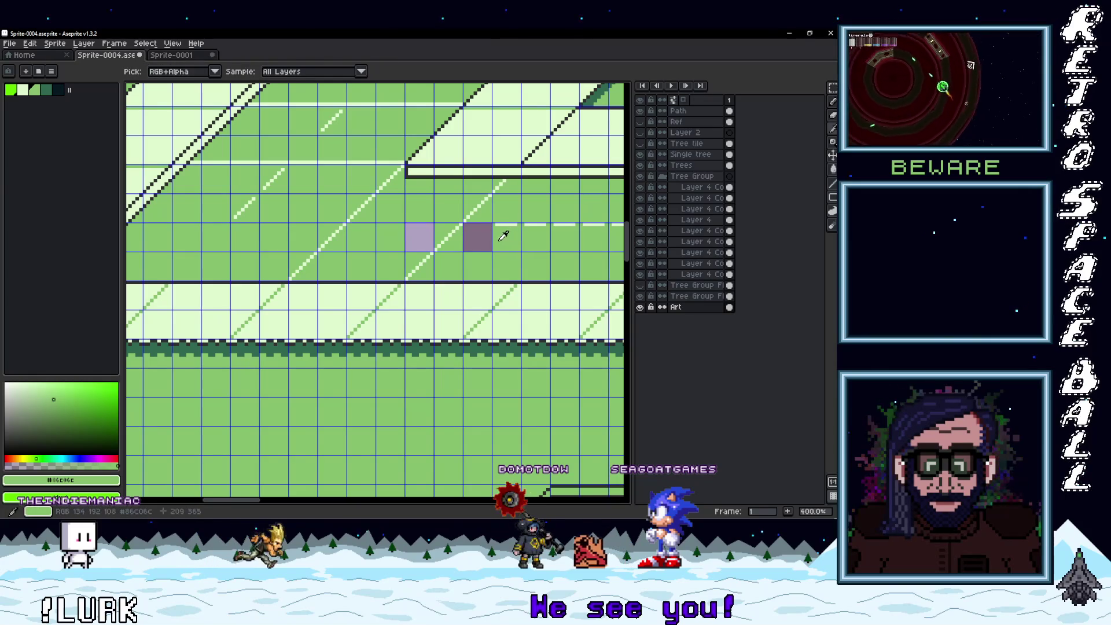
# - Drag the small centre-line dash left, nudge it one more cell, and commit it
pyautogui.scroll(-3, 418, 235)
pyautogui.scroll(3, 472, 250)
pyautogui.press('m')
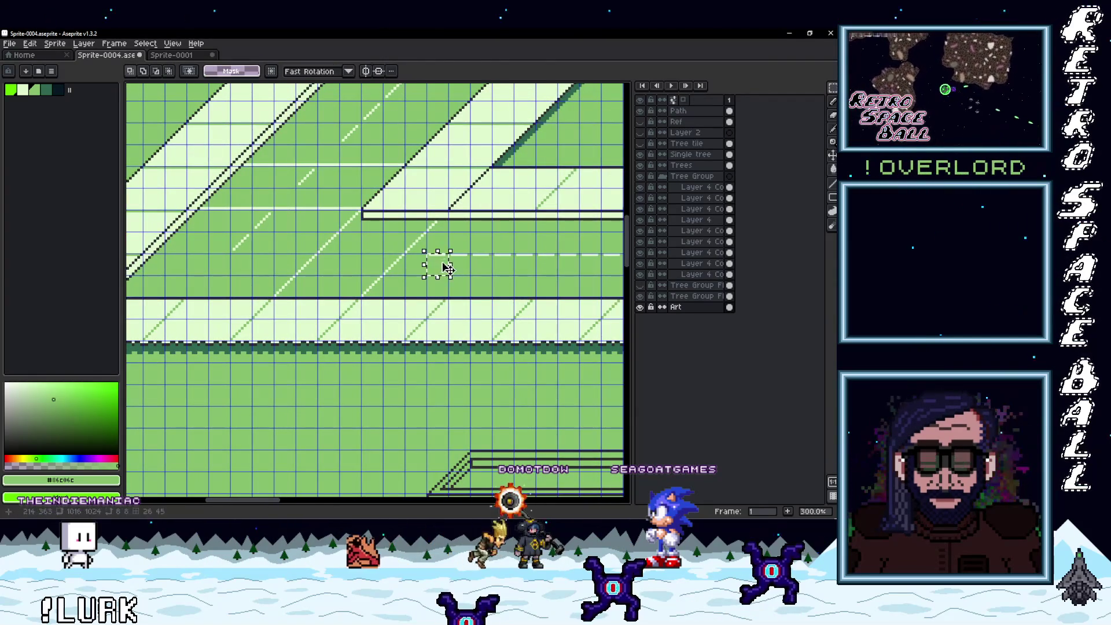
pyautogui.moveTo(450, 265); pyautogui.dragTo(299, 280)
pyautogui.scroll(3, 277, 275)
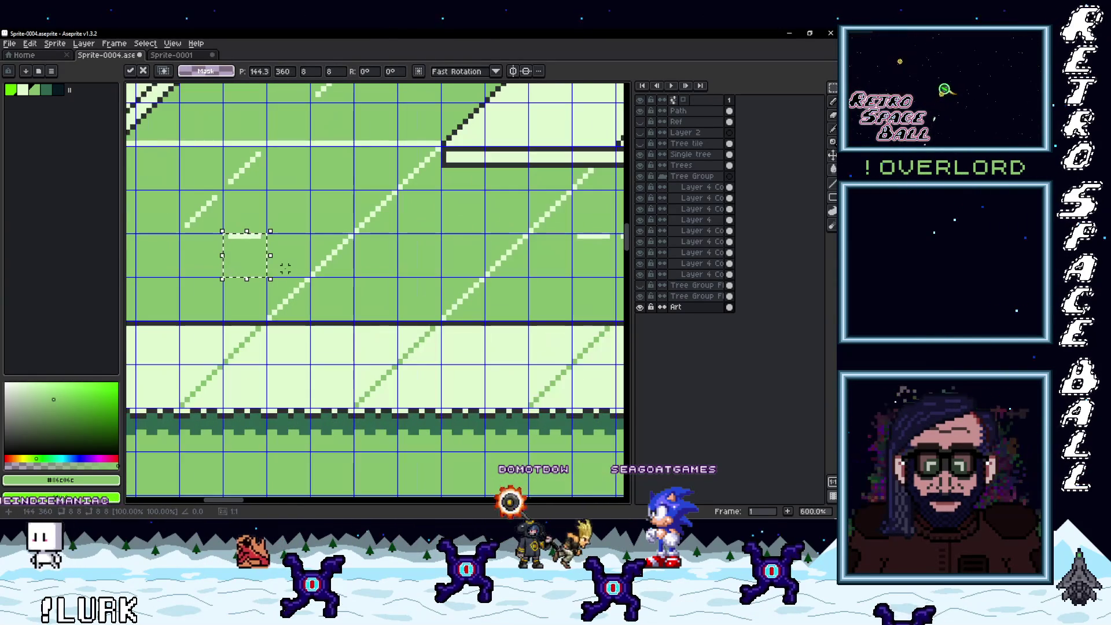
pyautogui.moveTo(259, 270); pyautogui.dragTo(215, 269)
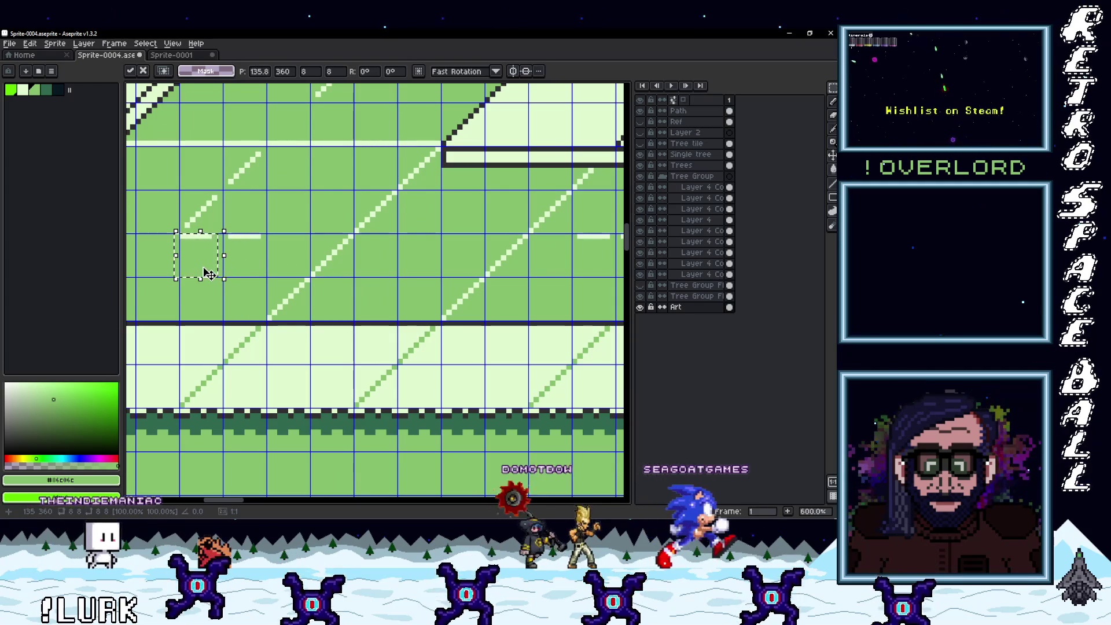
pyautogui.scroll(-2, 272, 265)
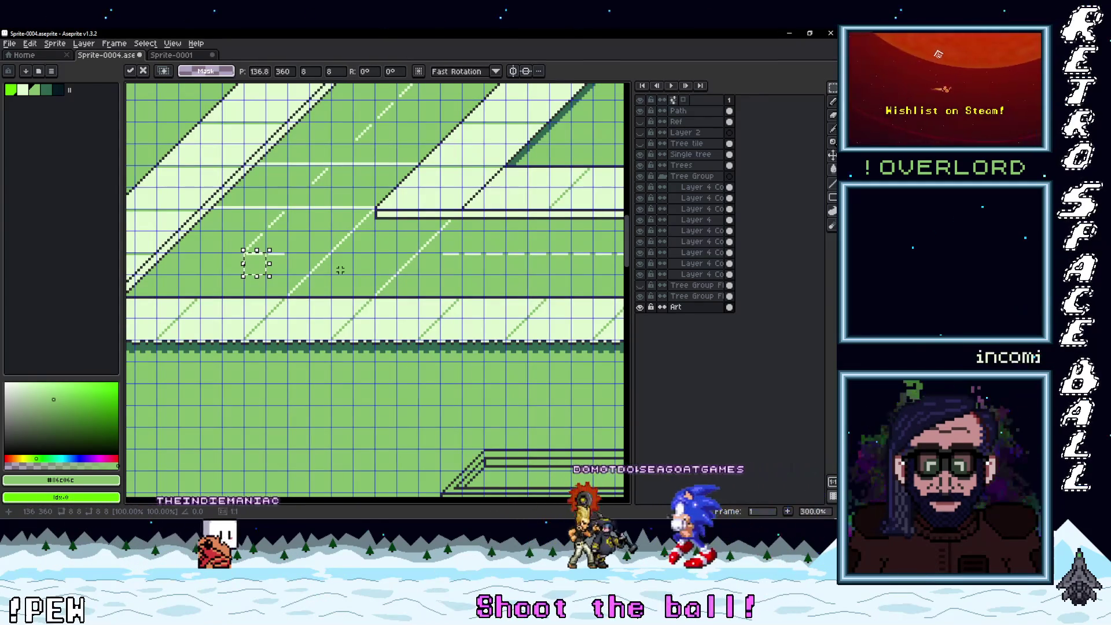
pyautogui.scroll(1, 228, 268)
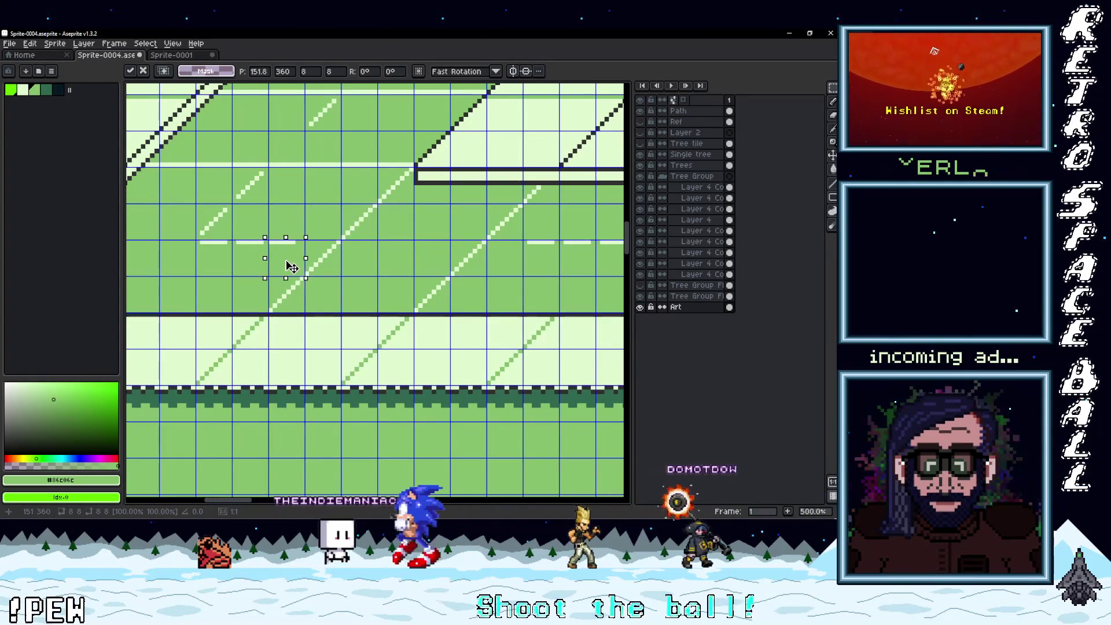
pyautogui.click(371, 269)
pyautogui.scroll(-2, 371, 269)
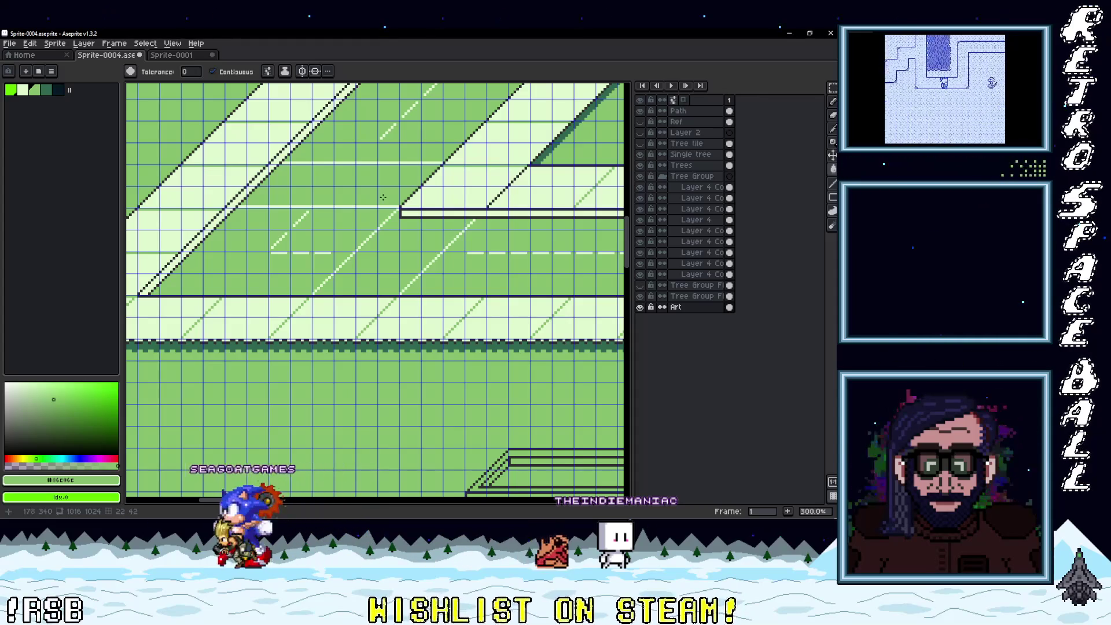
# - Shift the misaligned crosswalk stripes right into line and commit them
pyautogui.scroll(-3, 383, 198)
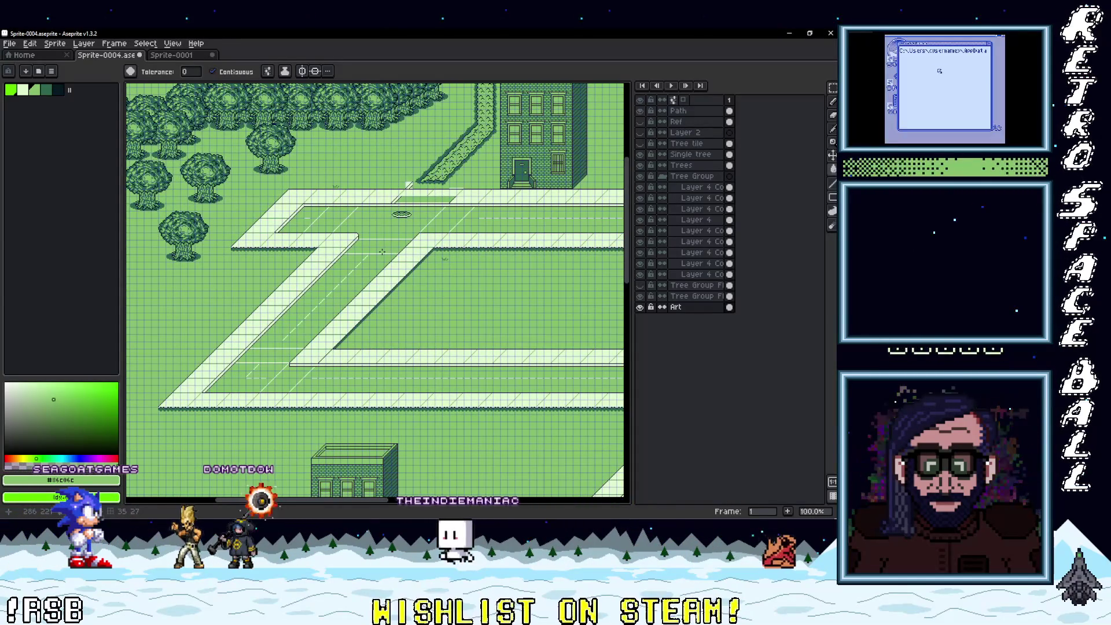
pyautogui.scroll(2, 375, 251)
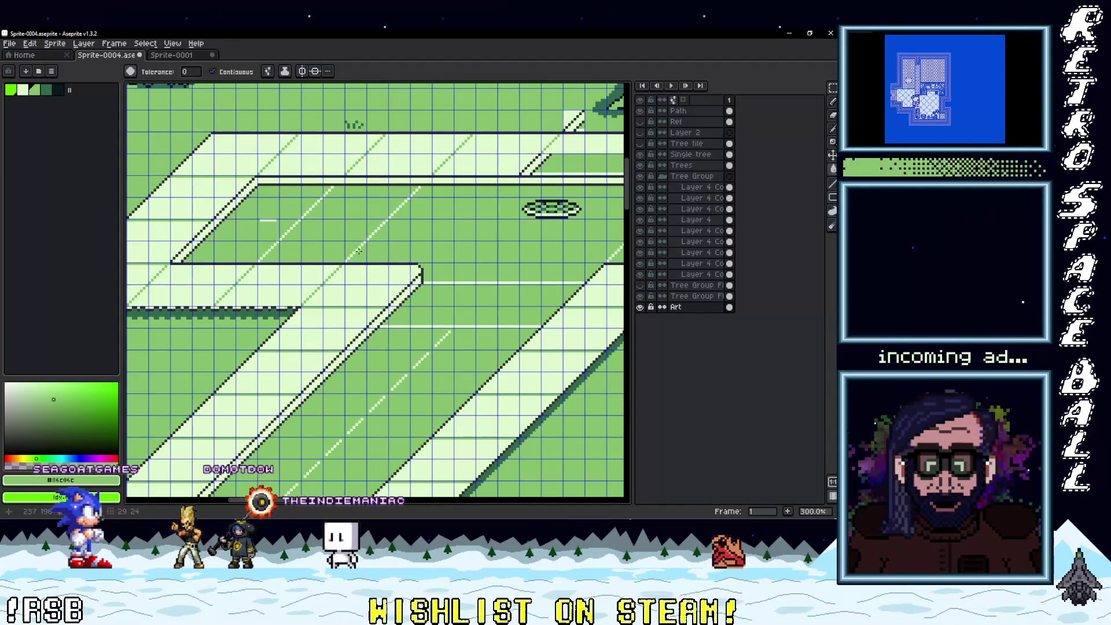
pyautogui.press('m')
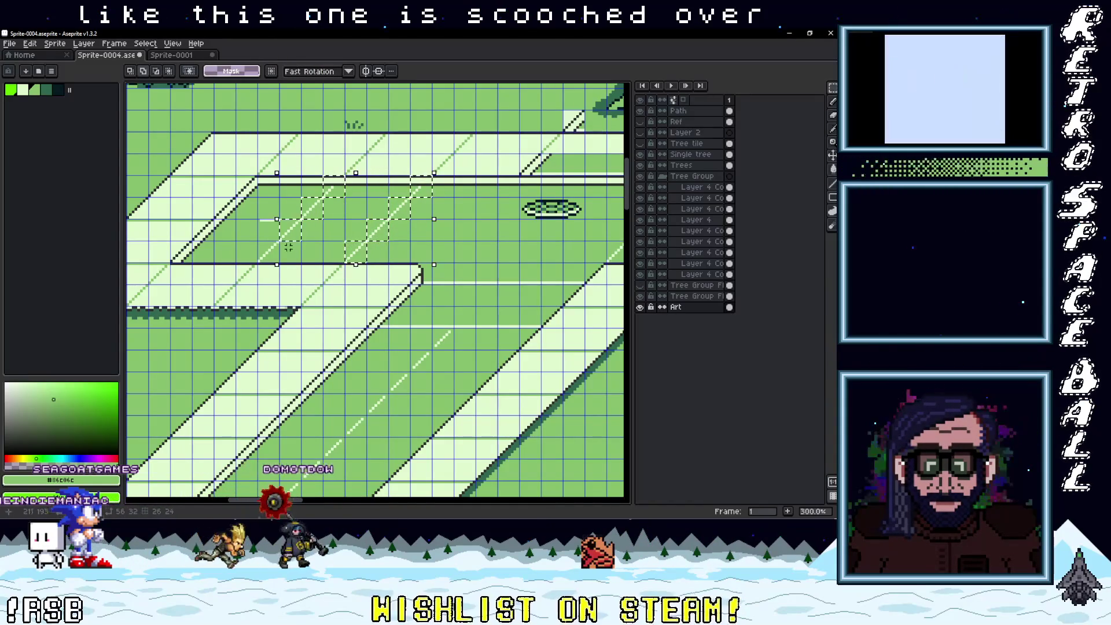
pyautogui.moveTo(358, 263); pyautogui.dragTo(448, 261)
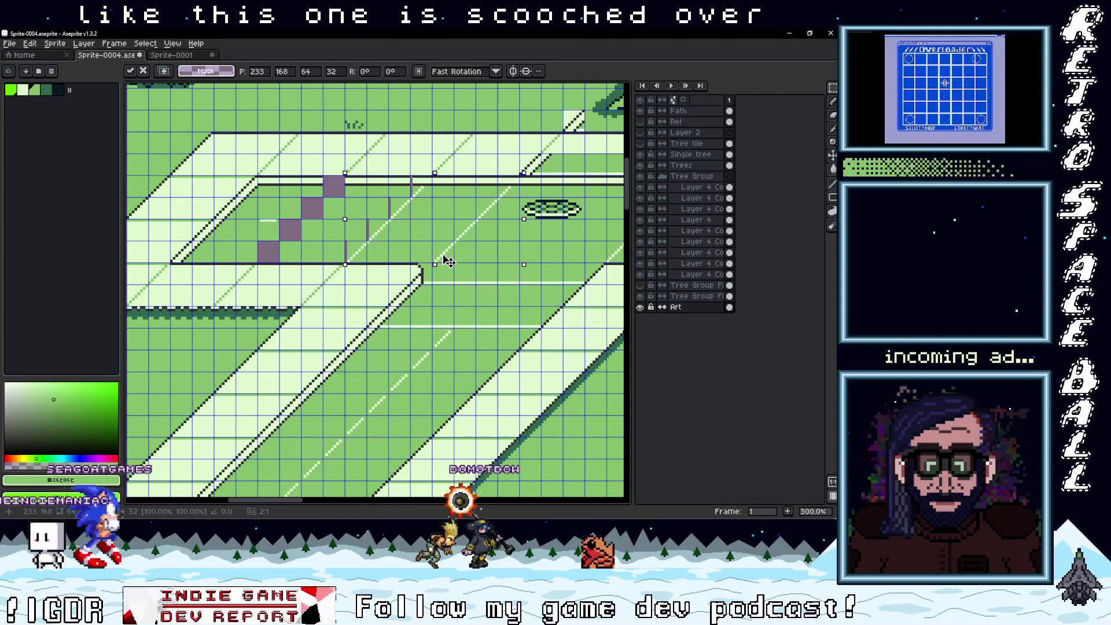
pyautogui.hscroll(5, 463, 269)
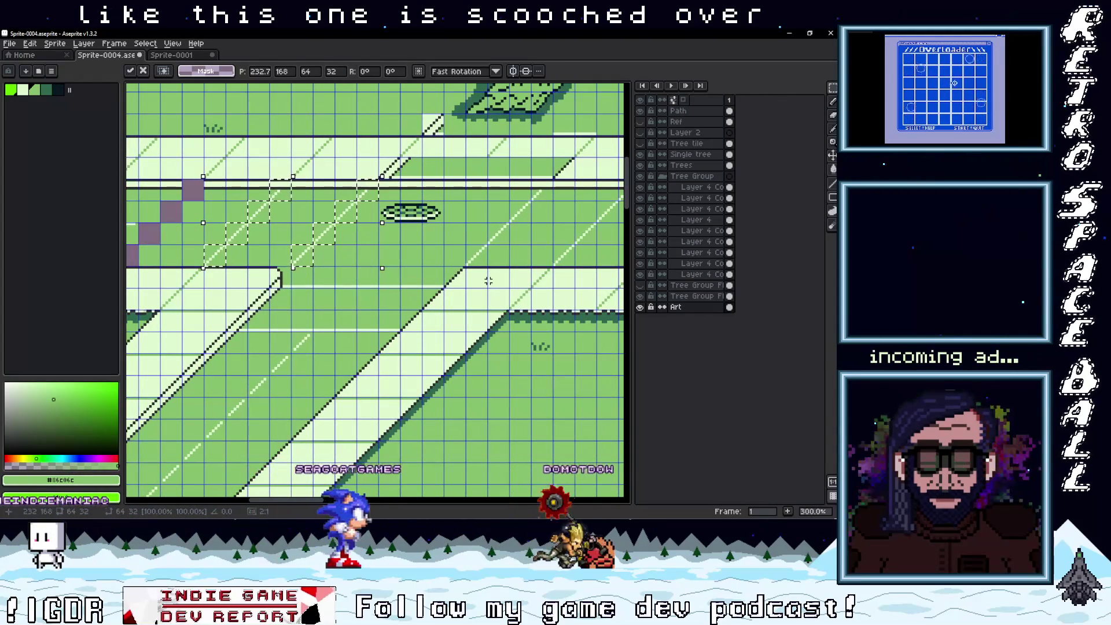
pyautogui.scroll(-1, 357, 279)
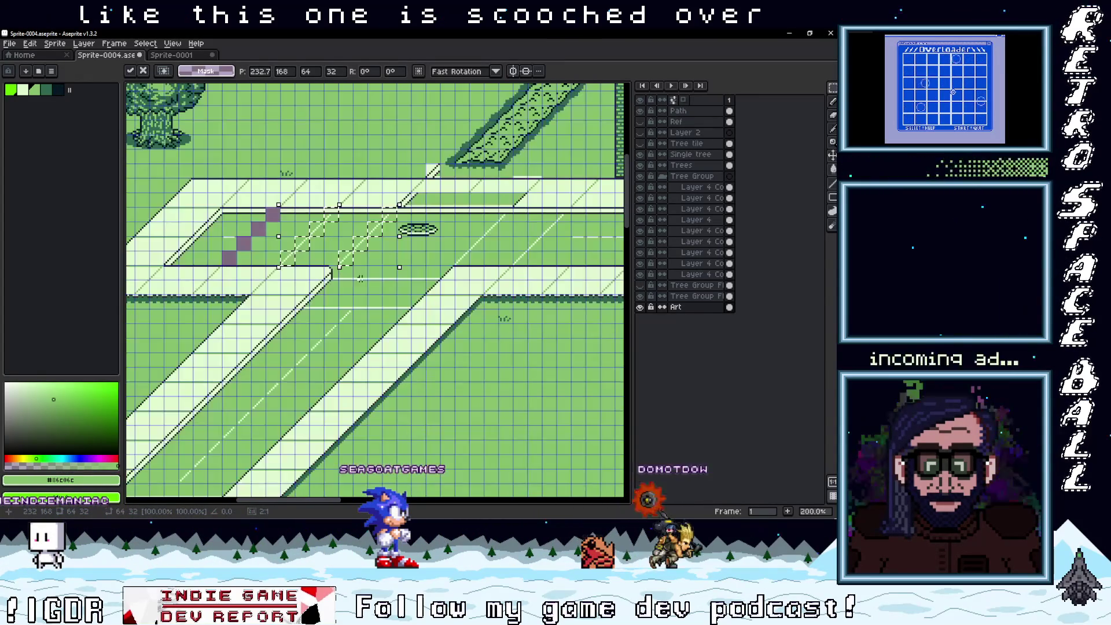
pyautogui.scroll(2, 333, 284)
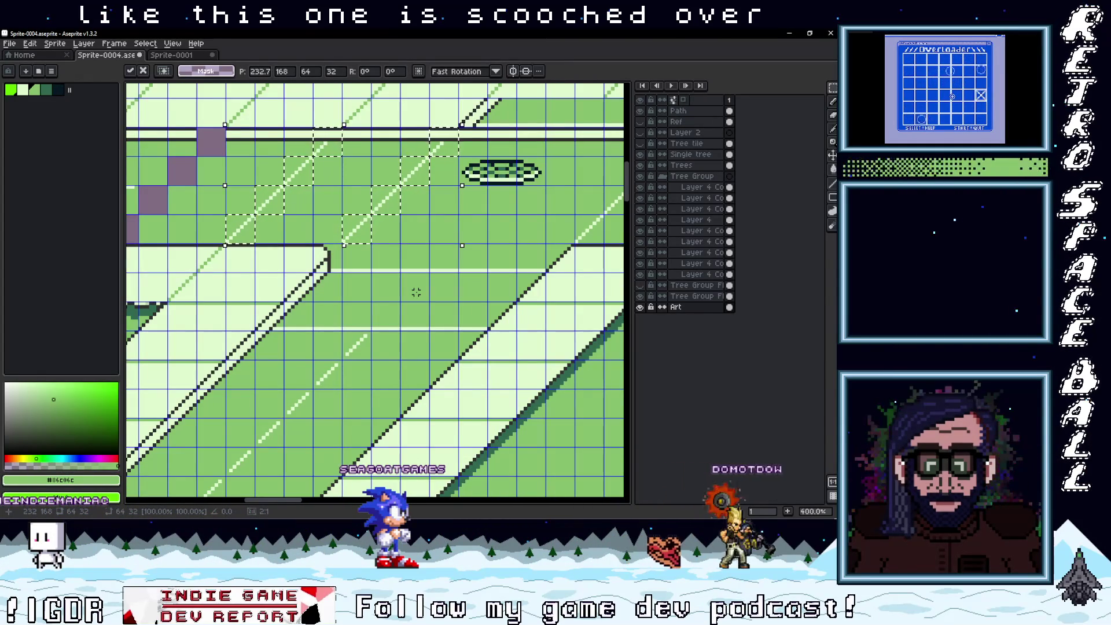
pyautogui.press('Return')
# - Move an 8x8 road piece to the platform's end and commit it
pyautogui.scroll(-2, 428, 298)
pyautogui.scroll(2, 457, 312)
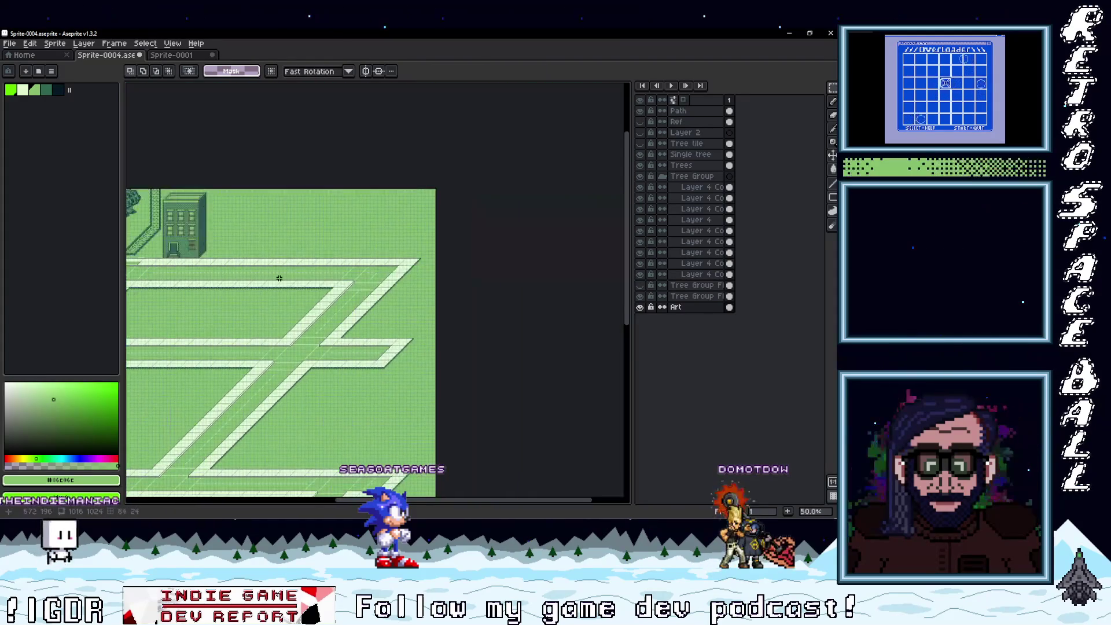
pyautogui.moveTo(587, 300)
pyautogui.mouseDown()
pyautogui.moveTo(129, 302)
pyautogui.moveTo(162, 303)
pyautogui.mouseUp()
pyautogui.moveTo(186, 248)
pyautogui.mouseDown()
pyautogui.moveTo(503, 225)
pyautogui.moveTo(488, 227)
pyautogui.moveTo(498, 249)
pyautogui.mouseUp()
pyautogui.scroll(2, 519, 293)
pyautogui.press('Return')
# - Fill the two purple gaps with green and move an 8x8 dash right along the line
pyautogui.scroll(-2, 519, 294)
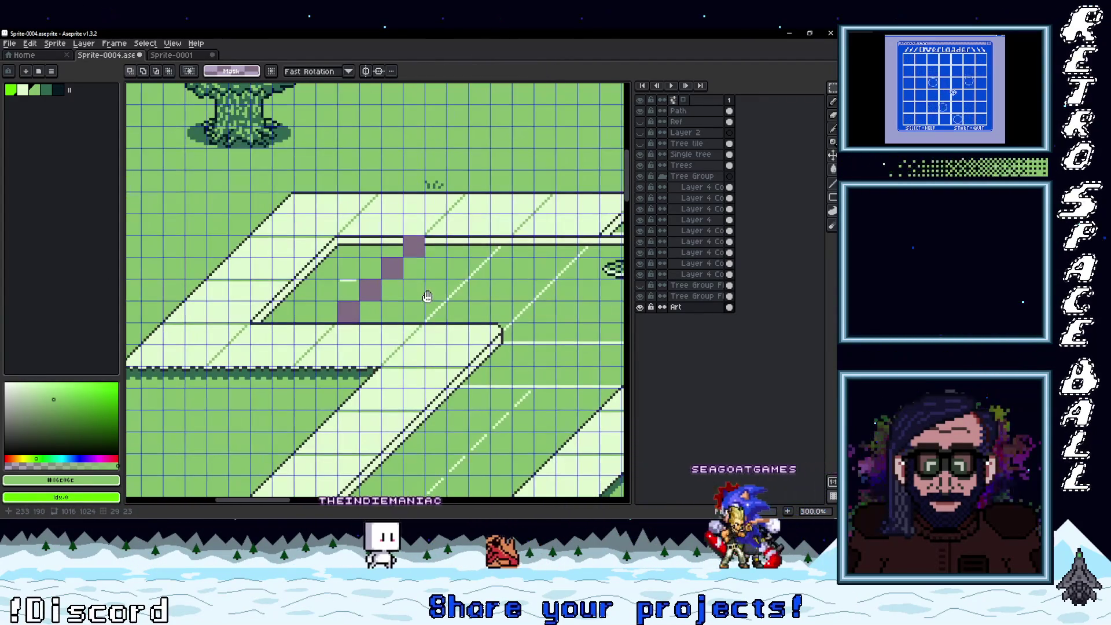
pyautogui.scroll(1, 448, 226)
pyautogui.click(424, 229)
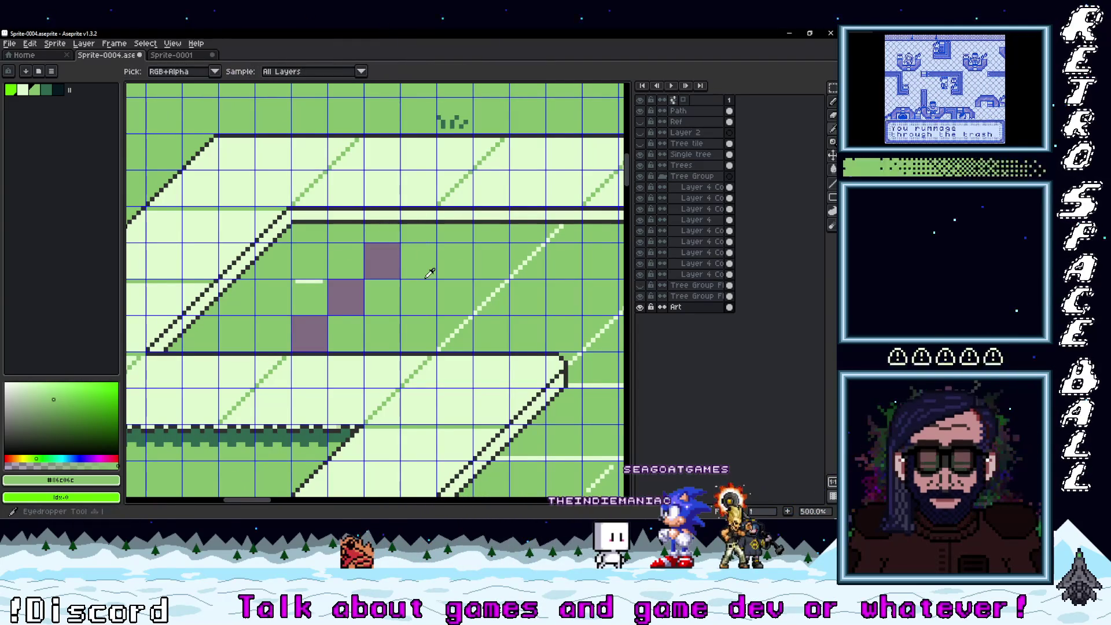
pyautogui.click(334, 299)
pyautogui.click(312, 332)
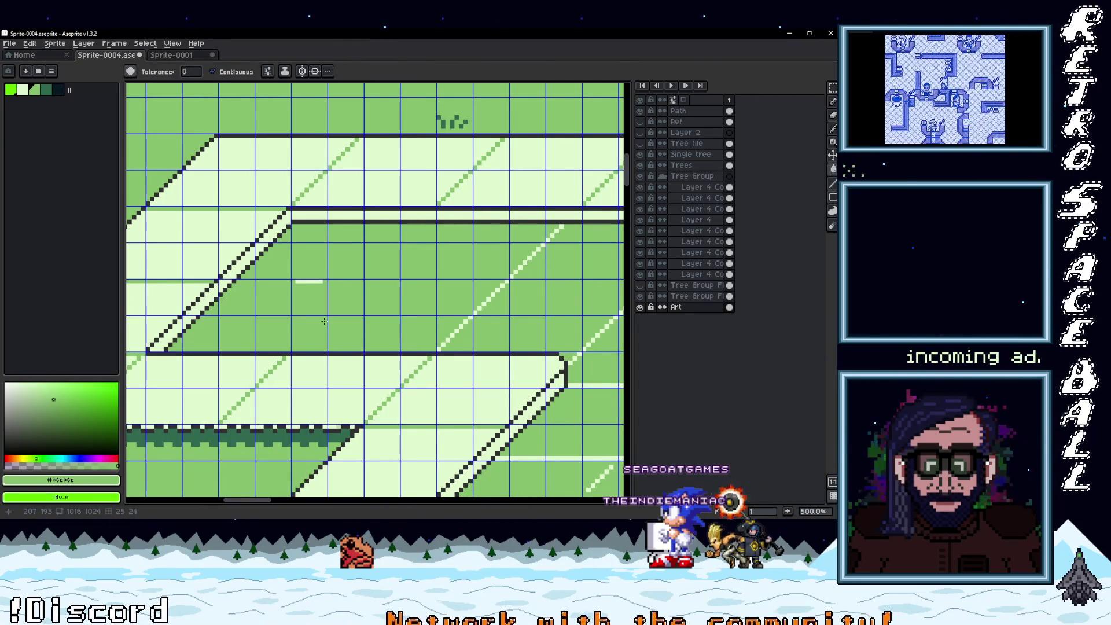
pyautogui.press('m')
pyautogui.moveTo(316, 302); pyautogui.dragTo(423, 303)
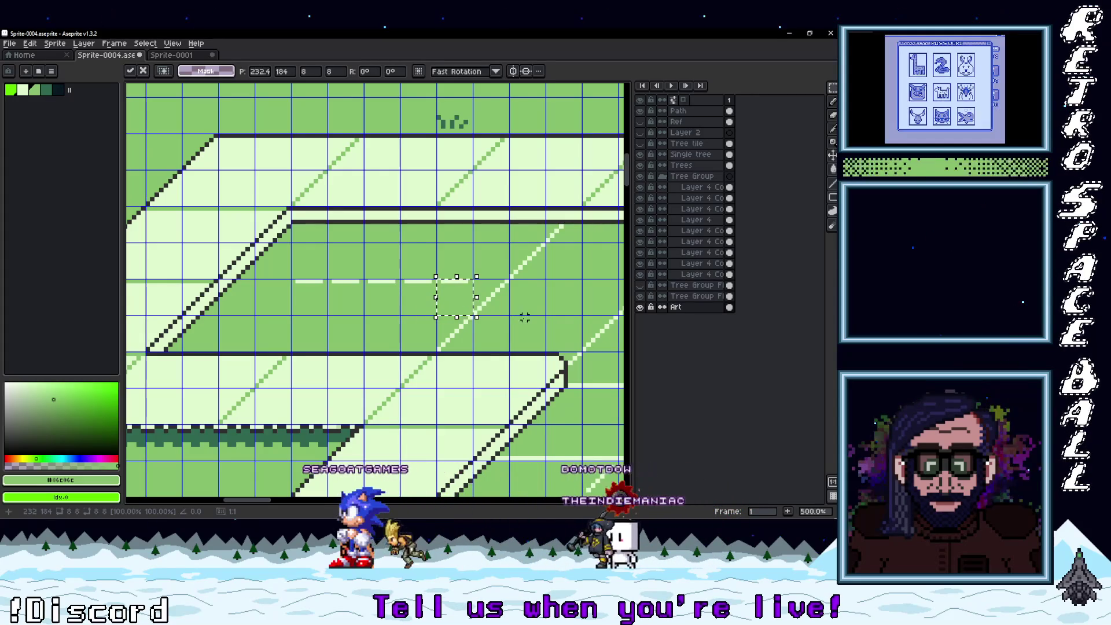
# - Commit the moved dash, then move an 8x8 road block down onto the diagonal stripe
pyautogui.press('Return')
pyautogui.scroll(-3, 521, 317)
pyautogui.moveTo(562, 308)
pyautogui.mouseDown()
pyautogui.moveTo(428, 342)
pyautogui.moveTo(371, 371)
pyautogui.moveTo(439, 282)
pyautogui.moveTo(365, 244)
pyautogui.moveTo(303, 262)
pyautogui.mouseUp()
pyautogui.scroll(1, 438, 282)
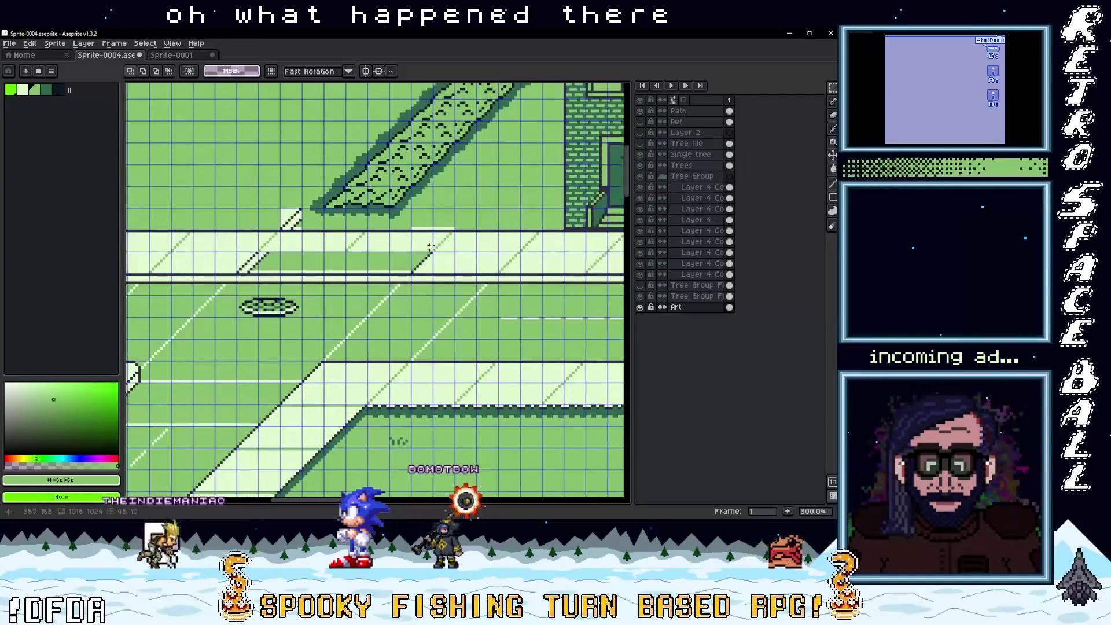
pyautogui.scroll(1, 444, 254)
pyautogui.scroll(1, 444, 255)
pyautogui.moveTo(444, 256)
pyautogui.mouseDown()
pyautogui.moveTo(461, 268)
pyautogui.moveTo(380, 271)
pyautogui.moveTo(466, 310)
pyautogui.moveTo(305, 292)
pyautogui.moveTo(468, 365)
pyautogui.moveTo(244, 317)
pyautogui.moveTo(174, 316)
pyautogui.moveTo(423, 313)
pyautogui.mouseUp()
pyautogui.scroll(1, 381, 258)
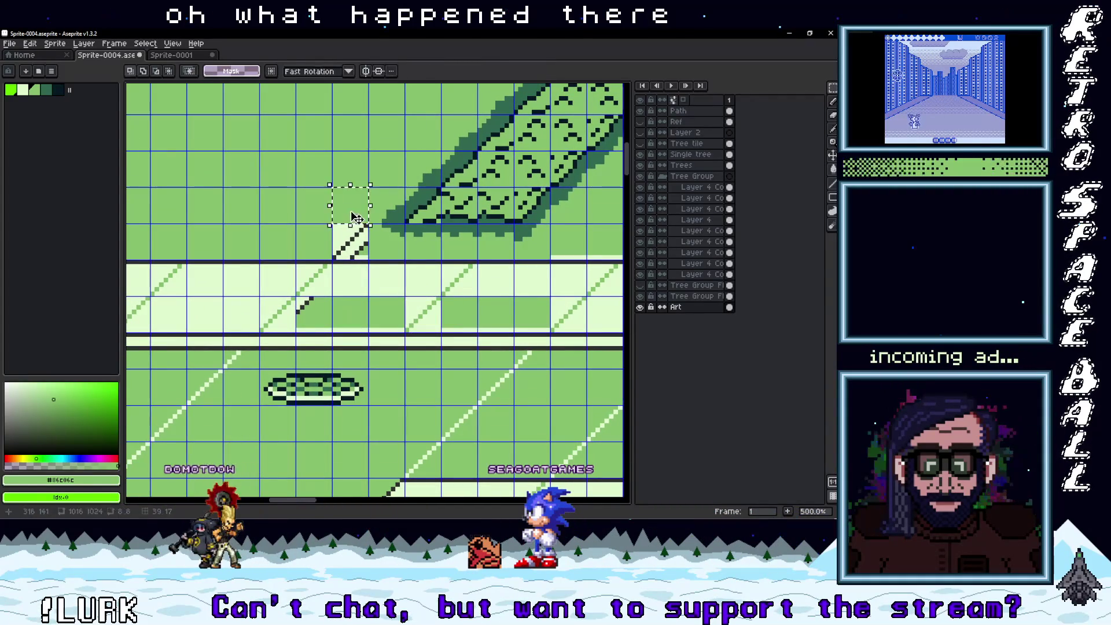
pyautogui.moveTo(356, 217); pyautogui.dragTo(362, 251)
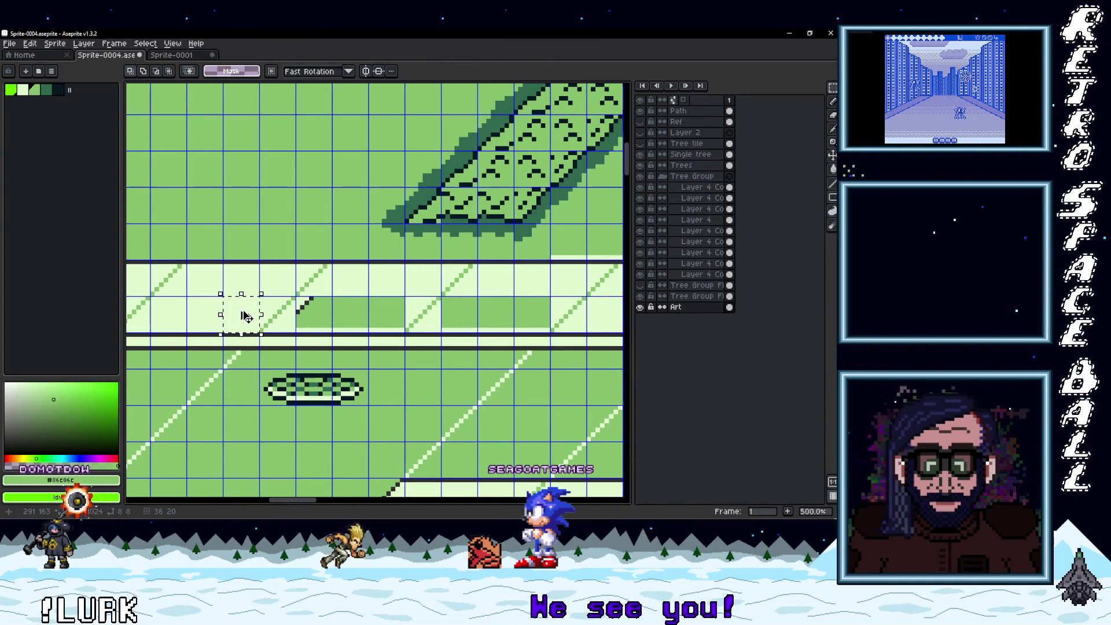
# - Paint over the dark green road blocks using a light road-square brush
pyautogui.press('b')
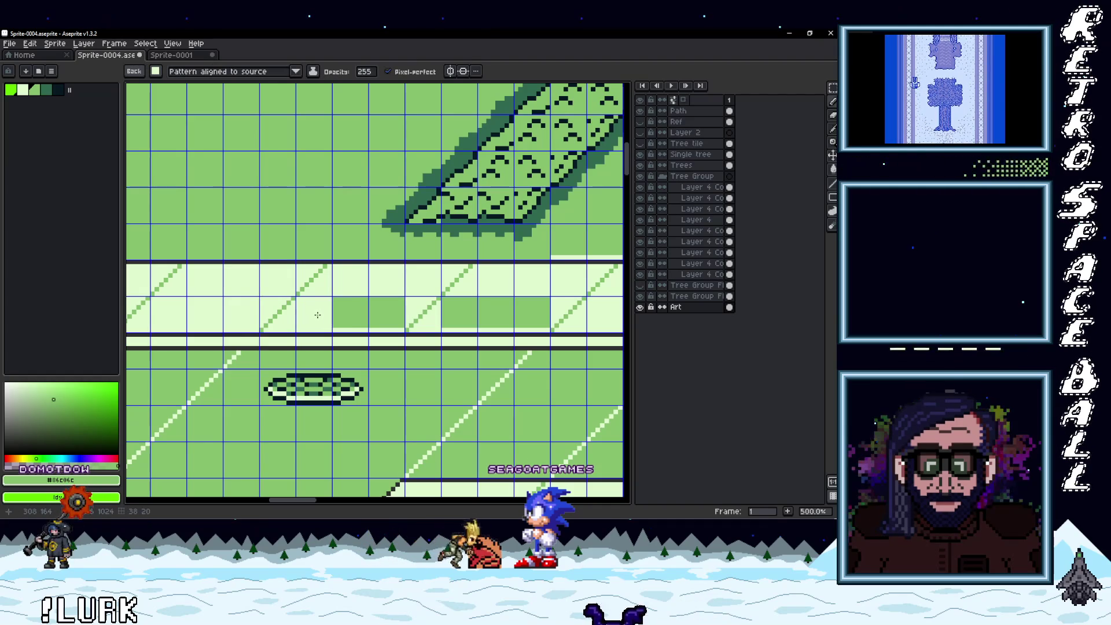
pyautogui.hscroll(5, 425, 325)
pyautogui.click(295, 344)
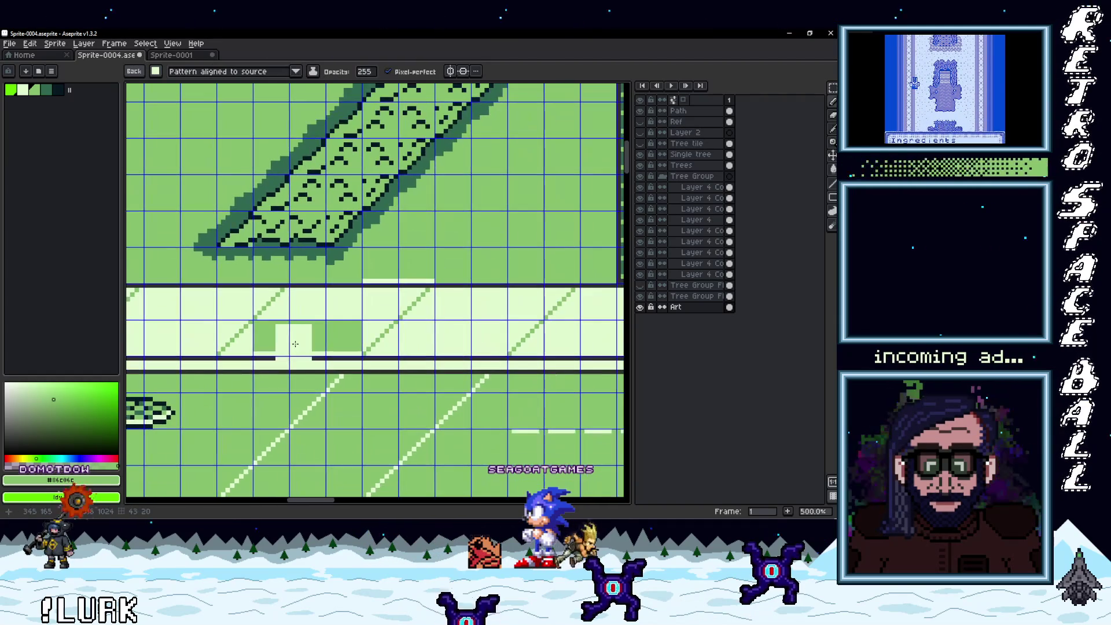
pyautogui.click(274, 339)
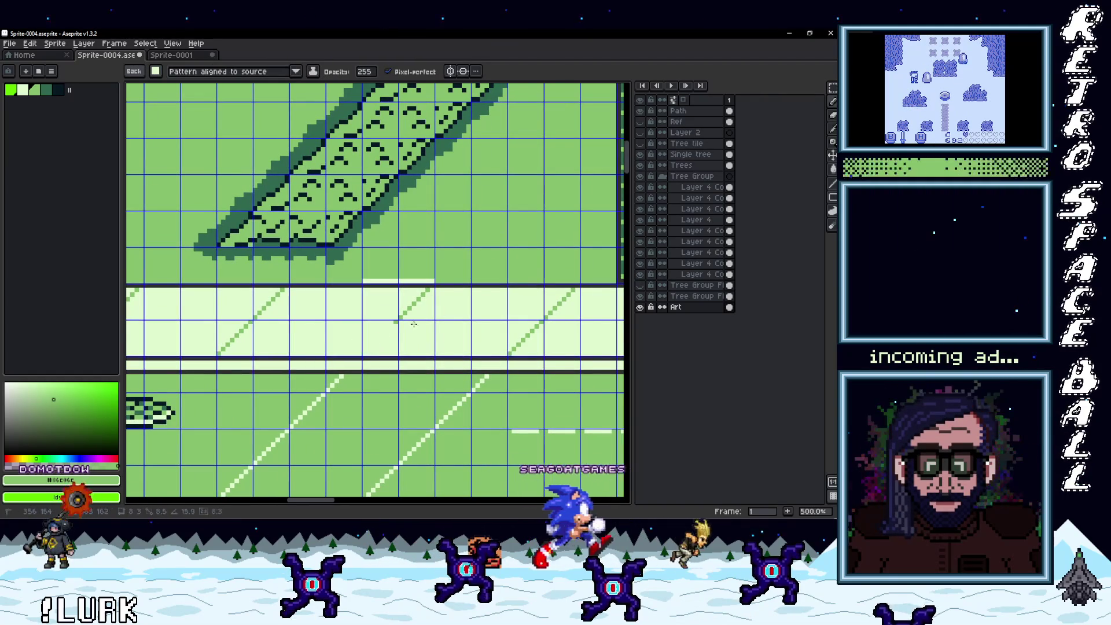
pyautogui.press('b')
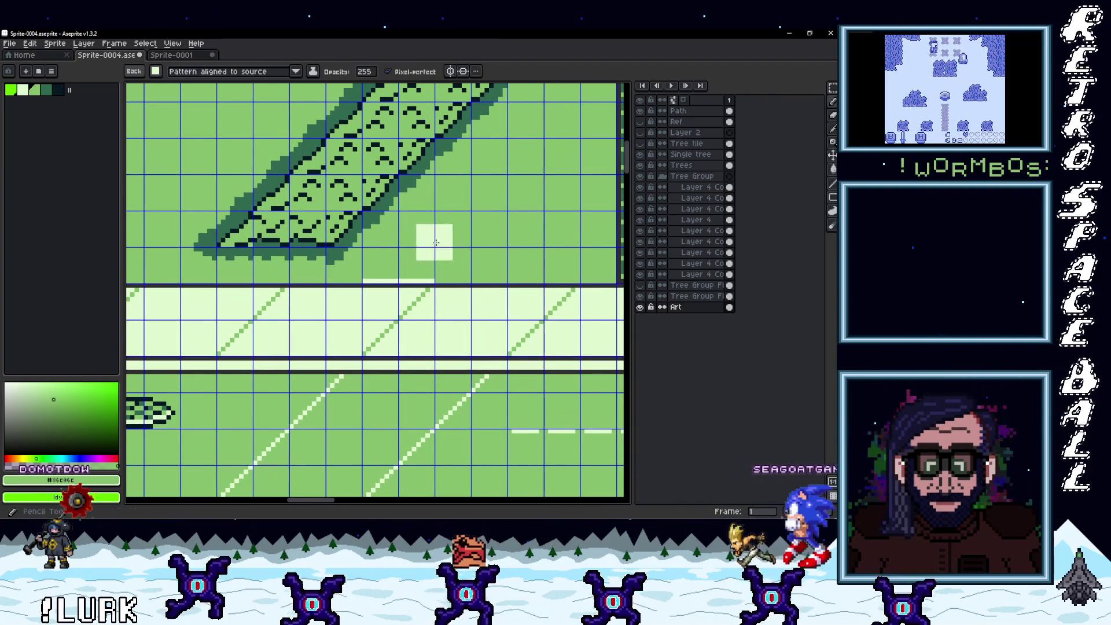
pyautogui.press('Escape')
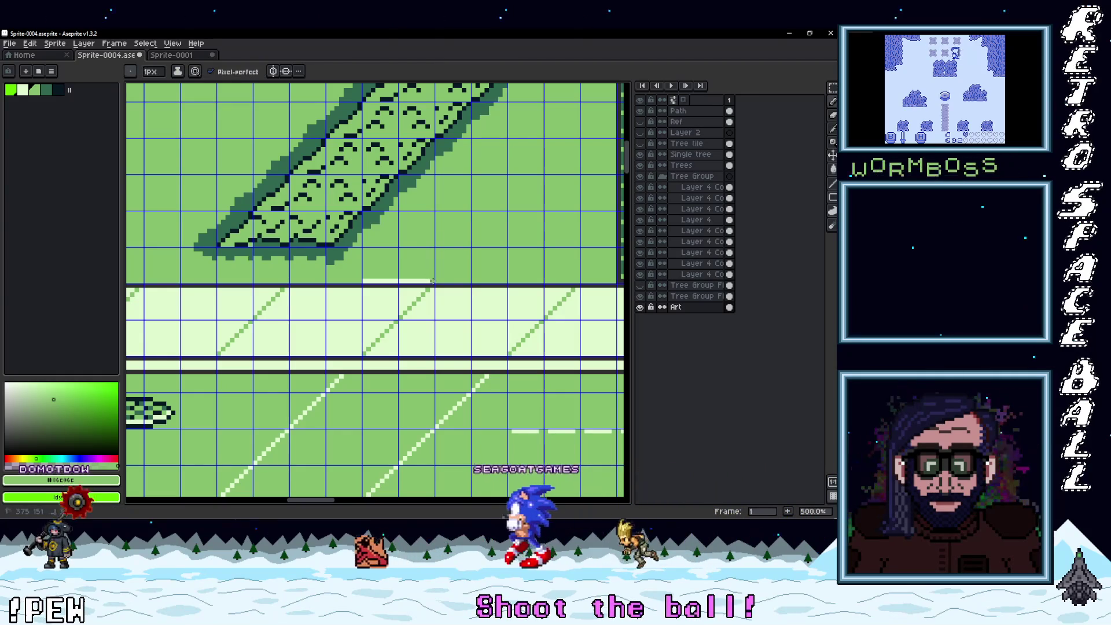
pyautogui.scroll(-4, 512, 297)
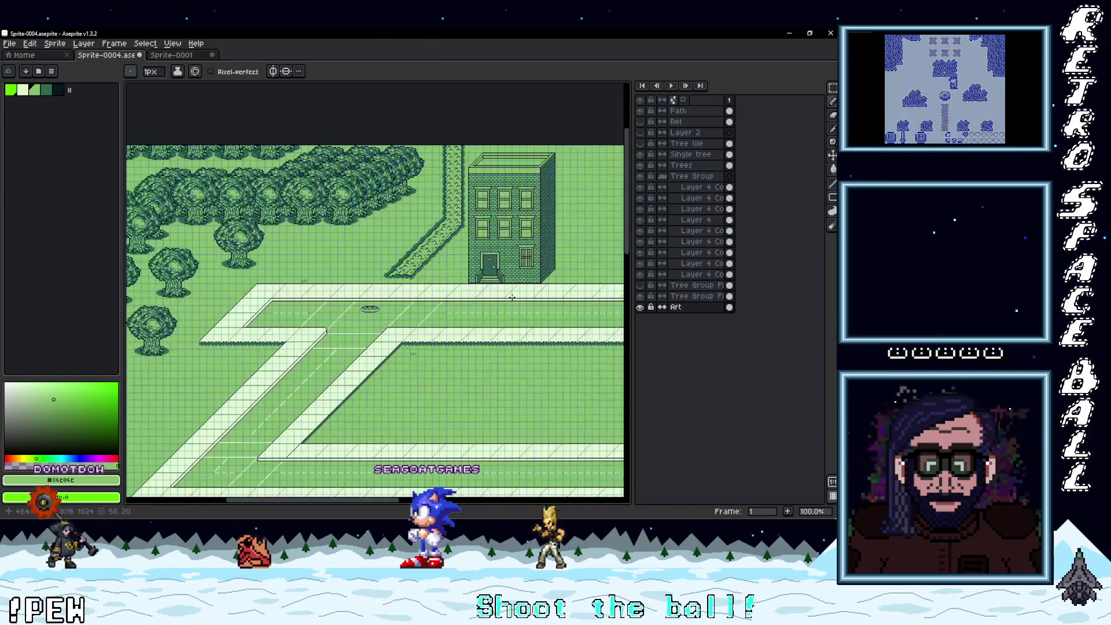
# - Paste the copied block and pan along the diagonal roads near the building
pyautogui.scroll(3, 511, 297)
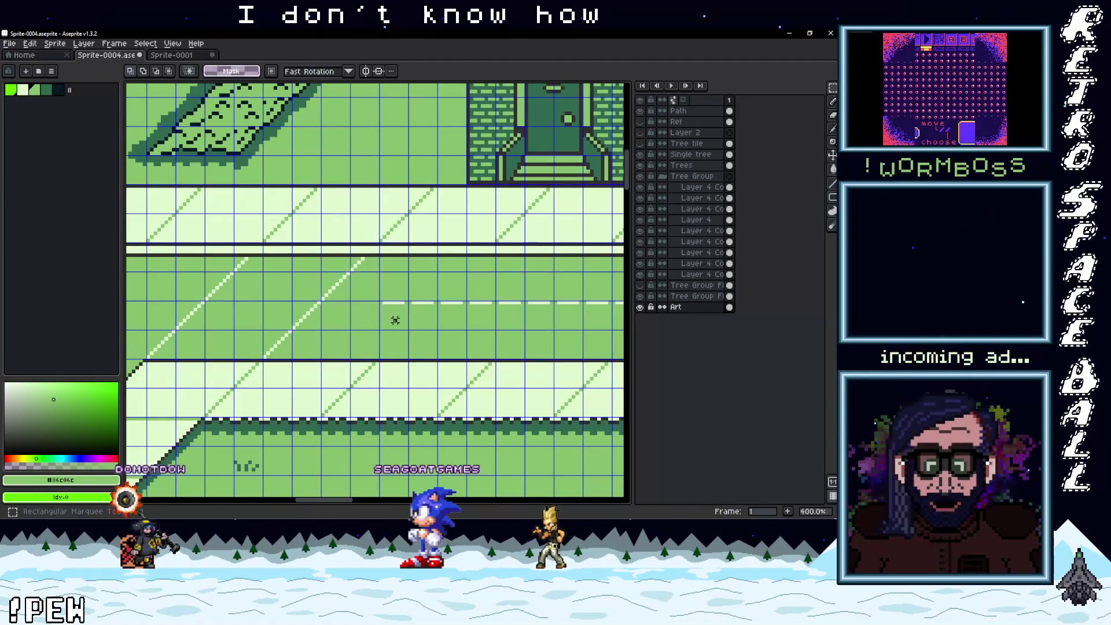
pyautogui.hotkey('ctrl', 'v')
pyautogui.scroll(-3, 377, 328)
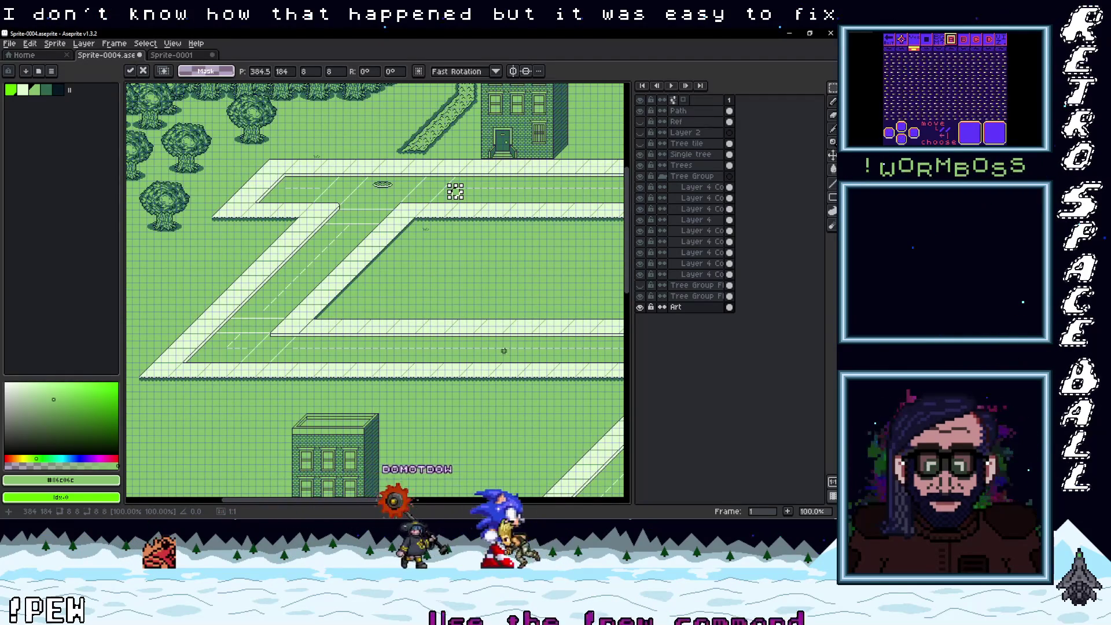
pyautogui.scroll(3, 488, 312)
pyautogui.moveTo(322, 270); pyautogui.dragTo(539, 163)
pyautogui.moveTo(511, 272)
pyautogui.mouseDown()
pyautogui.moveTo(466, 275)
pyautogui.moveTo(454, 309)
pyautogui.mouseUp()
pyautogui.moveTo(496, 164); pyautogui.dragTo(479, 250)
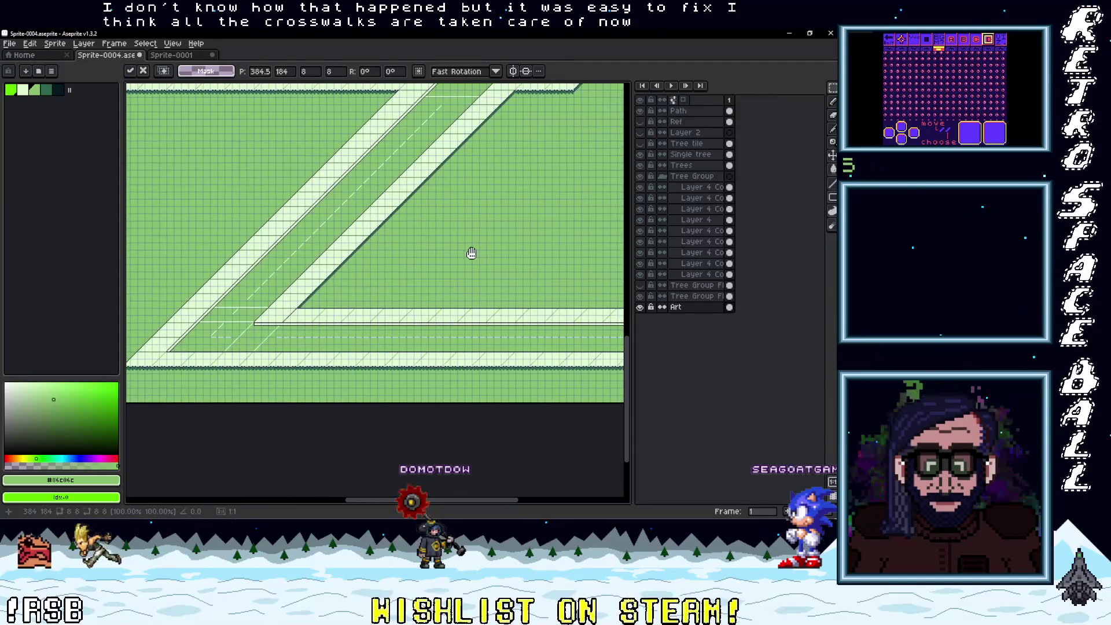
pyautogui.scroll(-2, 528, 189)
pyautogui.scroll(5, 485, 258)
pyautogui.scroll(1, 410, 288)
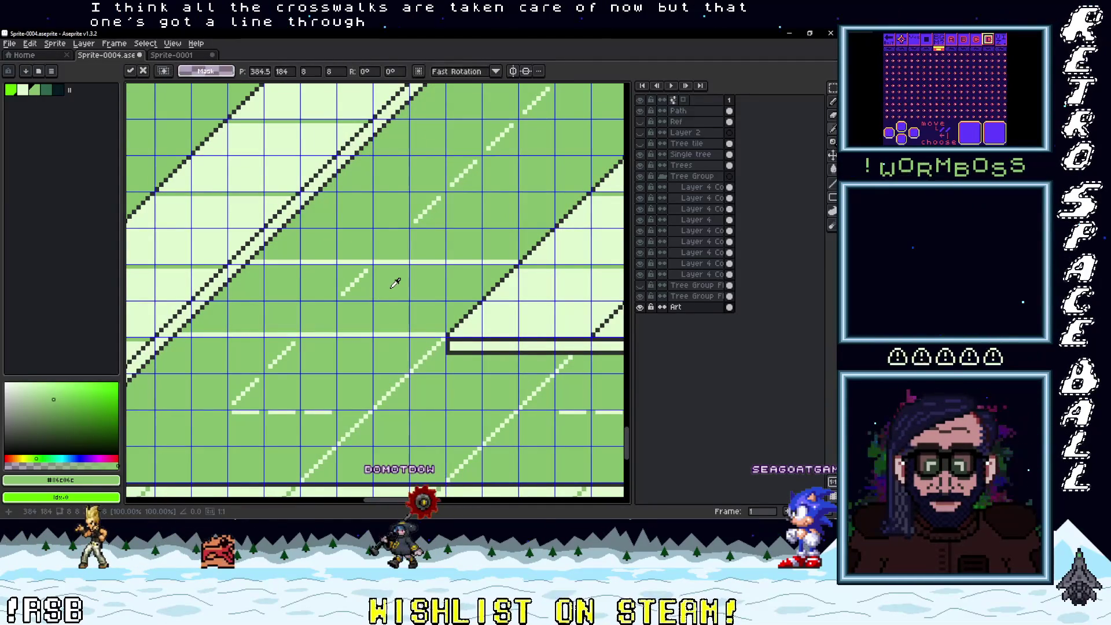
# - Paint the stray light dash beside the diagonal road with grass green
pyautogui.press('b')
pyautogui.scroll(2, 339, 291)
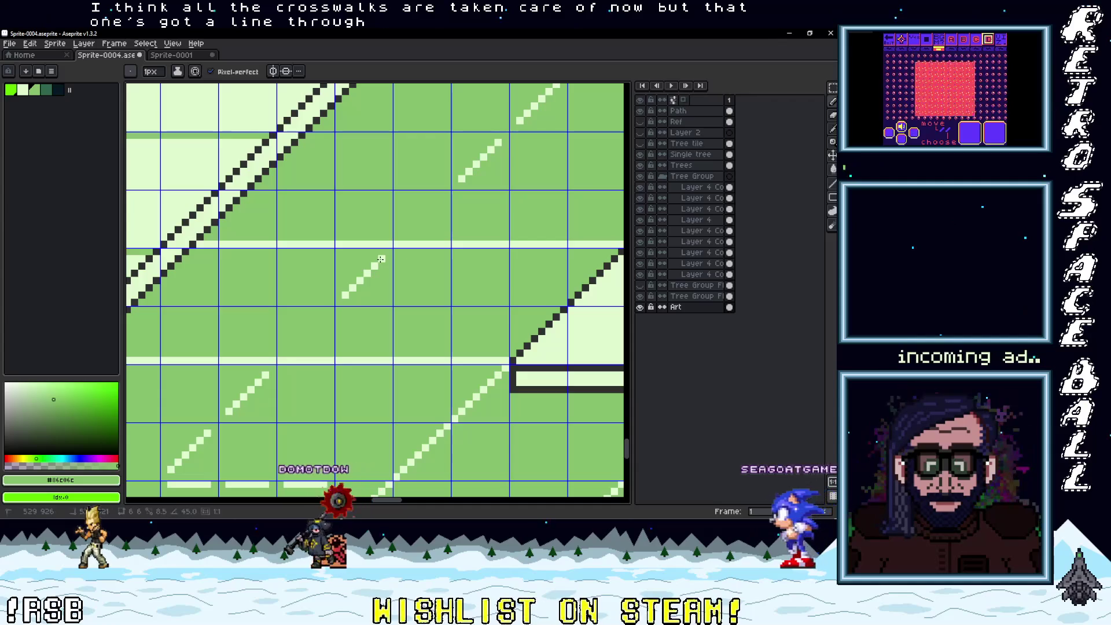
pyautogui.moveTo(381, 260); pyautogui.dragTo(345, 295)
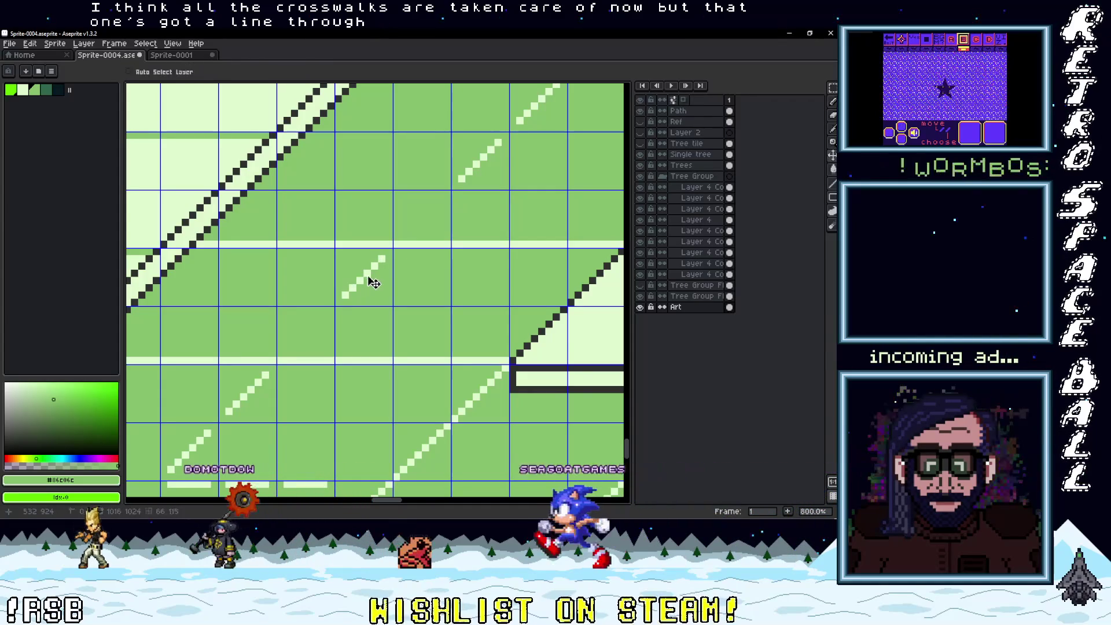
pyautogui.scroll(-4, 347, 293)
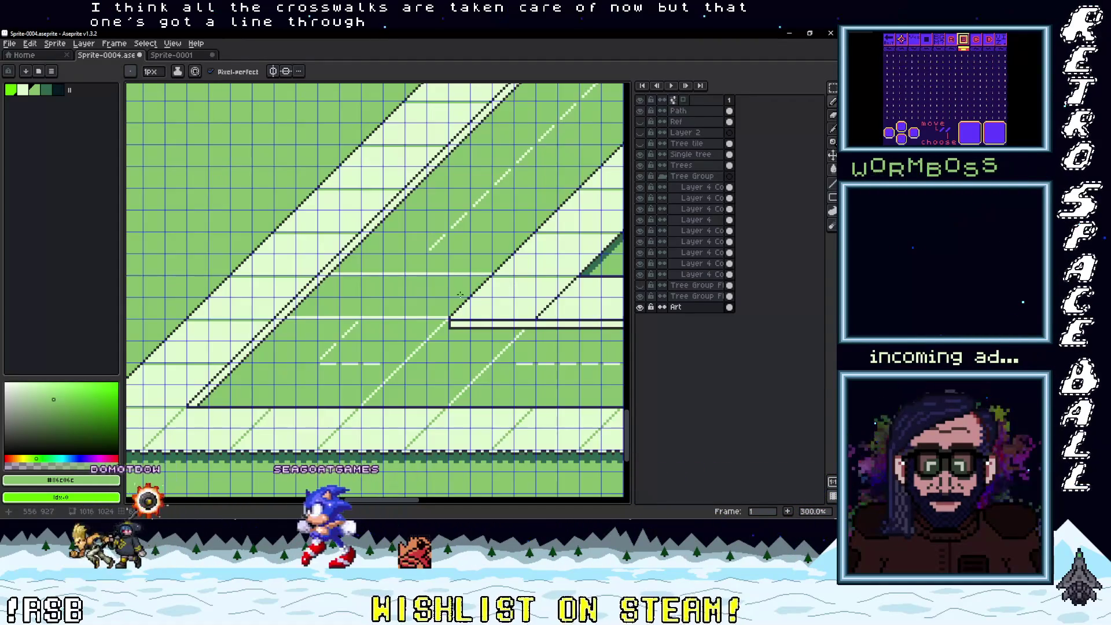
pyautogui.scroll(-3, 474, 293)
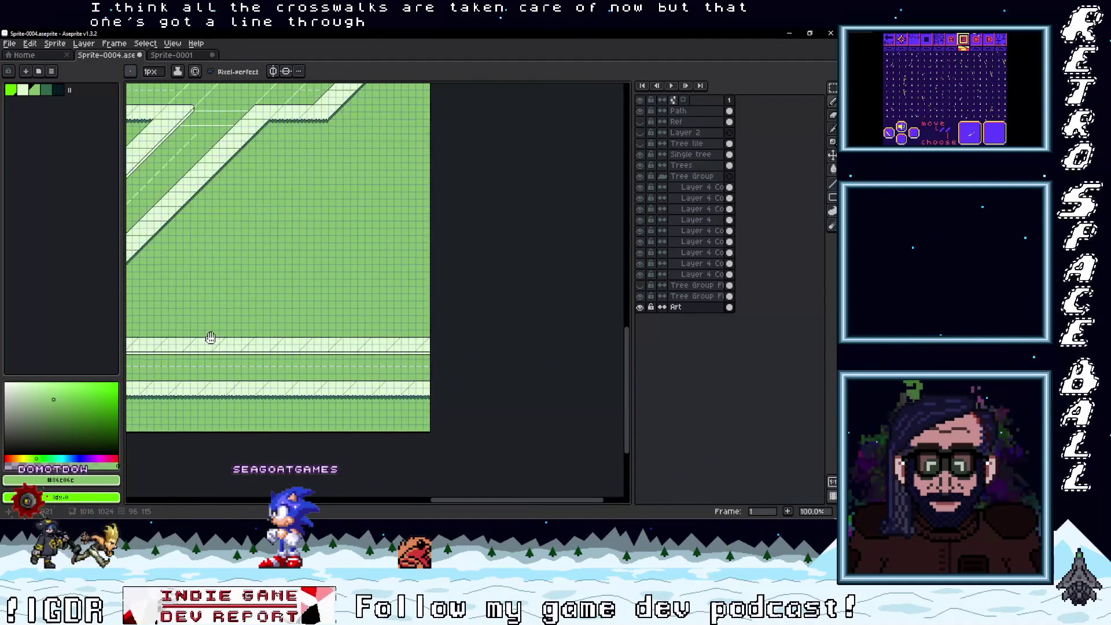
pyautogui.moveTo(311, 285)
pyautogui.mouseDown()
pyautogui.moveTo(290, 414)
pyautogui.moveTo(369, 389)
pyautogui.moveTo(436, 436)
pyautogui.moveTo(375, 359)
pyautogui.moveTo(436, 324)
pyautogui.mouseUp()
pyautogui.scroll(1, 437, 323)
# - Marquee-select the apartment building and drag it right and down beside the diagonal road
pyautogui.scroll(2, 439, 321)
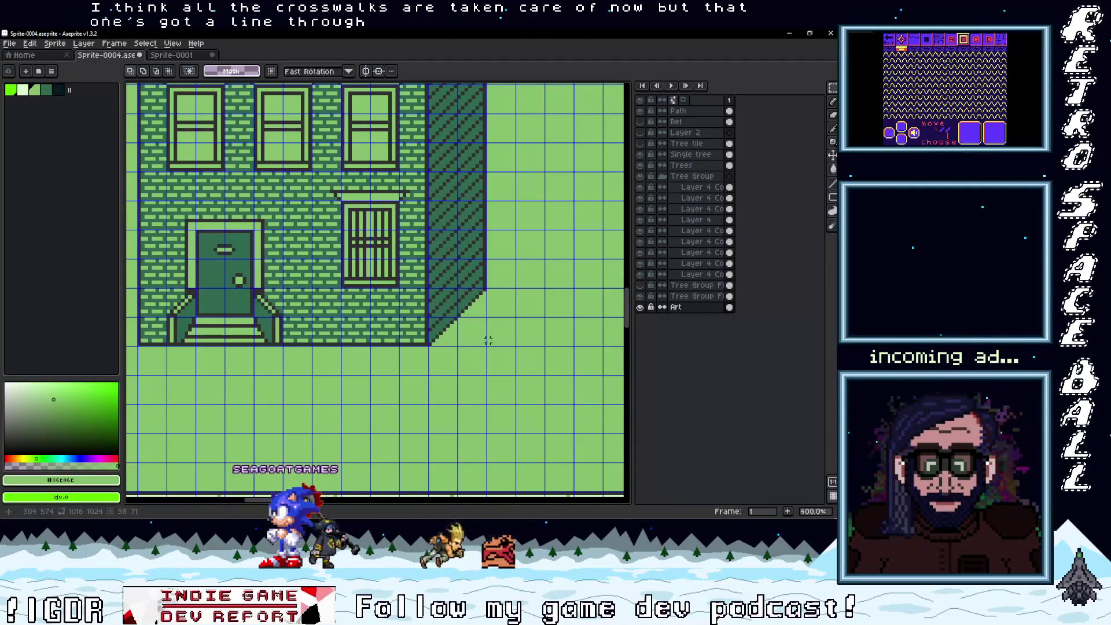
pyautogui.moveTo(220, 150); pyautogui.dragTo(379, 440)
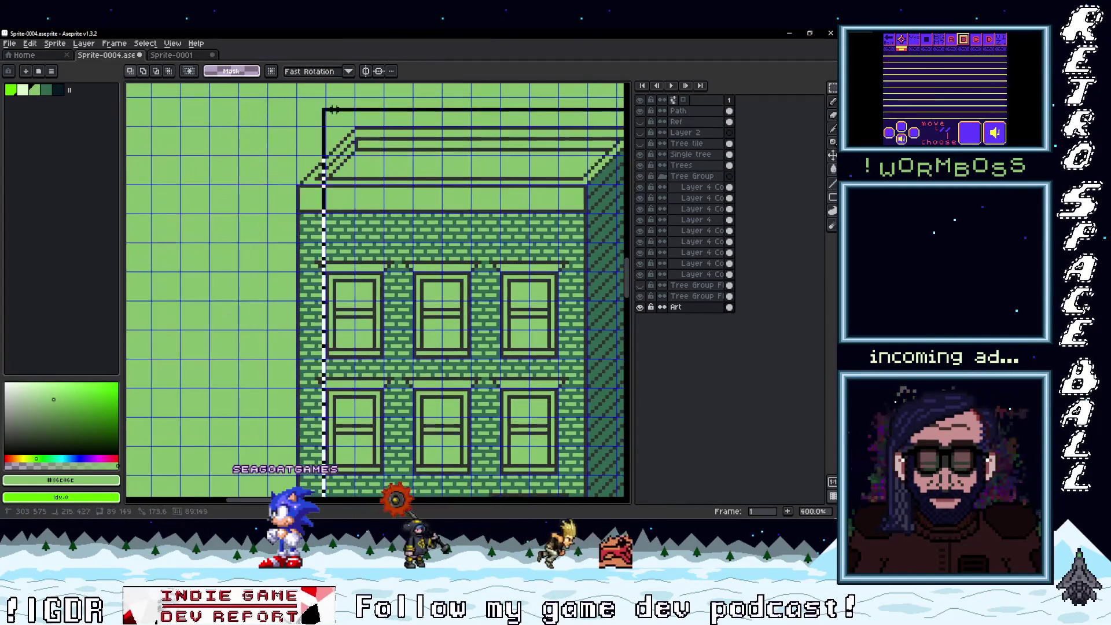
pyautogui.scroll(-3, 373, 203)
pyautogui.scroll(-1, 381, 220)
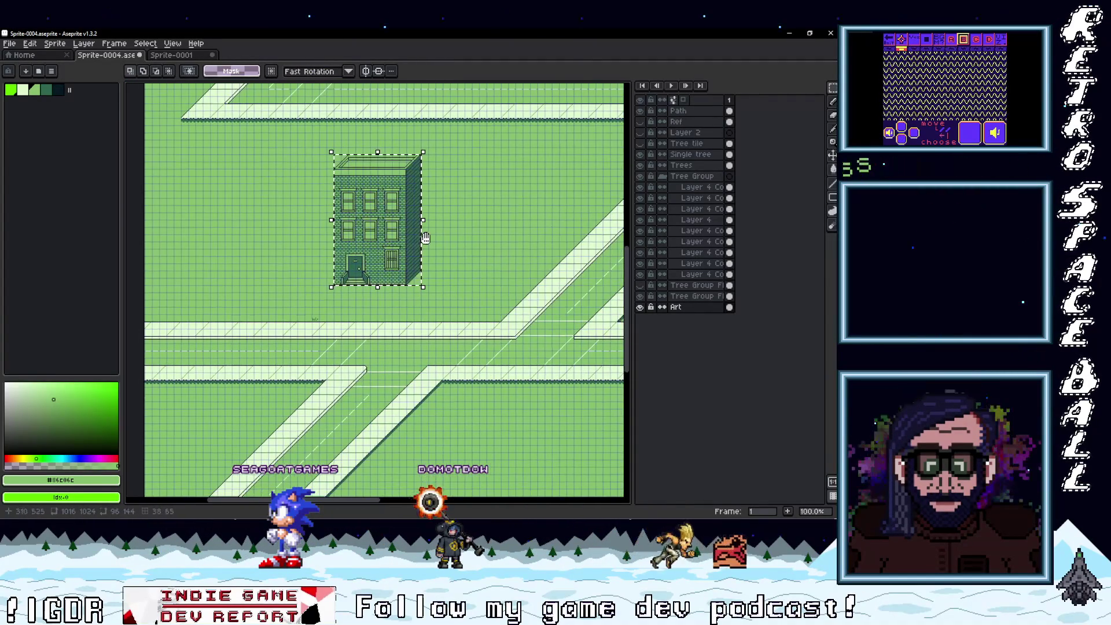
pyautogui.moveTo(386, 231)
pyautogui.mouseDown()
pyautogui.moveTo(417, 244)
pyautogui.moveTo(401, 260)
pyautogui.moveTo(359, 248)
pyautogui.moveTo(378, 264)
pyautogui.mouseUp()
pyautogui.scroll(2, 455, 262)
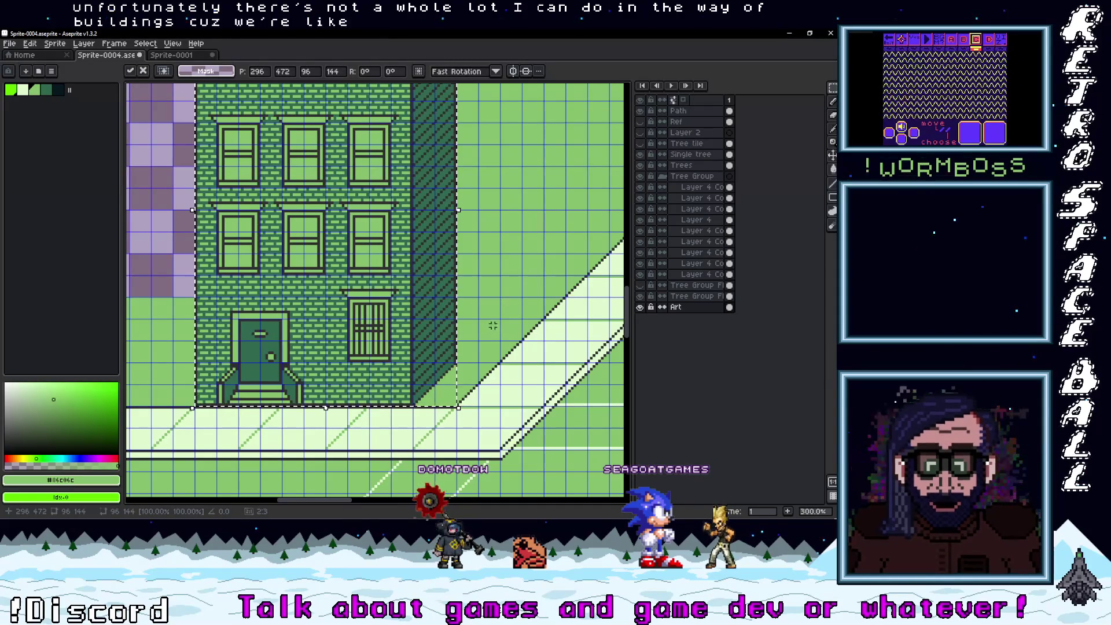
pyautogui.scroll(-1, 498, 325)
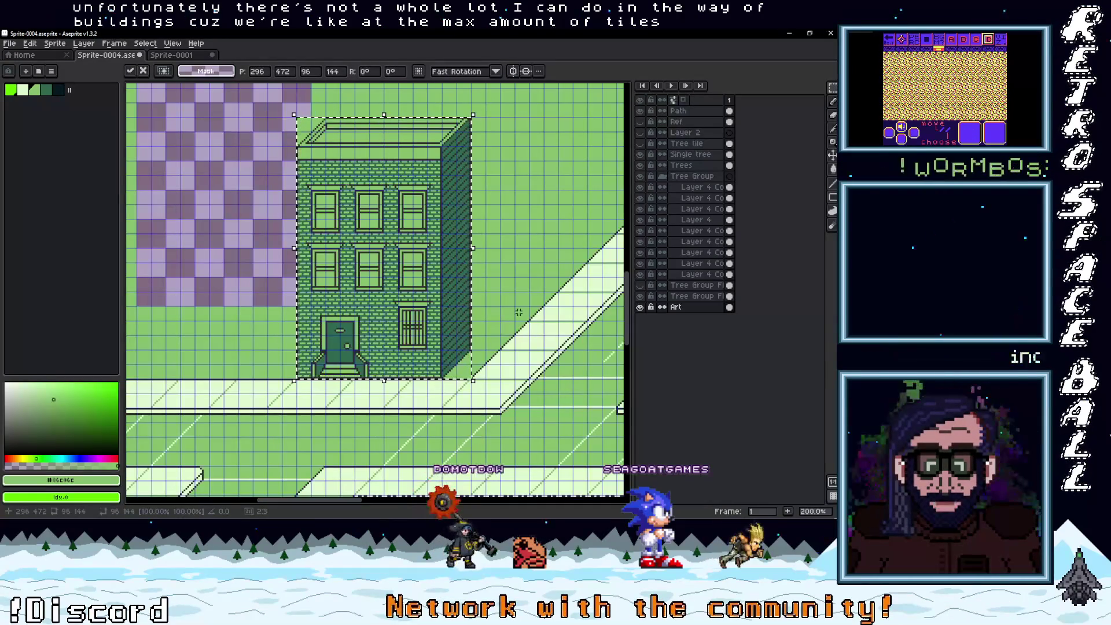
pyautogui.press('Return')
# - Nudge the building about 2 px left and commit its position with Ctrl+T
pyautogui.scroll(2, 463, 366)
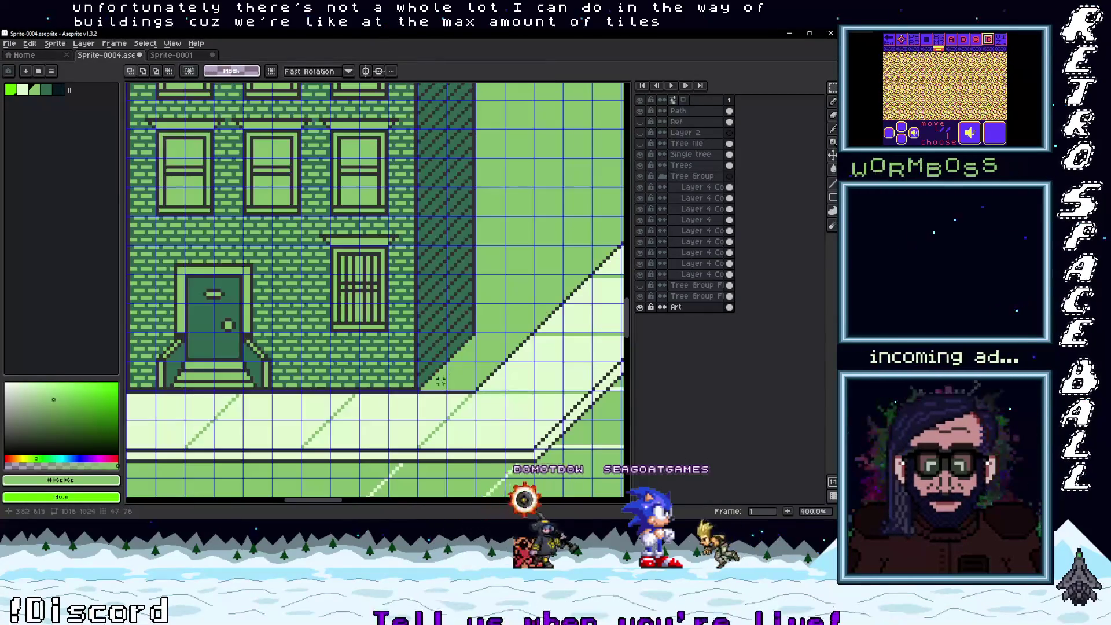
pyautogui.scroll(1, 447, 389)
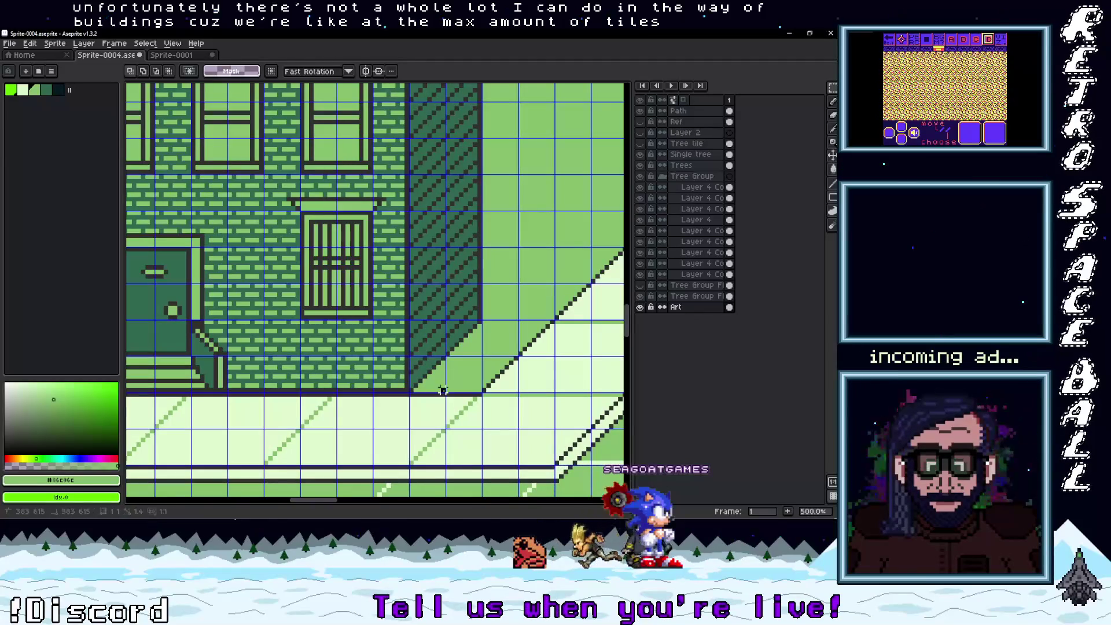
pyautogui.hscroll(-4, 280, 252)
pyautogui.scroll(5, 319, 218)
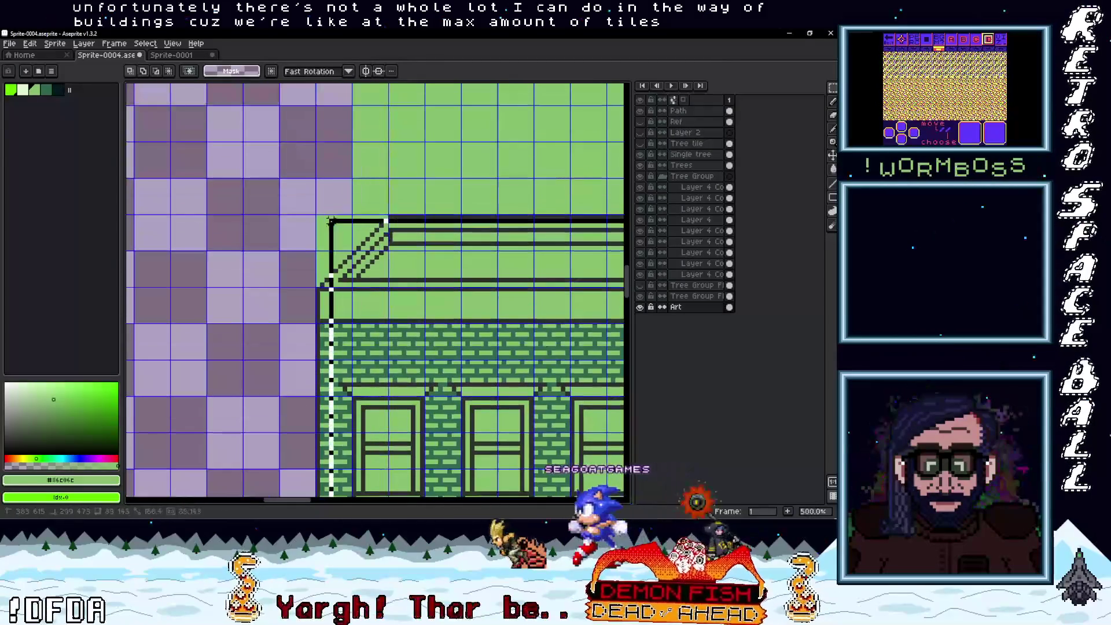
pyautogui.hscroll(6, 320, 219)
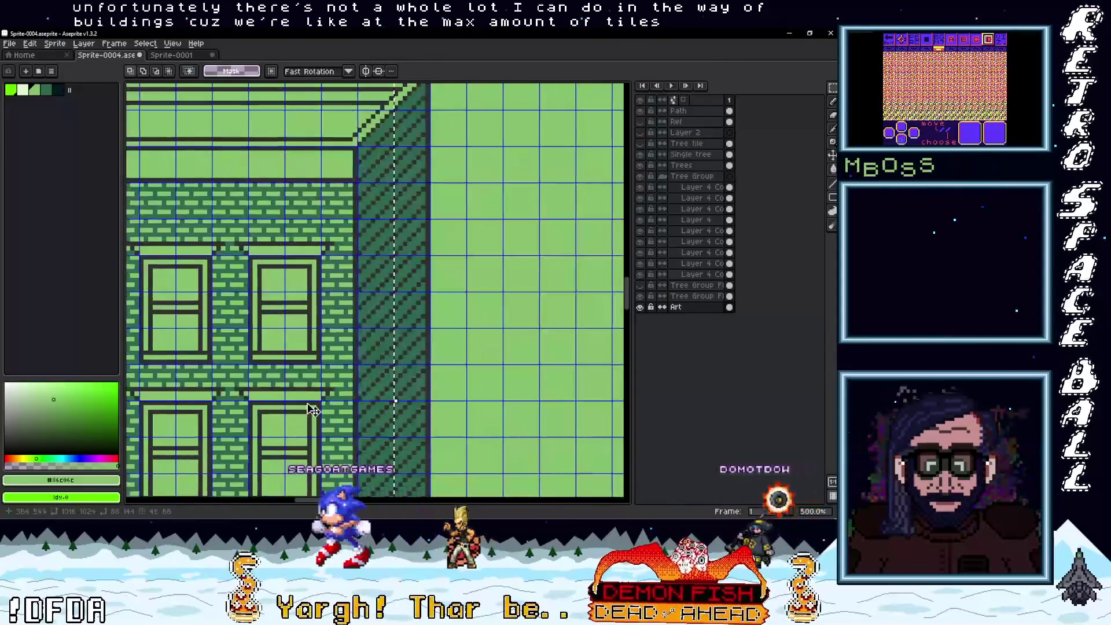
pyautogui.scroll(-3, 330, 313)
pyautogui.scroll(-3, 330, 313)
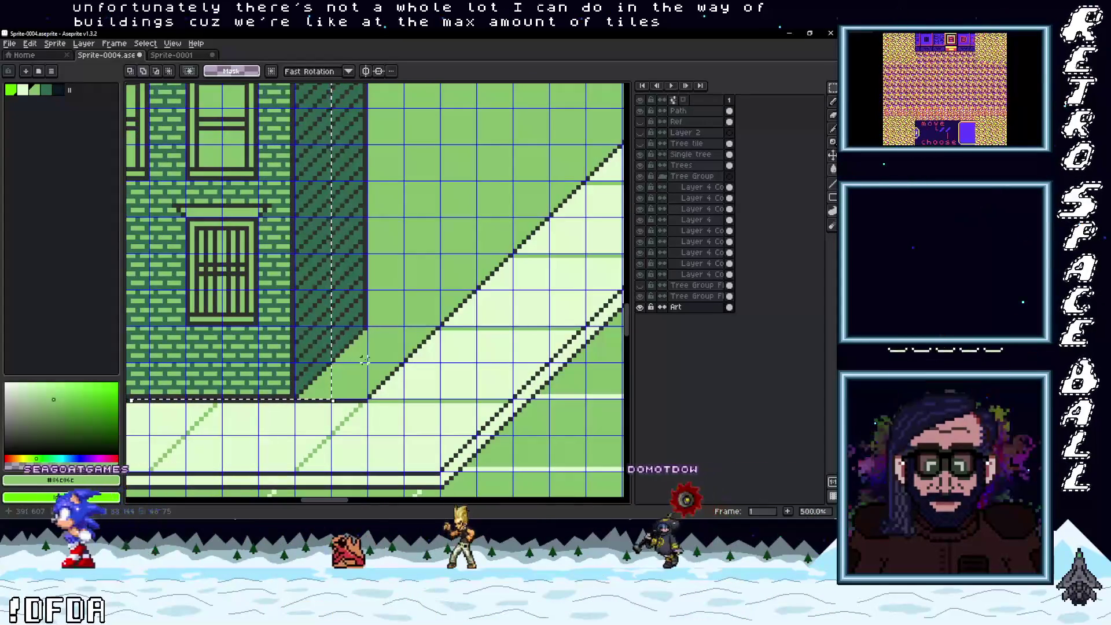
pyautogui.scroll(6, 324, 278)
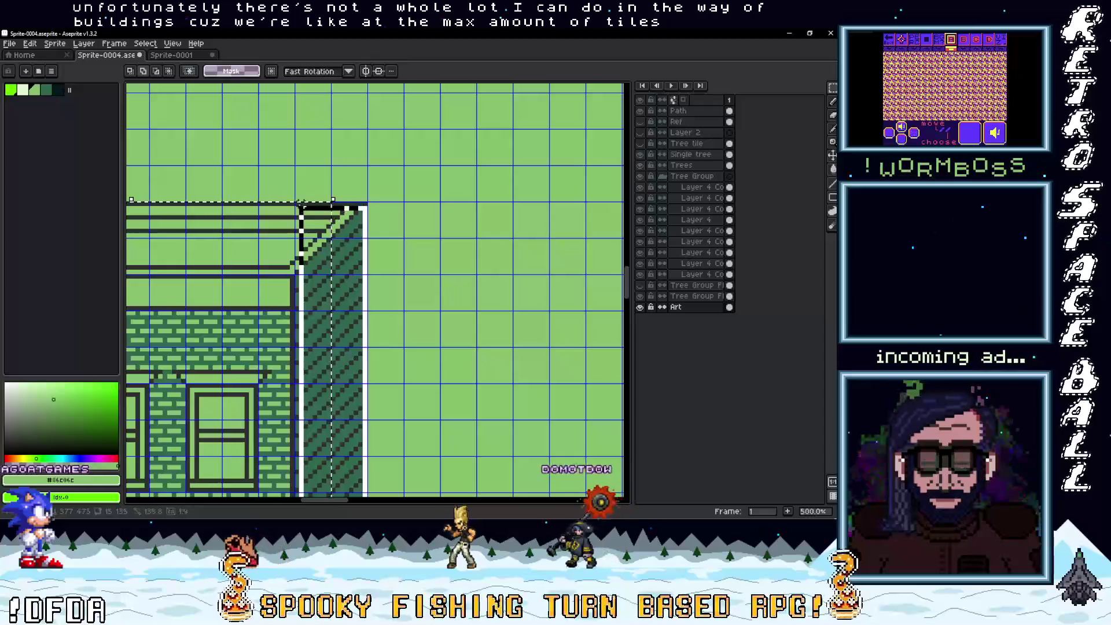
pyautogui.scroll(-2, 340, 285)
pyautogui.scroll(-5, 330, 283)
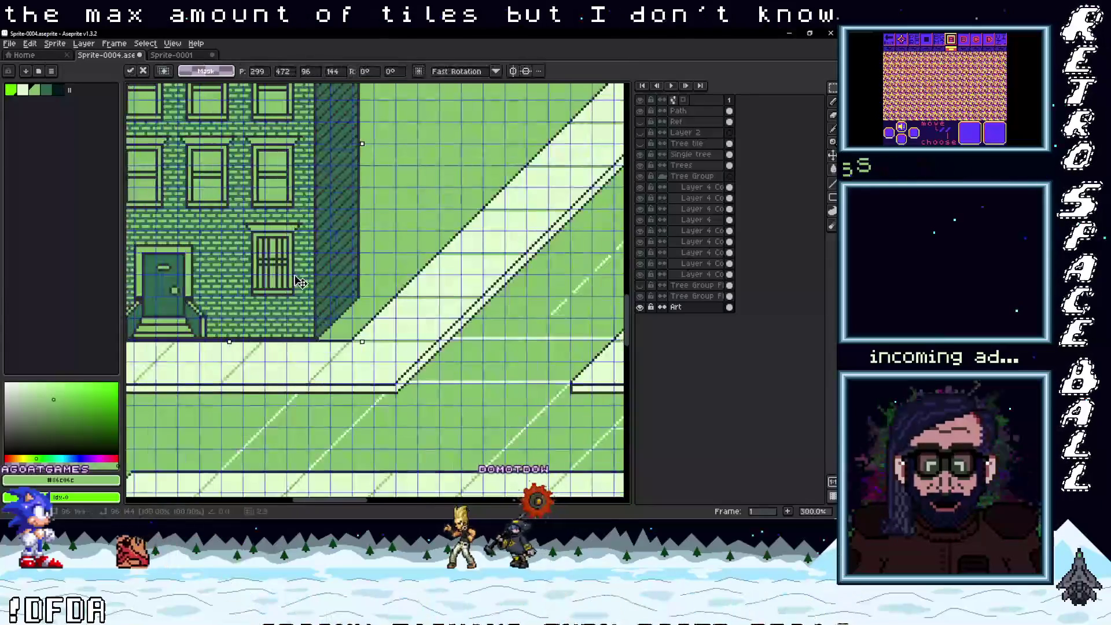
pyautogui.click(318, 282)
pyautogui.moveTo(318, 282); pyautogui.dragTo(307, 275)
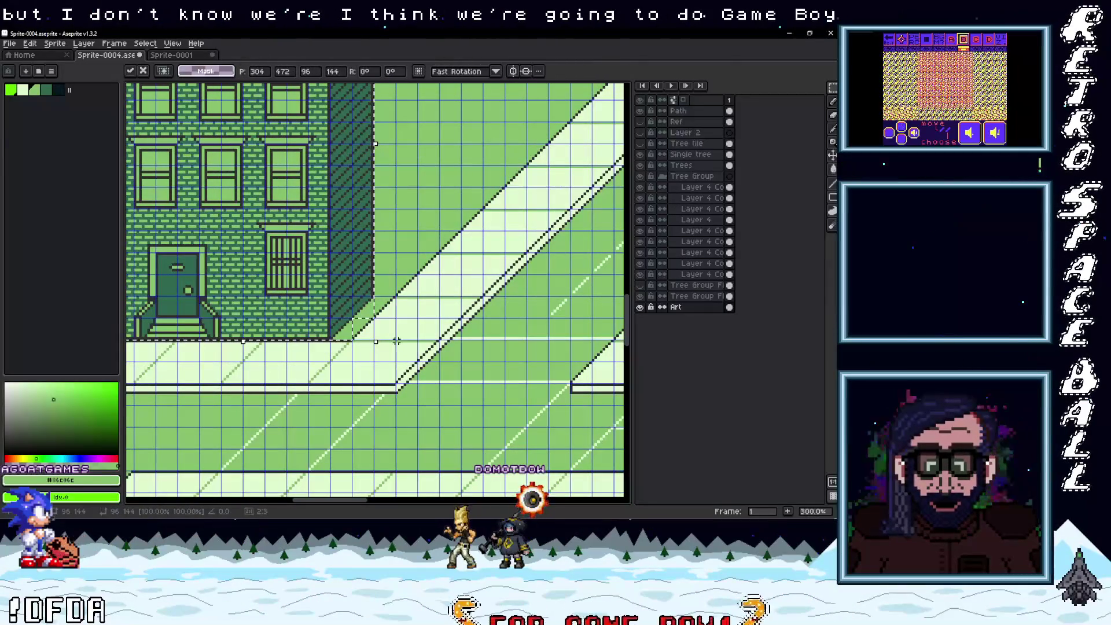
pyautogui.scroll(2, 396, 341)
pyautogui.scroll(-4, 364, 370)
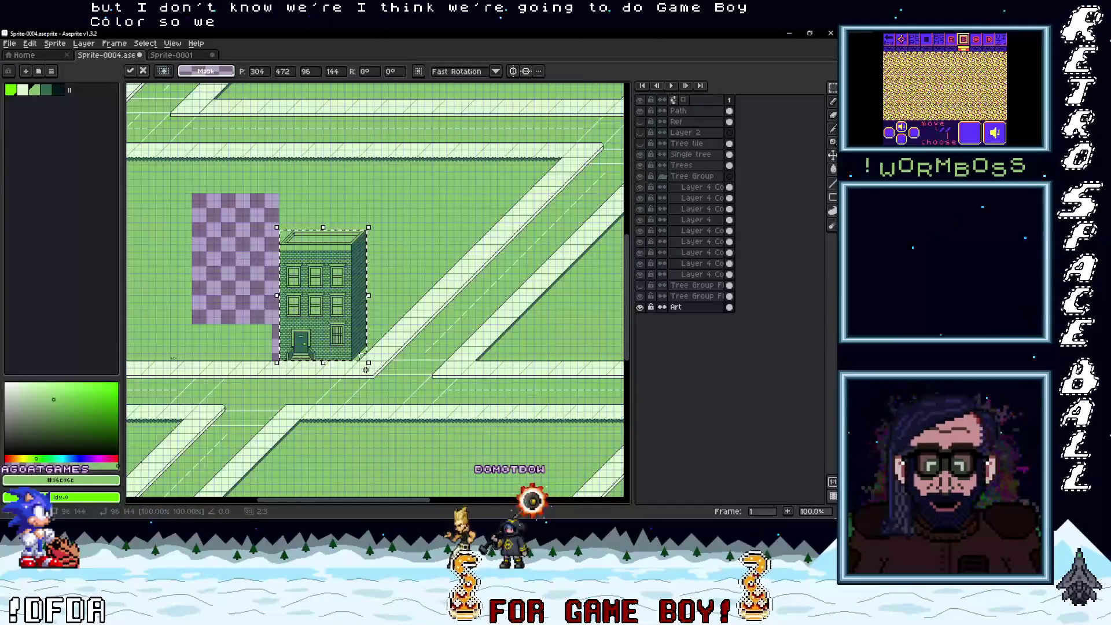
pyautogui.hscroll(-4, 365, 369)
pyautogui.scroll(1, 367, 356)
pyautogui.press('i')
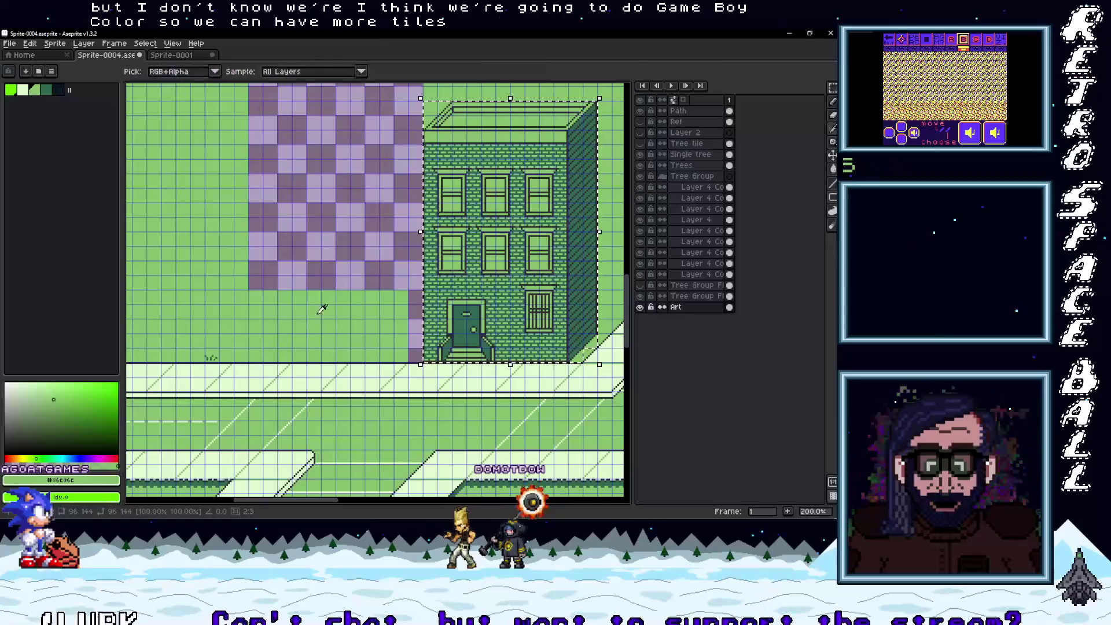
pyautogui.hotkey('ctrl', 't')
# - Switch to the bucket fill tool and pan the map to show the lower roads and building
pyautogui.press('b')
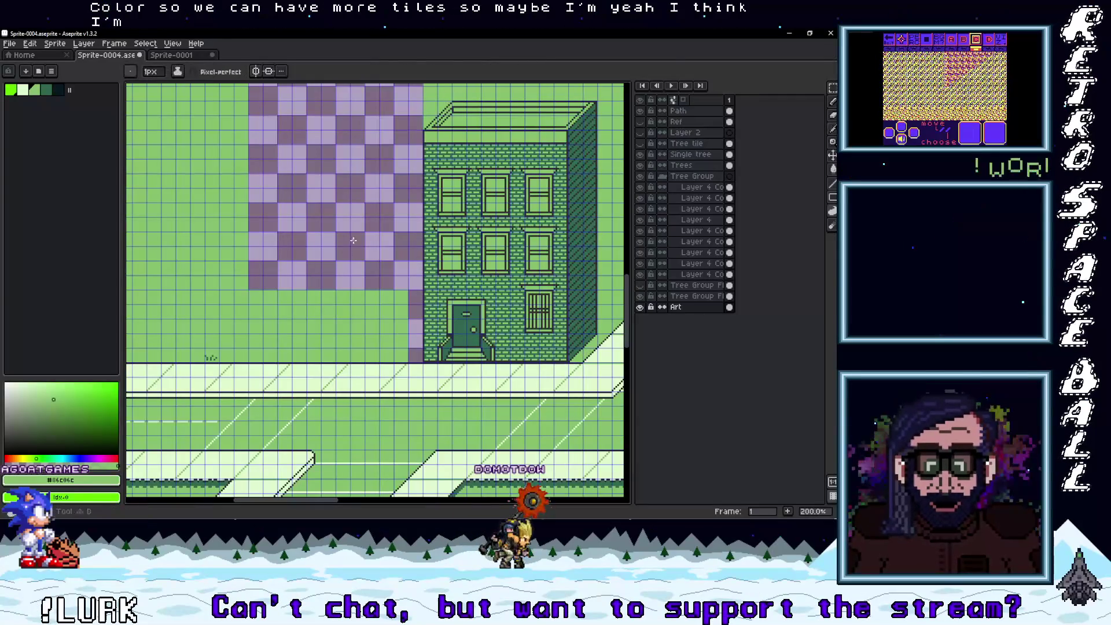
pyautogui.press('g')
pyautogui.scroll(-4, 360, 278)
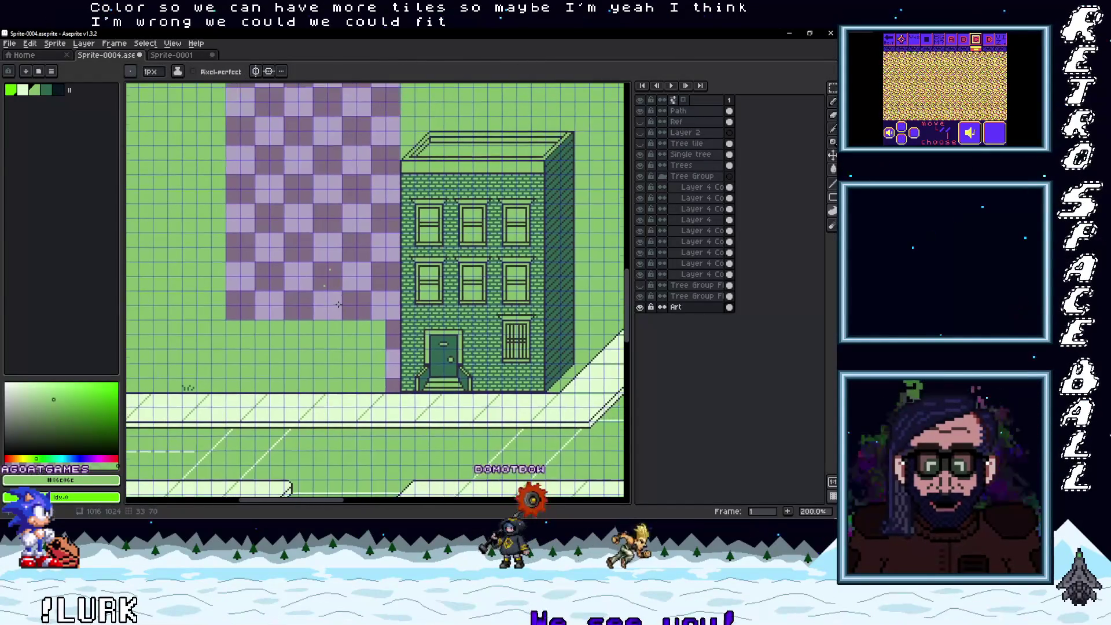
pyautogui.scroll(2, 365, 301)
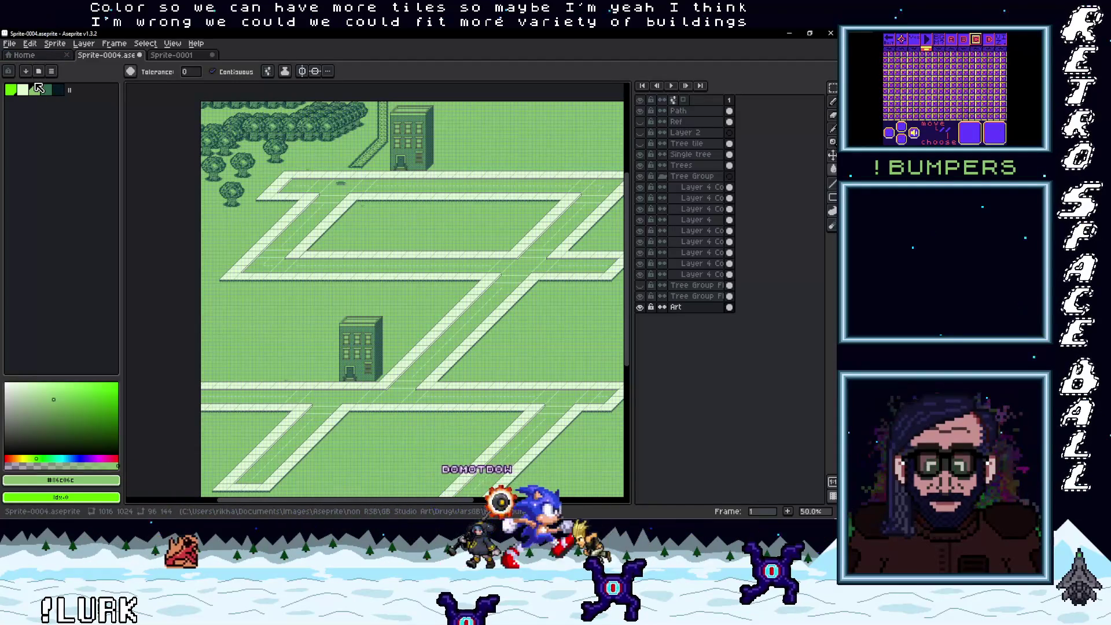
pyautogui.moveTo(315, 226); pyautogui.dragTo(227, 157)
pyautogui.moveTo(384, 318); pyautogui.dragTo(387, 344)
pyautogui.moveTo(357, 244); pyautogui.dragTo(367, 299)
# - Export the map over TestBG.png, confirming the overwrite, and bring up the Backgrounds folder
pyautogui.click(10, 43)
pyautogui.click(22, 56)
pyautogui.press('Escape')
pyautogui.click(11, 46)
pyautogui.moveTo(30, 134)
pyautogui.click(139, 136)
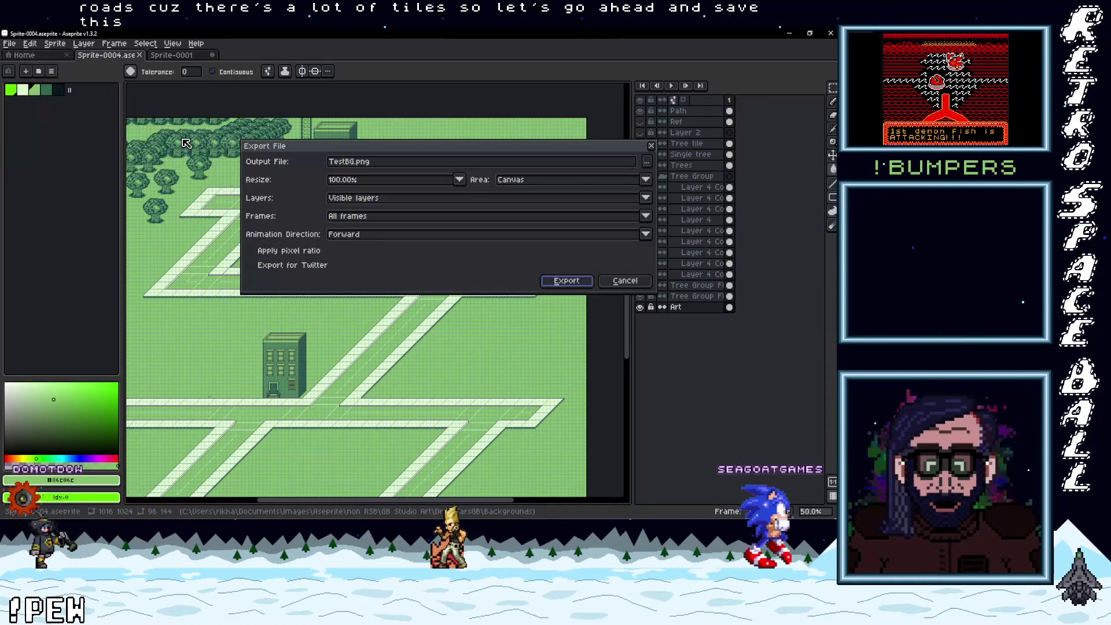
pyautogui.click(577, 287)
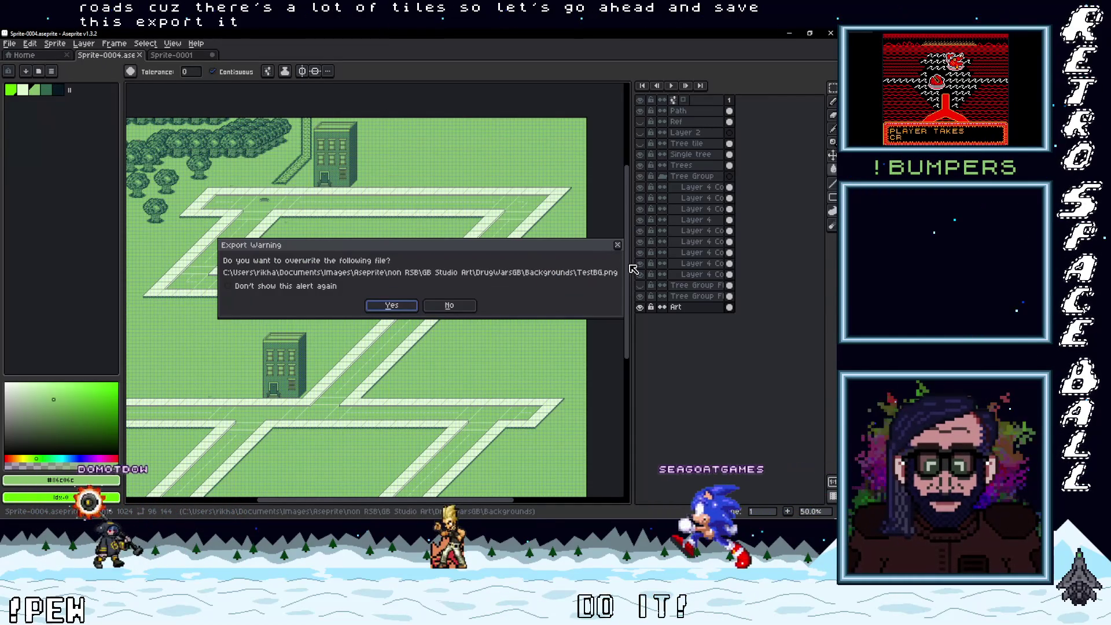
pyautogui.click(390, 306)
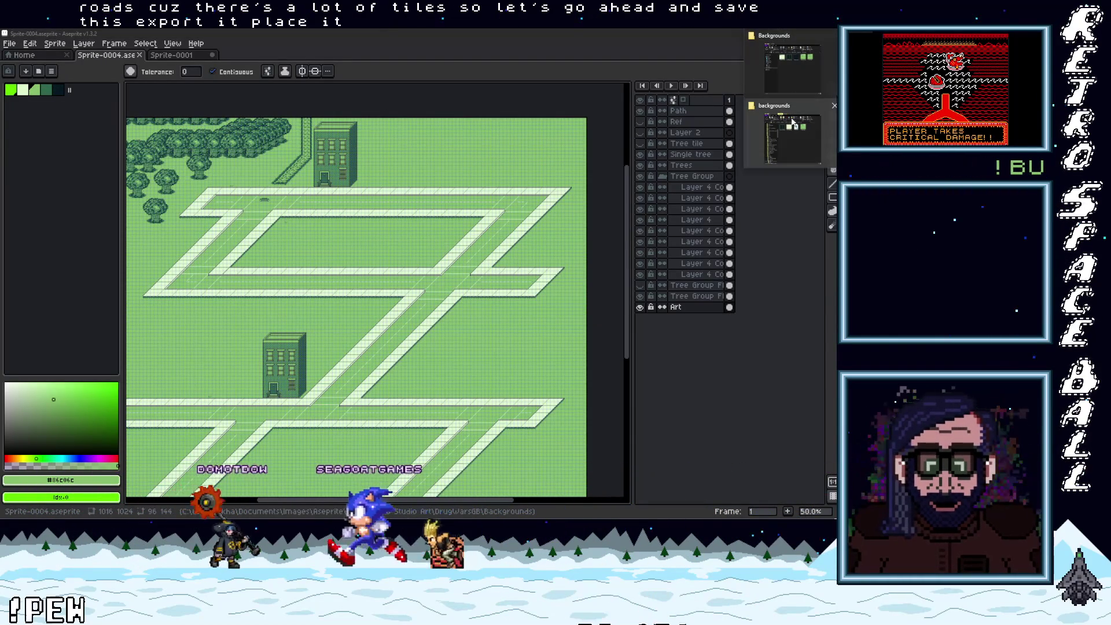
pyautogui.click(794, 71)
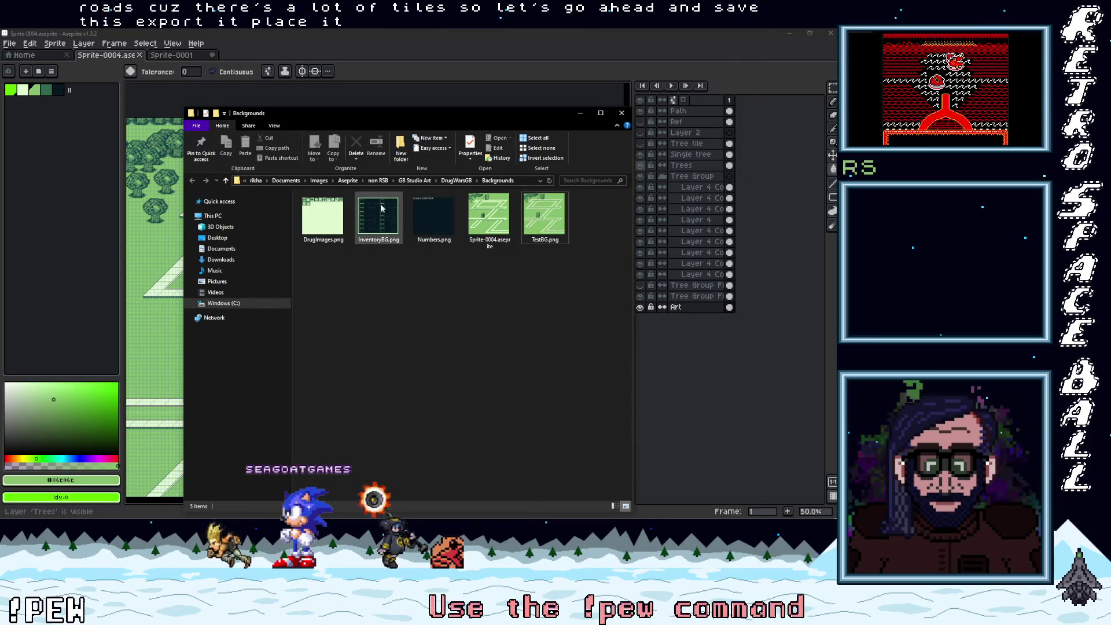
# - Copy TestBG.png into the project's assets/backgrounds folder, replacing the old file
pyautogui.rightClick(548, 226)
pyautogui.click(466, 465)
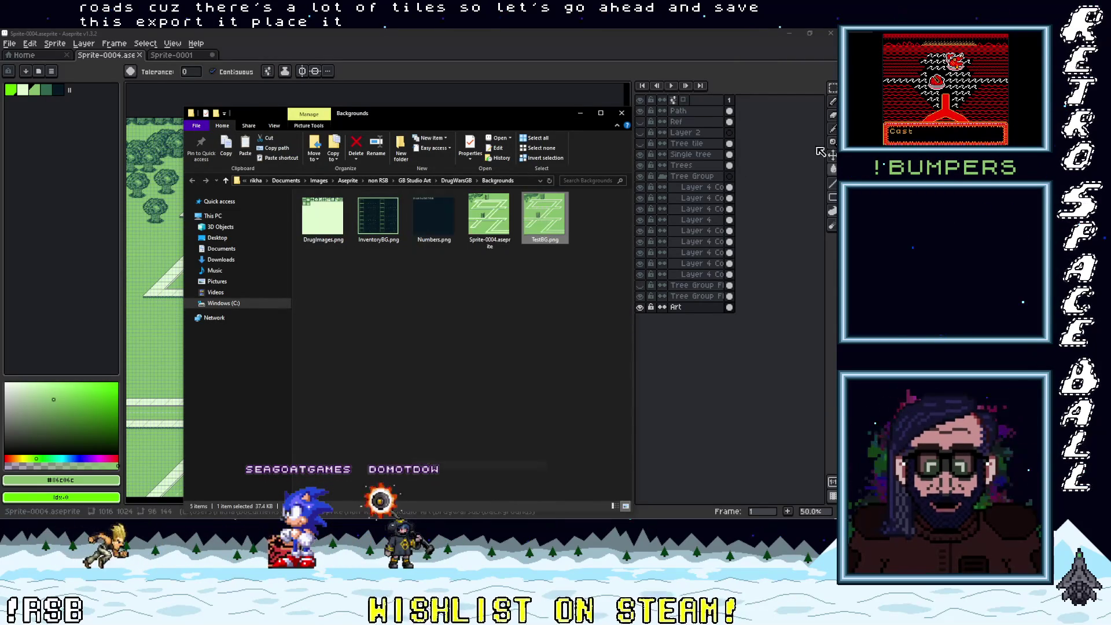
pyautogui.click(787, 154)
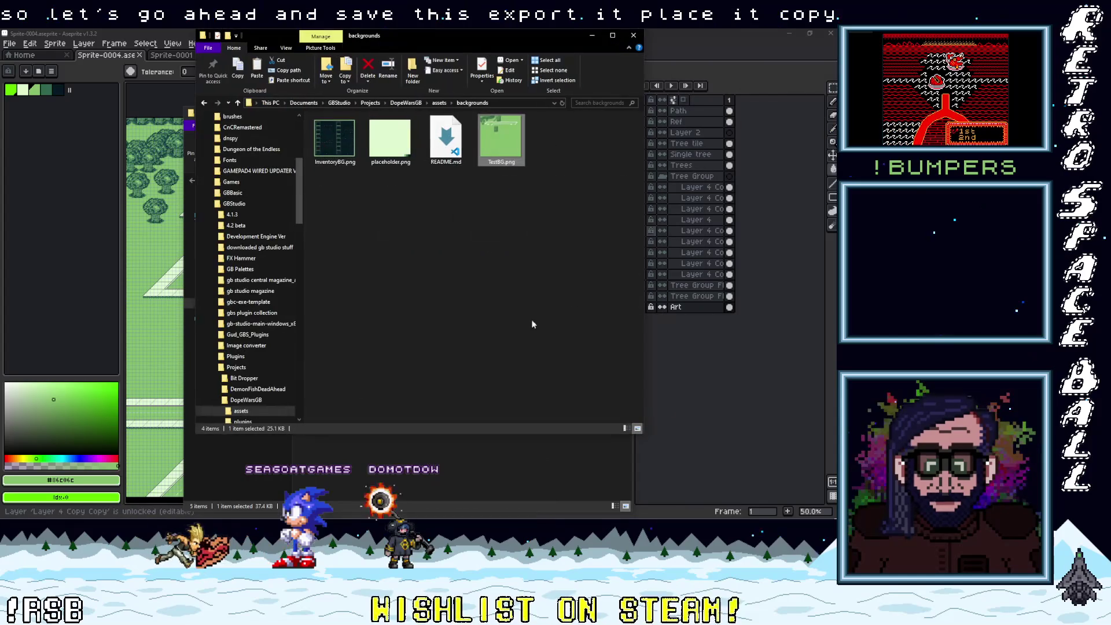
pyautogui.rightClick(511, 263)
pyautogui.click(454, 327)
pyautogui.click(417, 205)
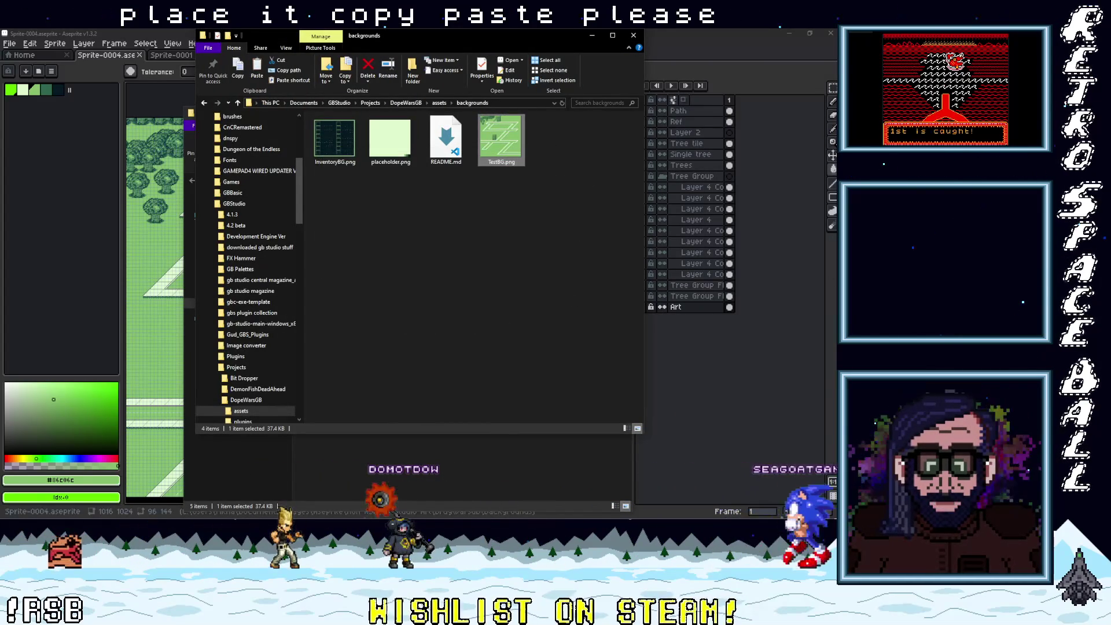
pyautogui.hotkey('alt', 'Tab')
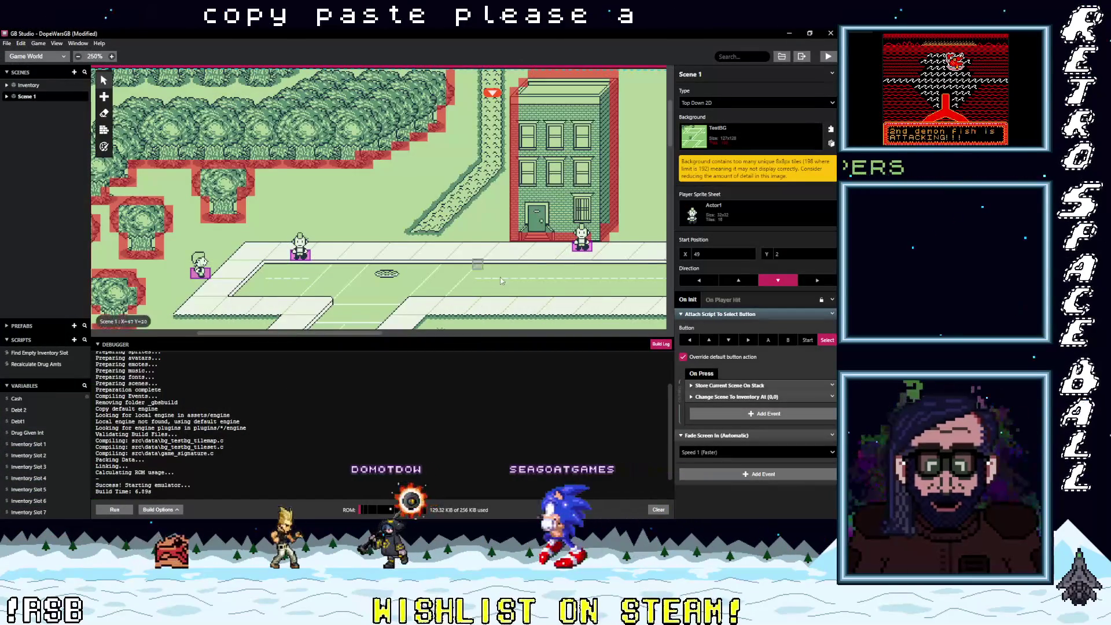
pyautogui.scroll(-3, 559, 96)
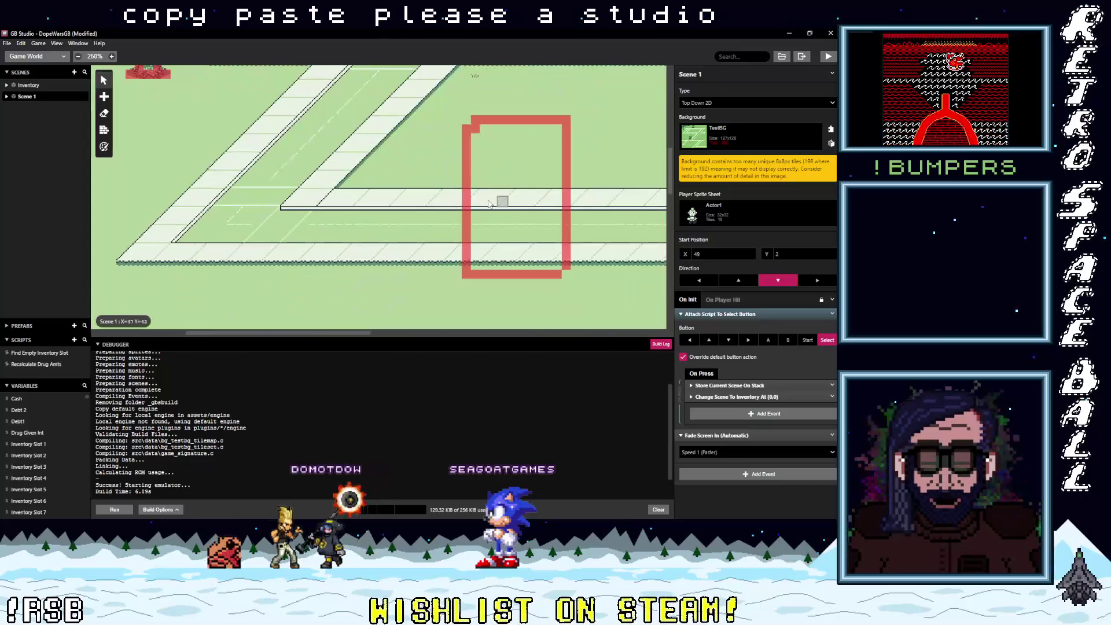
pyautogui.click(107, 131)
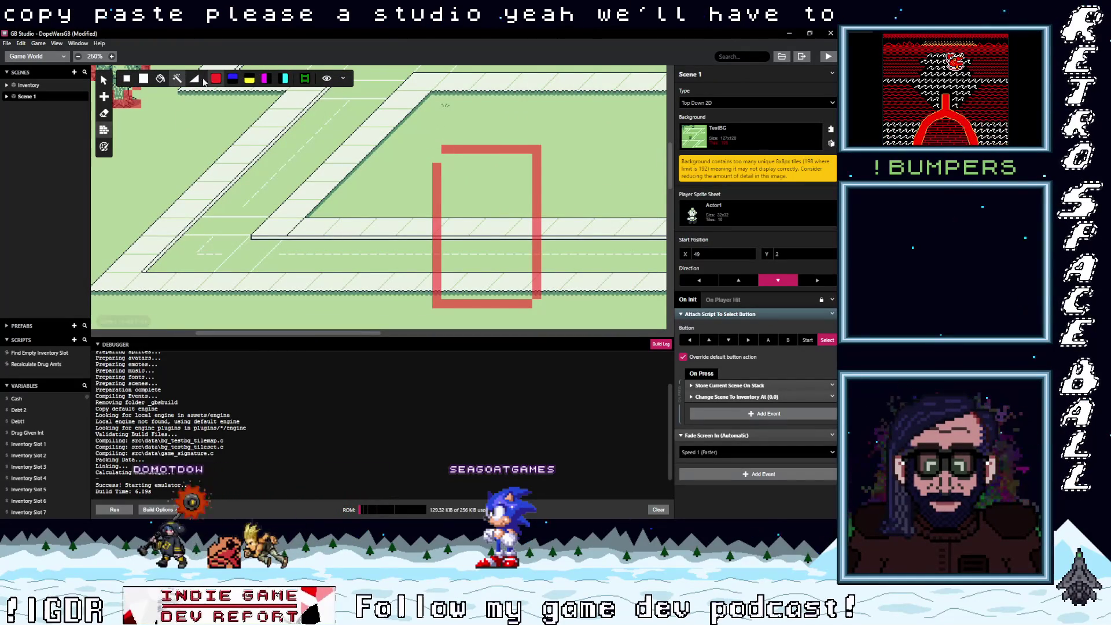
pyautogui.hotkey('ctrl', 'z')
pyautogui.hotkey('ctrl', 'z')
pyautogui.hotkey('ctrl', 'z')
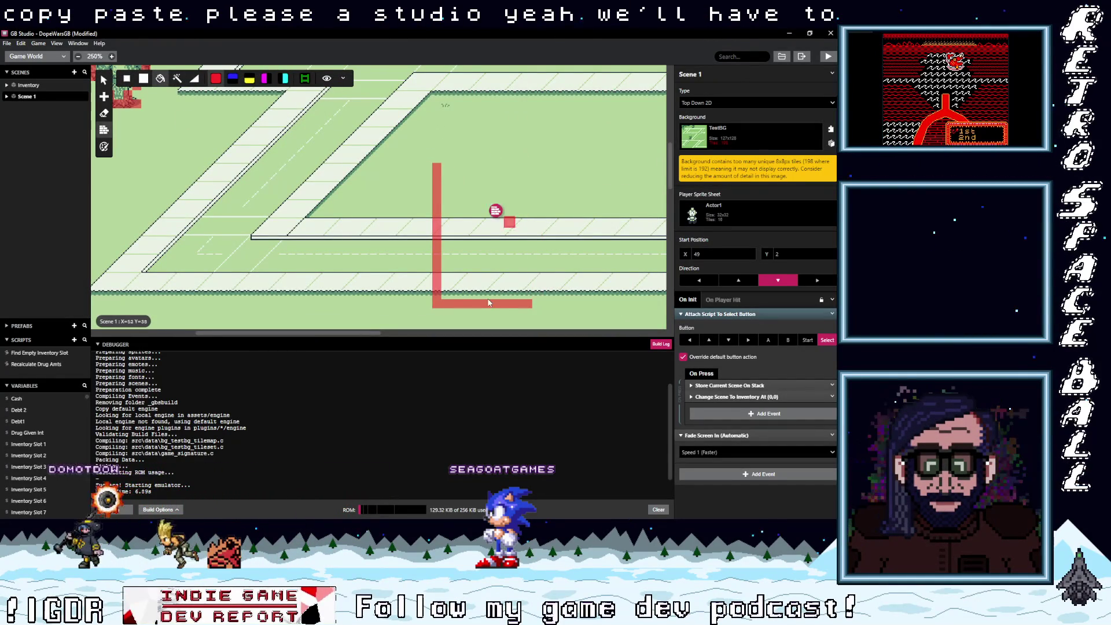
pyautogui.scroll(-1, 564, 238)
pyautogui.scroll(2, 564, 239)
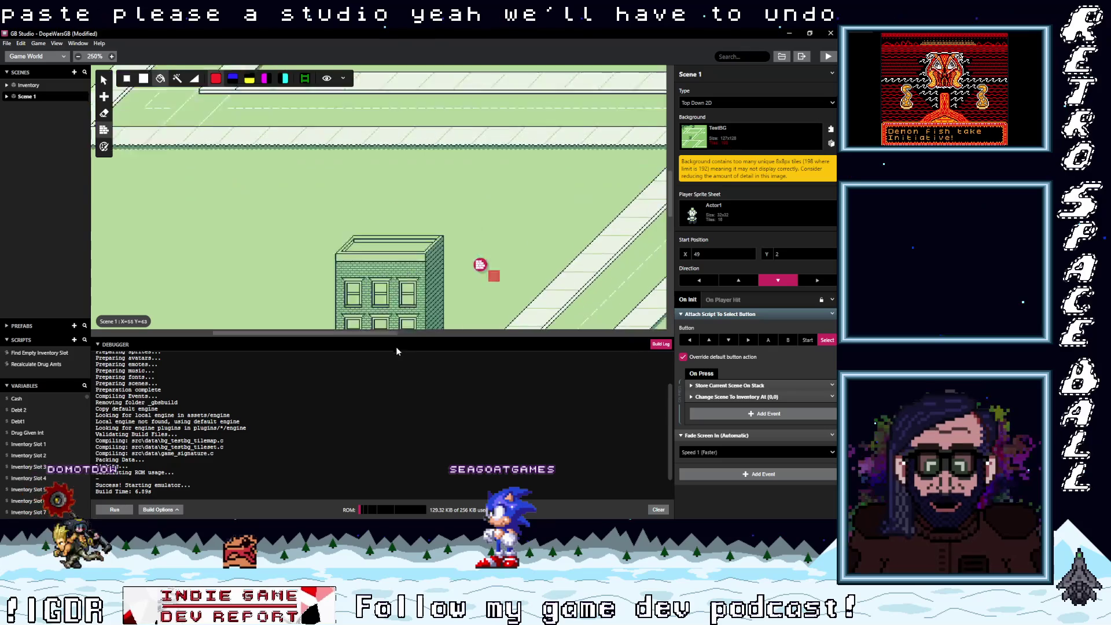
pyautogui.scroll(-3, 462, 261)
pyautogui.scroll(4, 445, 285)
pyautogui.scroll(2, 407, 305)
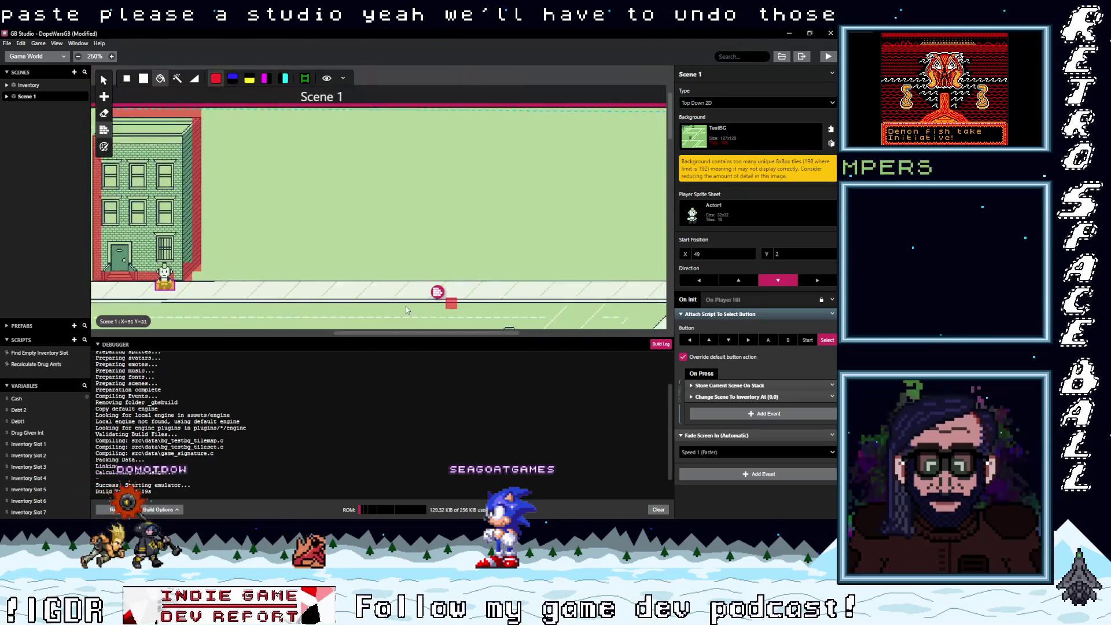
pyautogui.hscroll(5, 463, 231)
pyautogui.scroll(-3, 547, 88)
pyautogui.hscroll(-10, 405, 173)
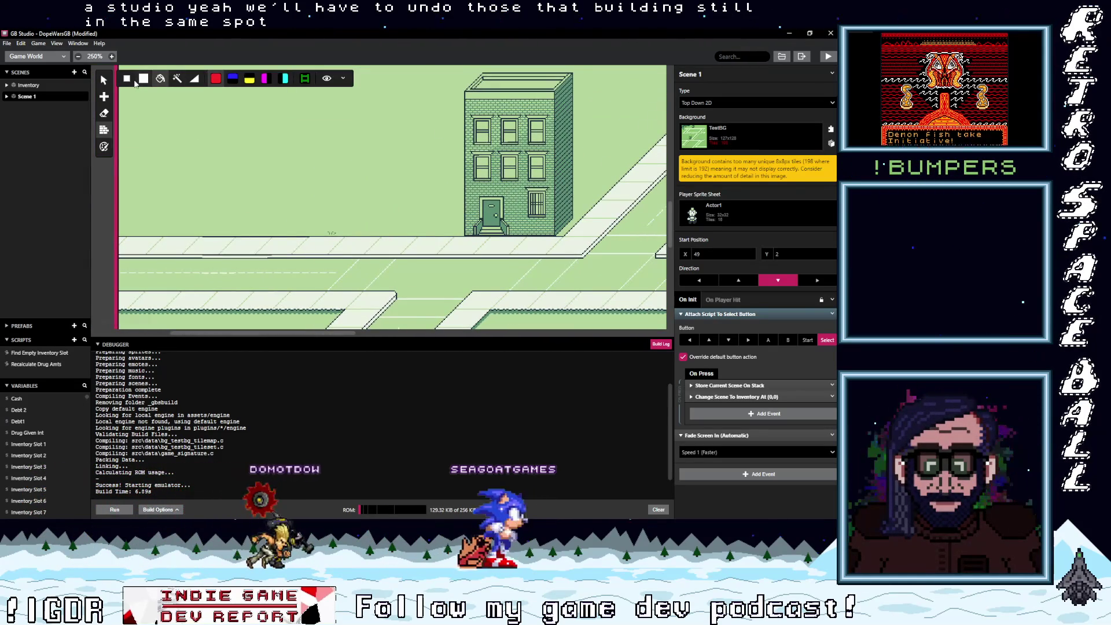
pyautogui.click(545, 211)
pyautogui.hotkey('ctrl', 'z')
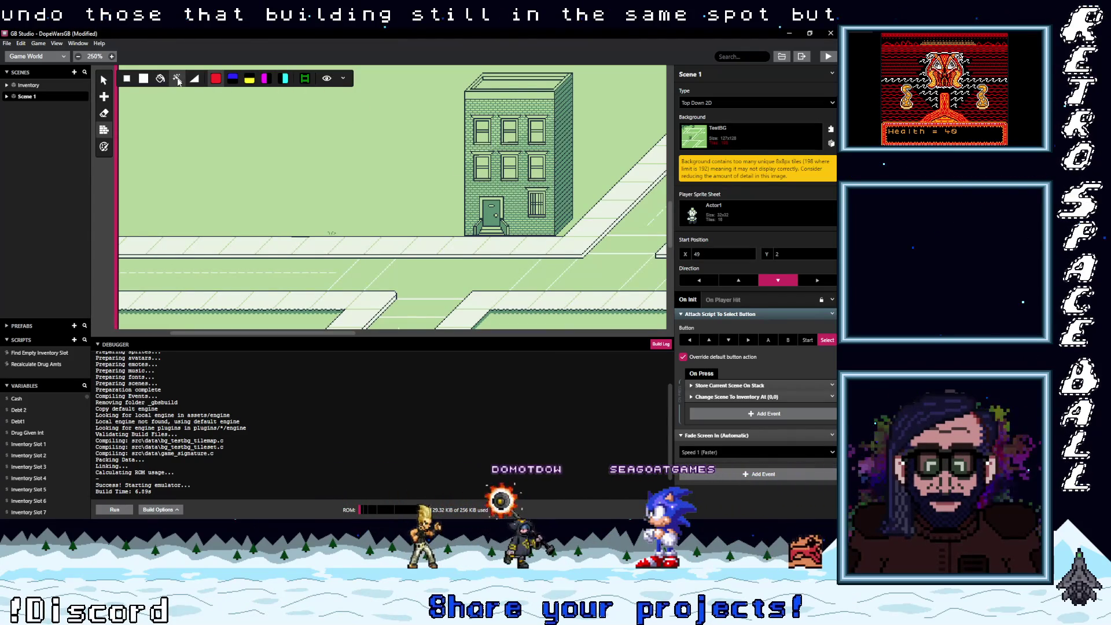
pyautogui.click(468, 230)
pyautogui.hotkey('ctrl', 'z')
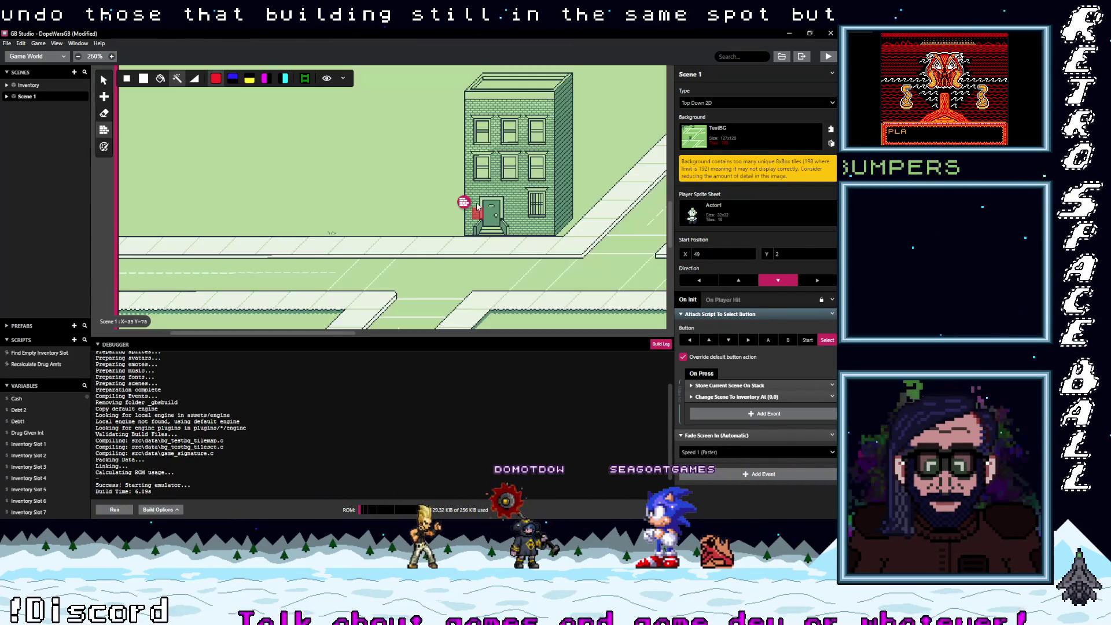
pyautogui.click(470, 184)
pyautogui.hotkey('ctrl', 'z')
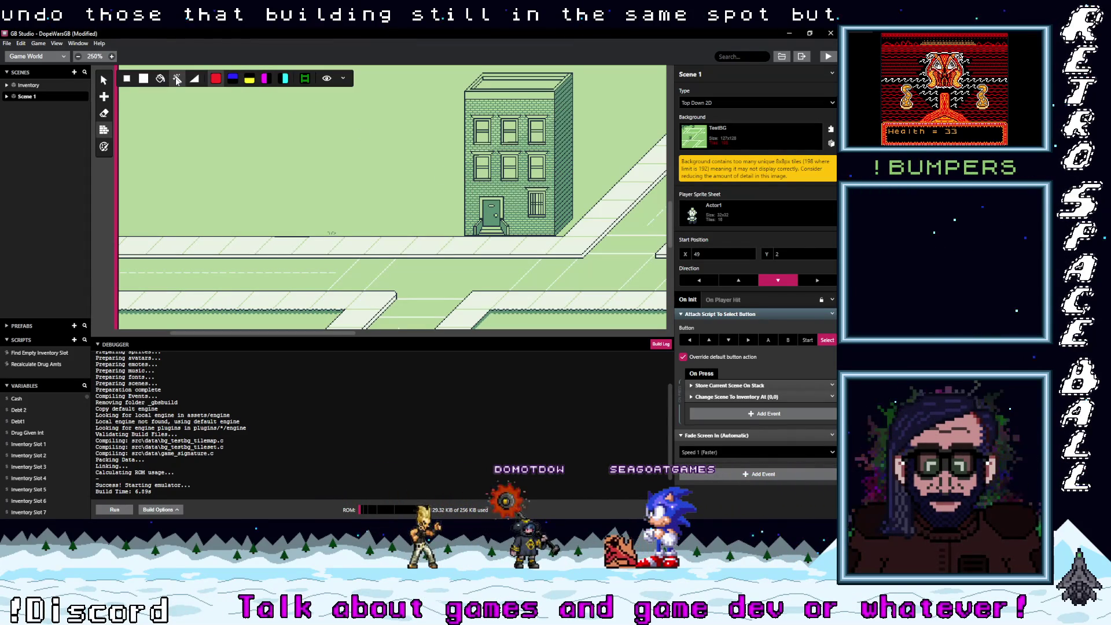
pyautogui.click(176, 80)
pyautogui.scroll(3, 441, 207)
pyautogui.hscroll(3, 441, 206)
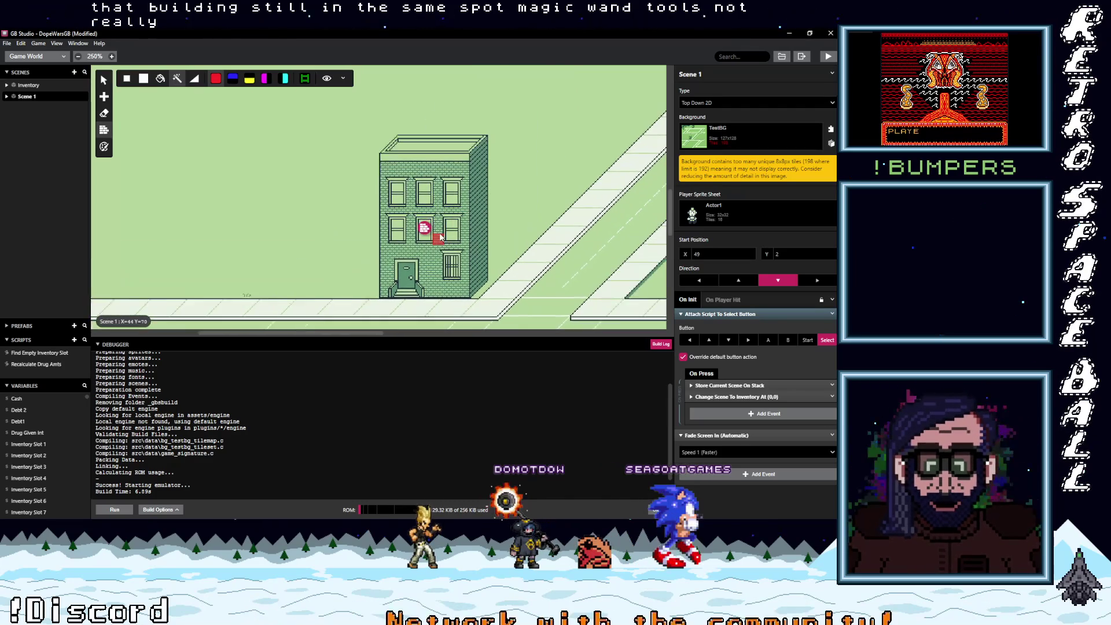
pyautogui.scroll(1, 441, 207)
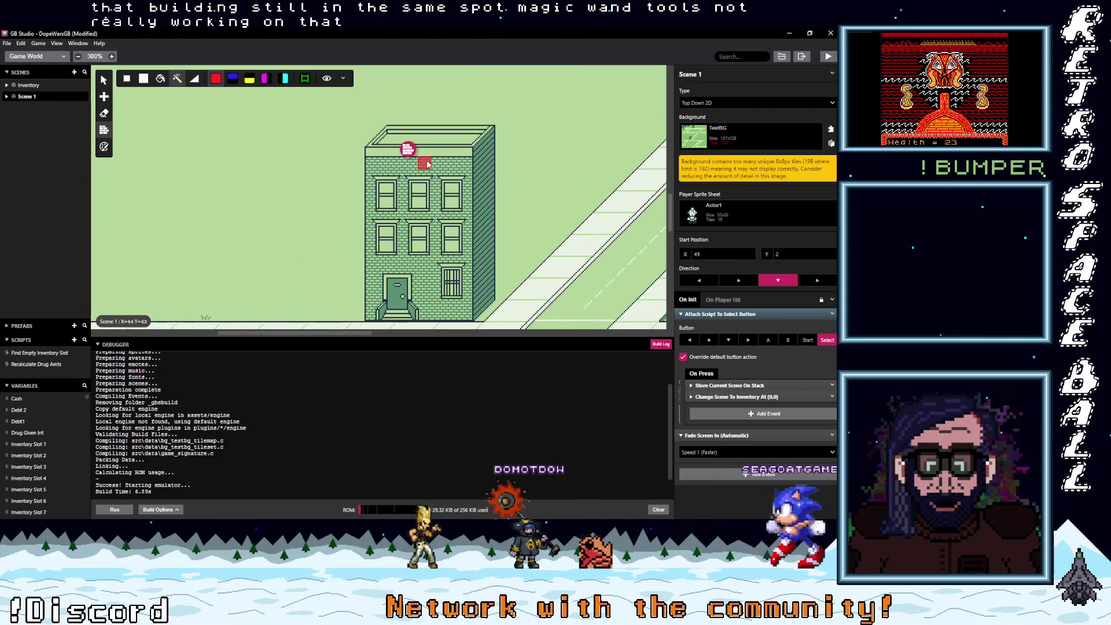
pyautogui.press('0')
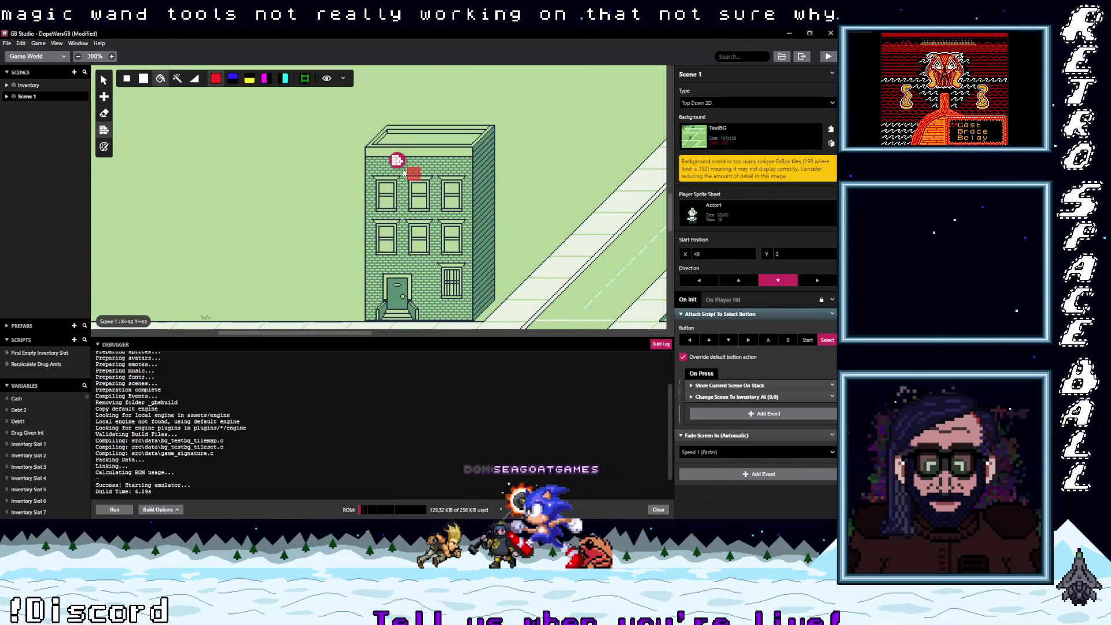
# - Paint single collision tiles along the building's top-left corner and roof edge
pyautogui.click(174, 83)
pyautogui.click(379, 159)
pyautogui.press('1')
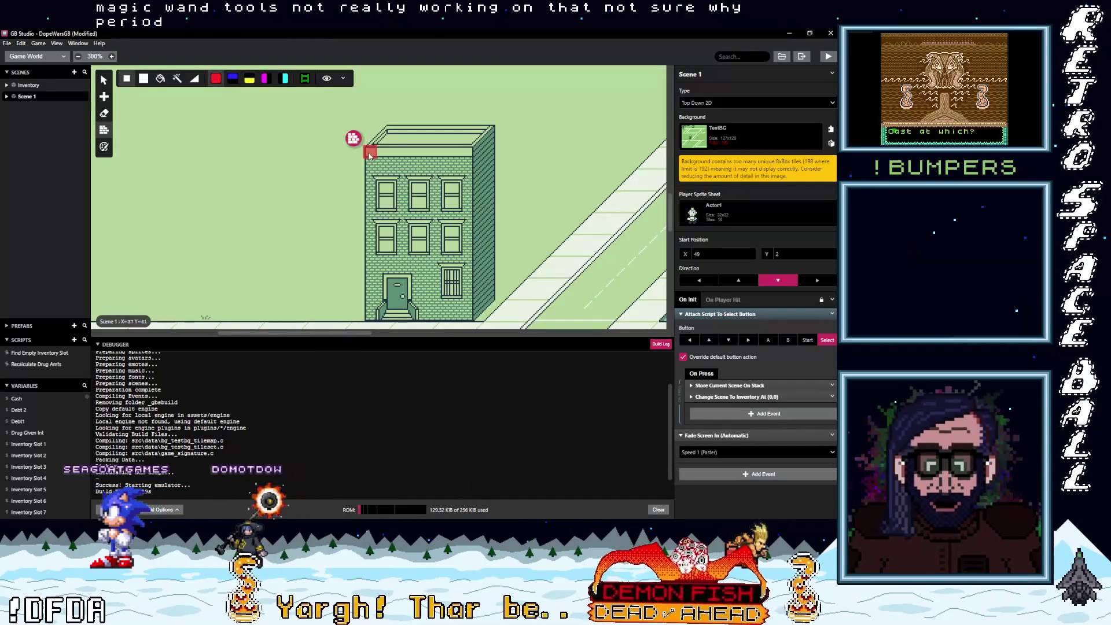
pyautogui.click(370, 155)
pyautogui.keyDown('shift'); pyautogui.click(473, 156); pyautogui.keyUp('shift')
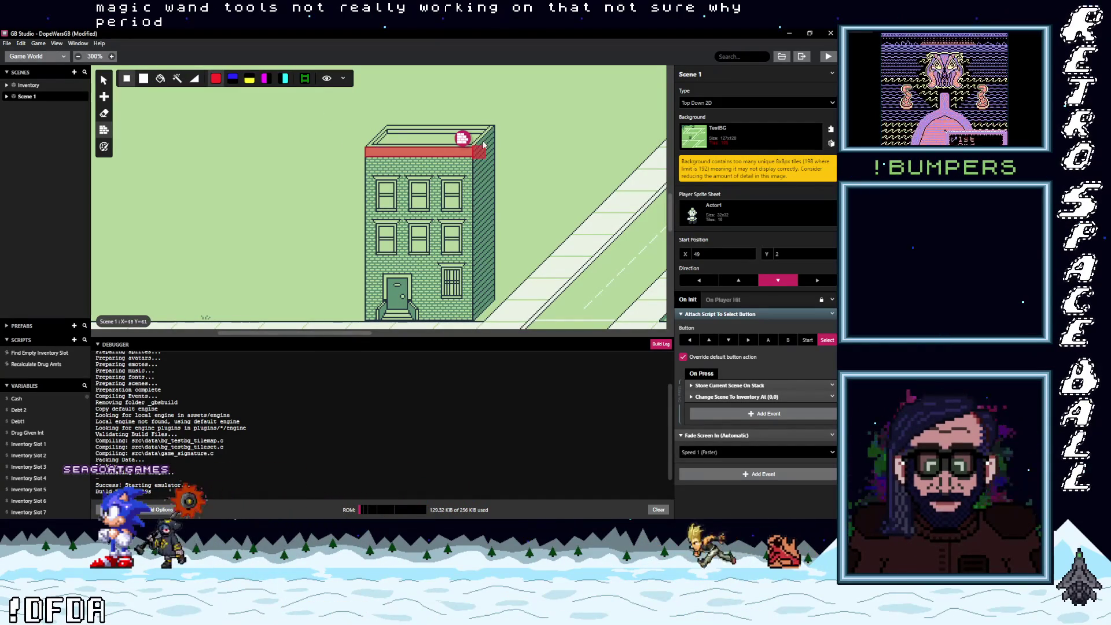
pyautogui.moveTo(495, 133); pyautogui.dragTo(382, 138)
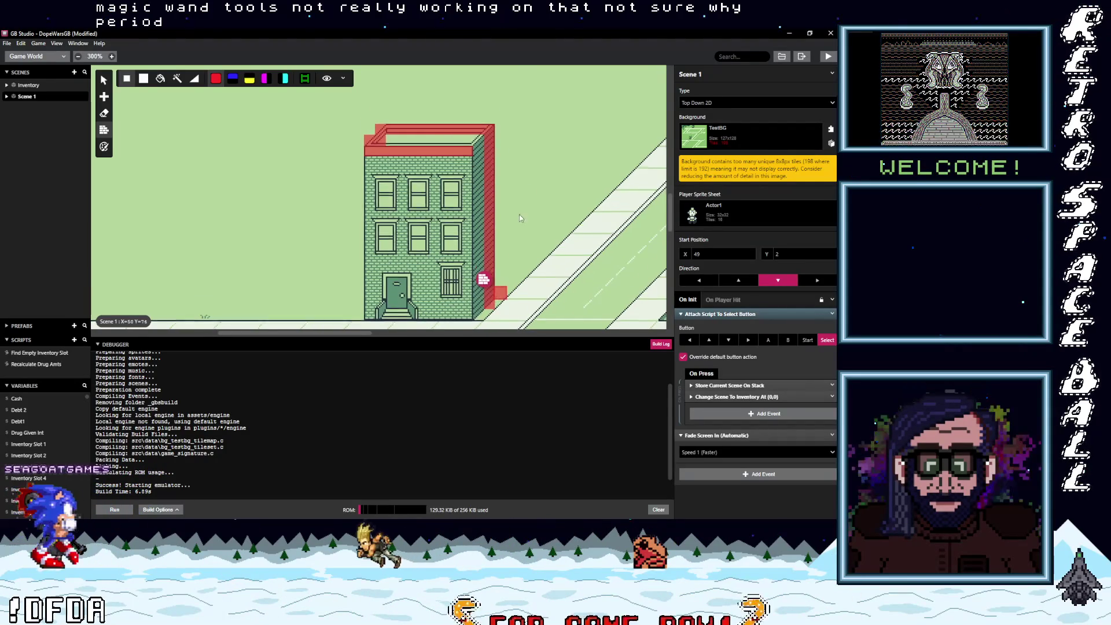
# - Paint a collision row along the building's base and save the project
pyautogui.scroll(-3, 503, 243)
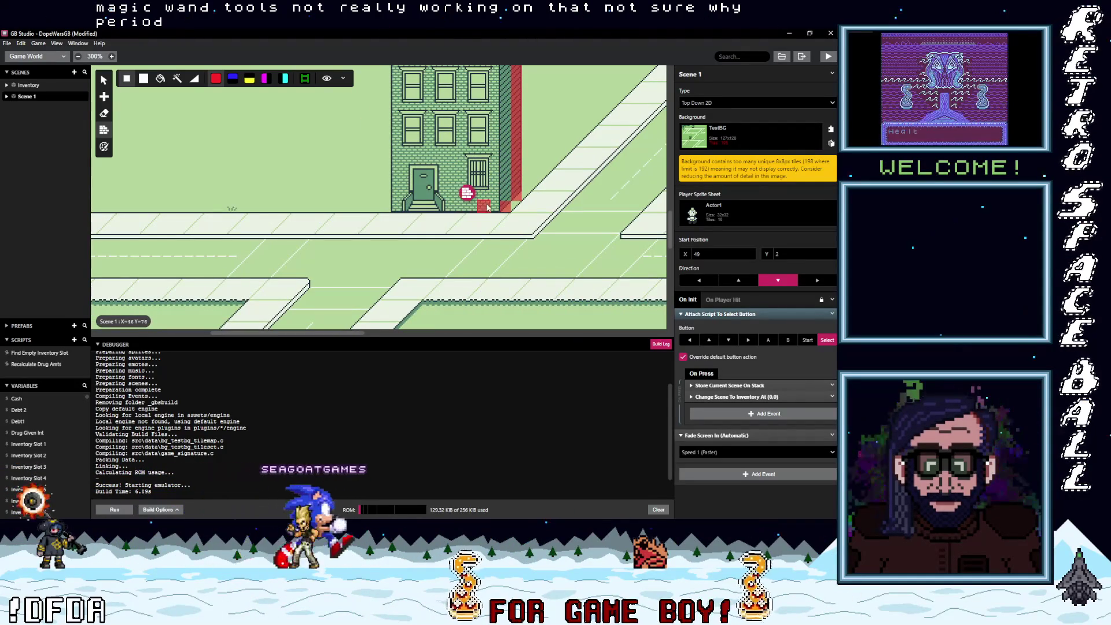
pyautogui.moveTo(494, 207); pyautogui.dragTo(393, 206)
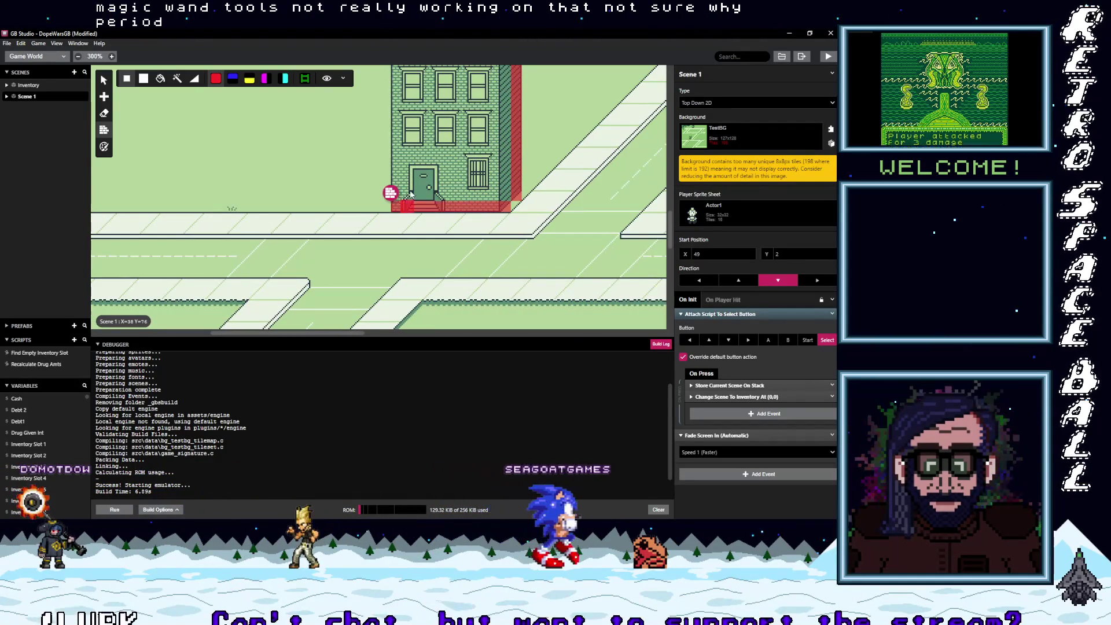
pyautogui.scroll(3, 442, 246)
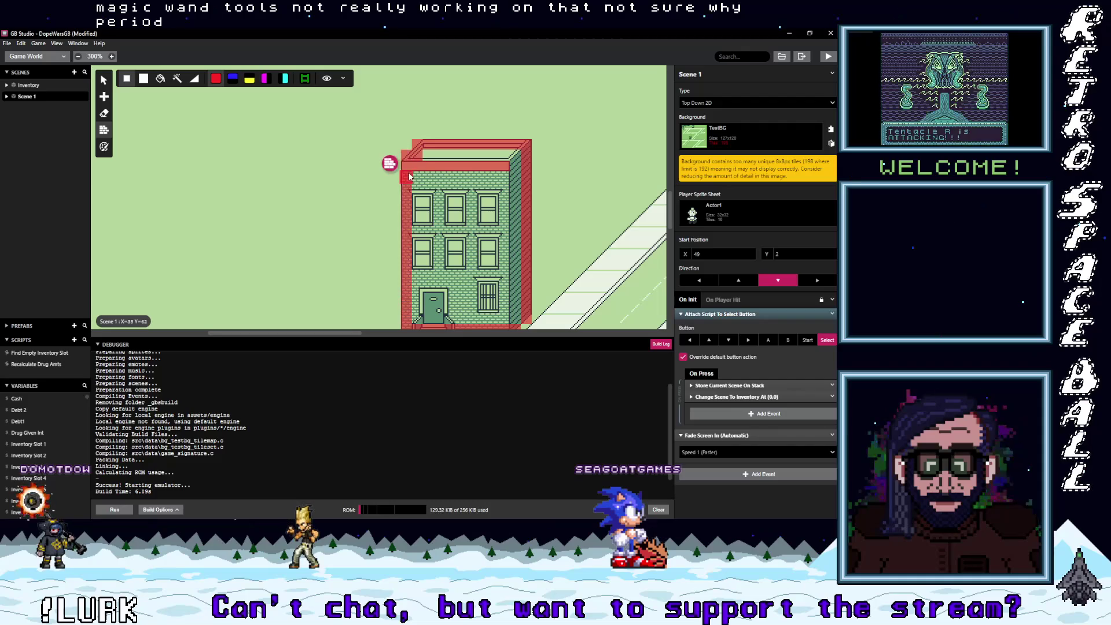
pyautogui.scroll(-2, 473, 191)
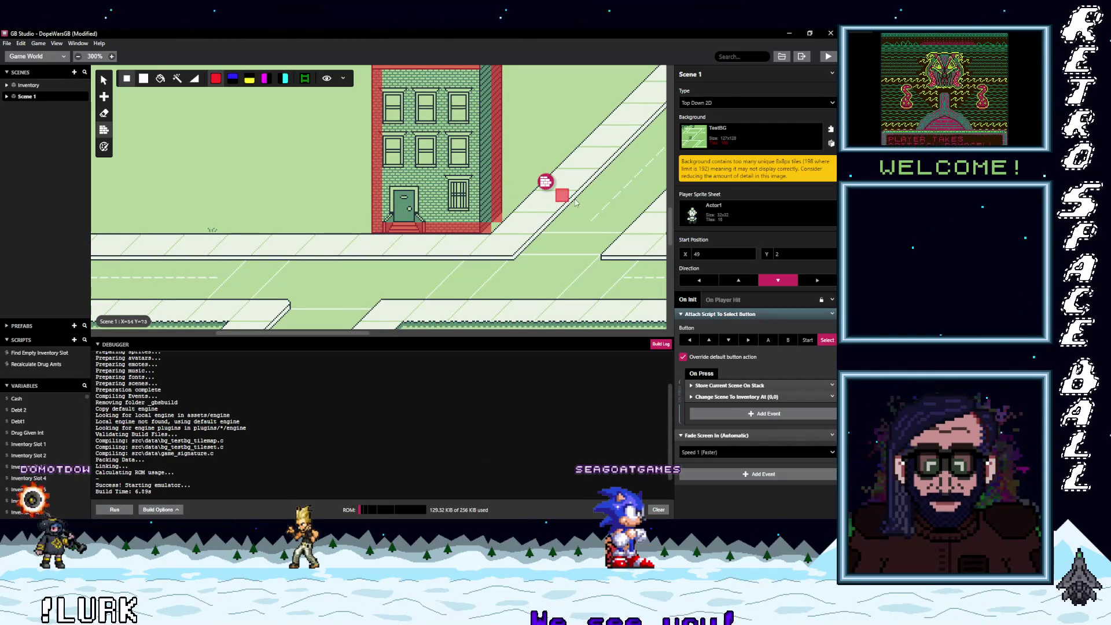
pyautogui.scroll(-5, 507, 228)
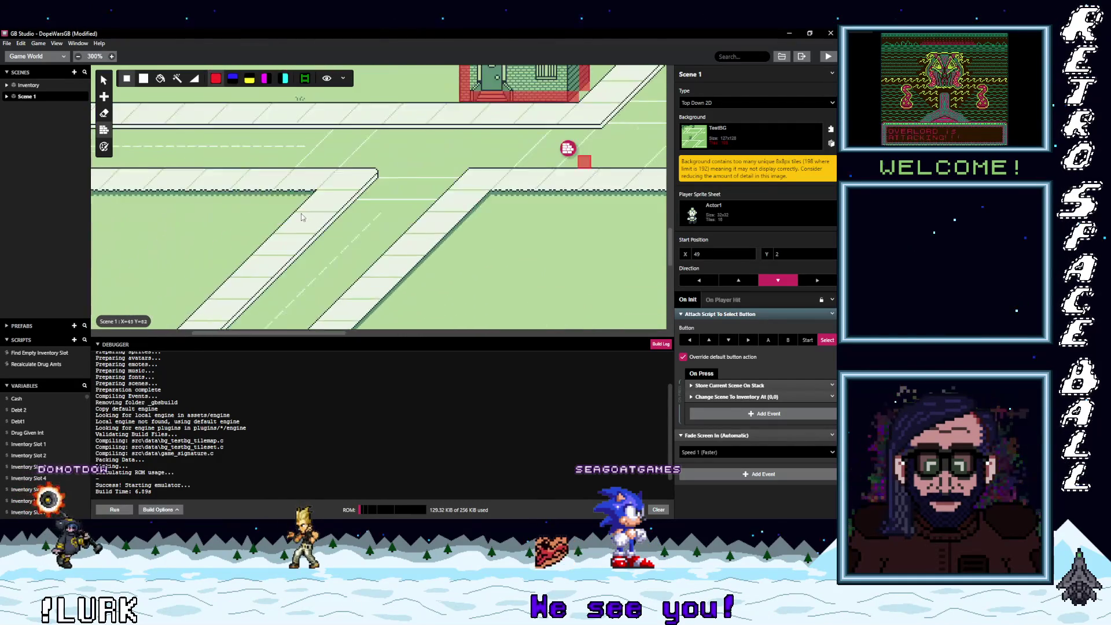
pyautogui.scroll(-6, 550, 253)
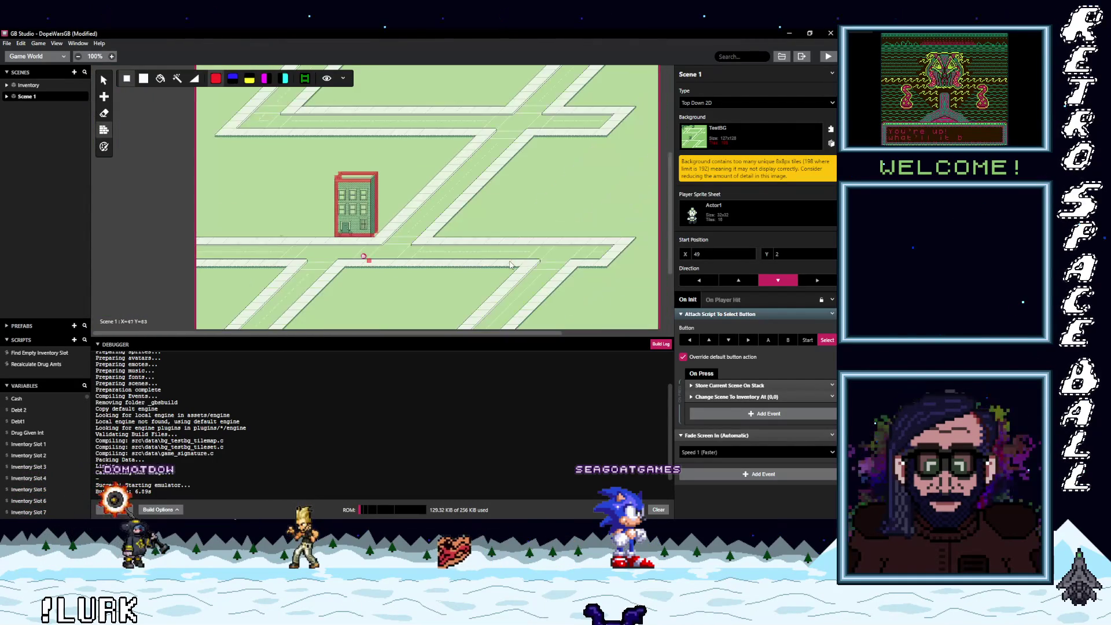
pyautogui.scroll(-1, 414, 228)
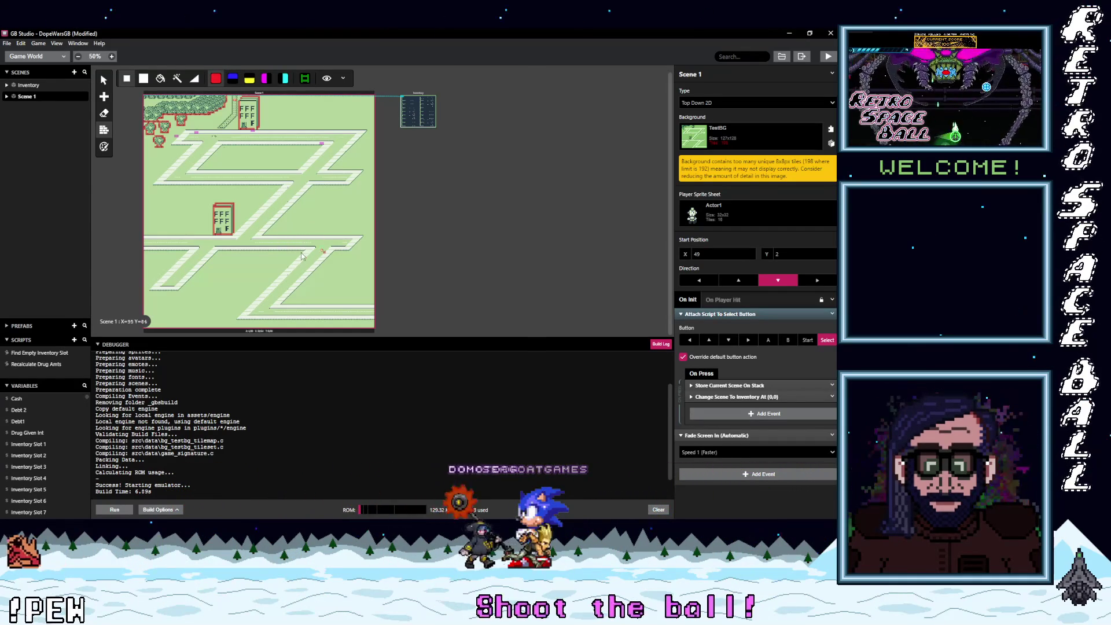
pyautogui.scroll(1, 329, 188)
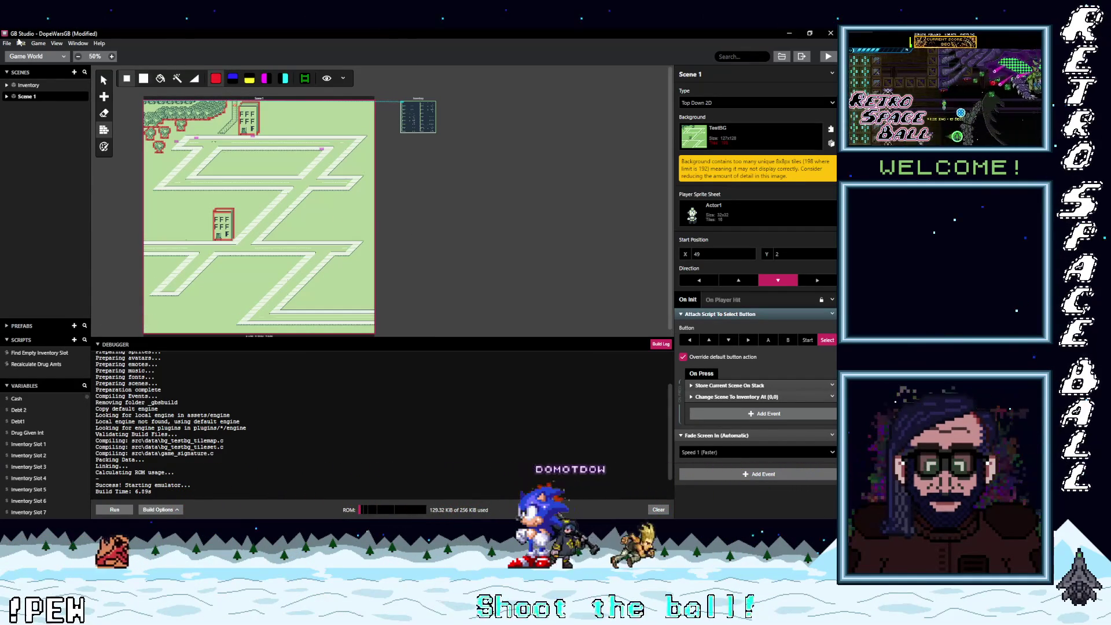
pyautogui.click(7, 44)
pyautogui.click(24, 87)
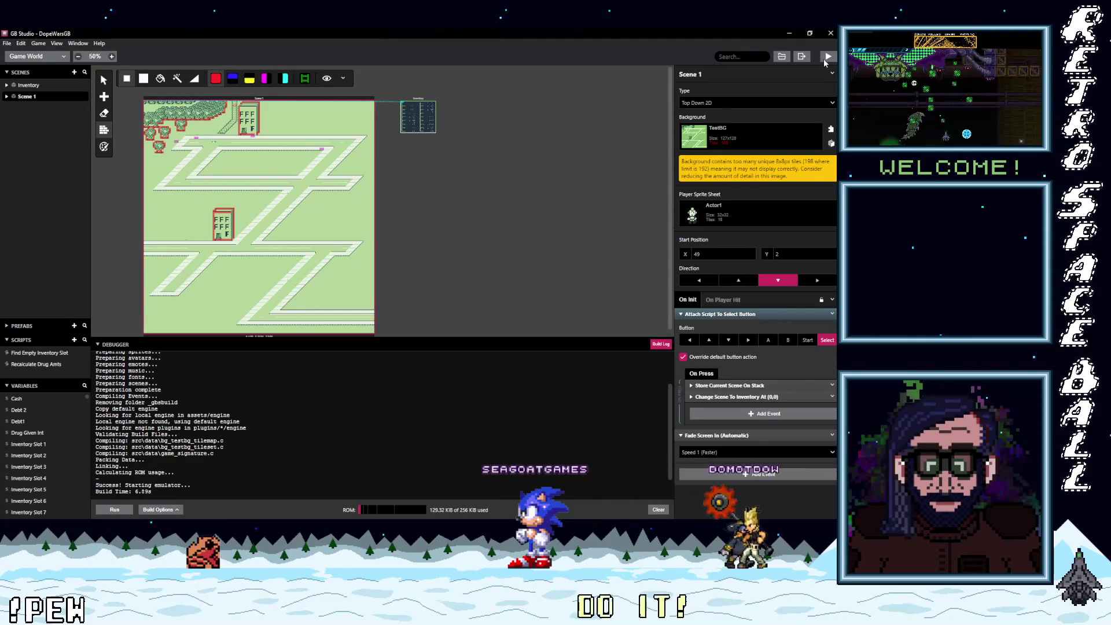
# - Set the project's Color Mode to Color Only in Settings
pyautogui.click(53, 56)
pyautogui.click(142, 43)
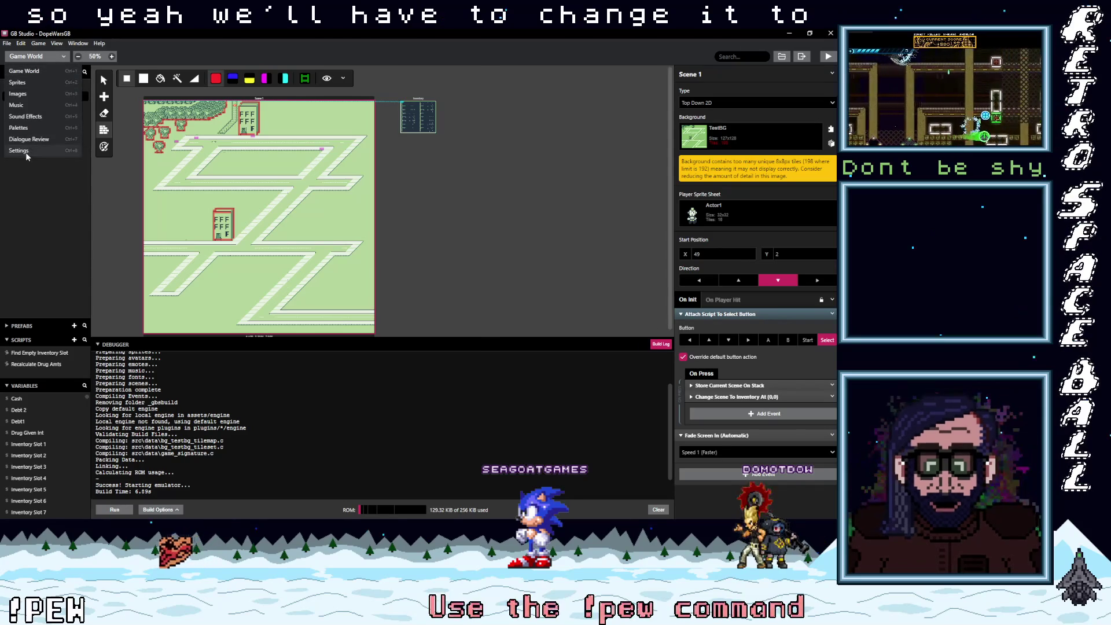
pyautogui.click(26, 152)
pyautogui.click(436, 110)
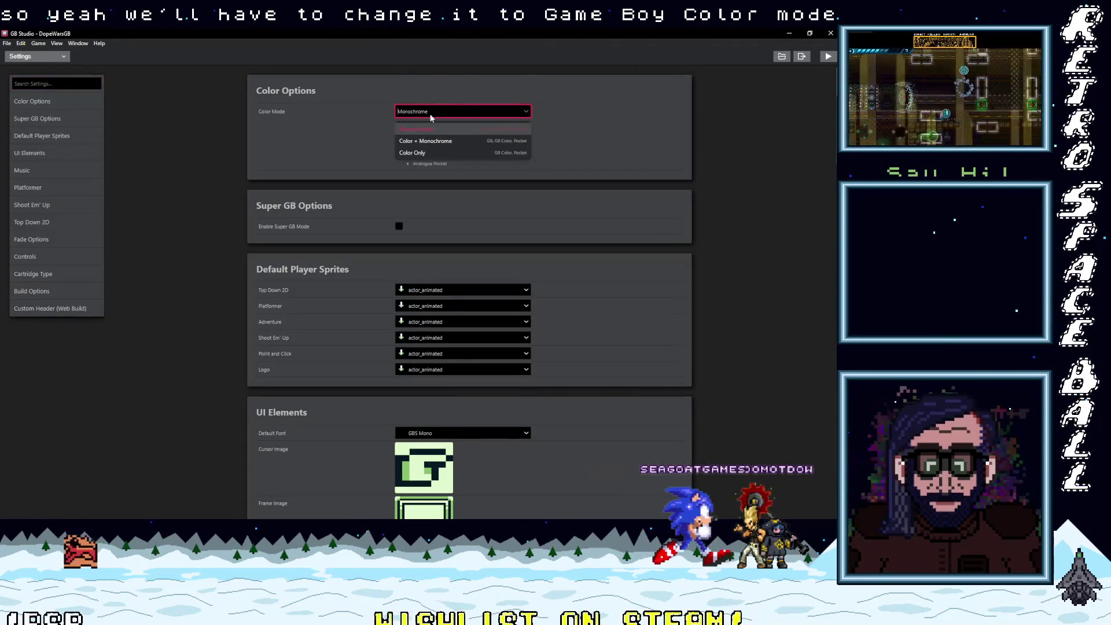
pyautogui.click(420, 153)
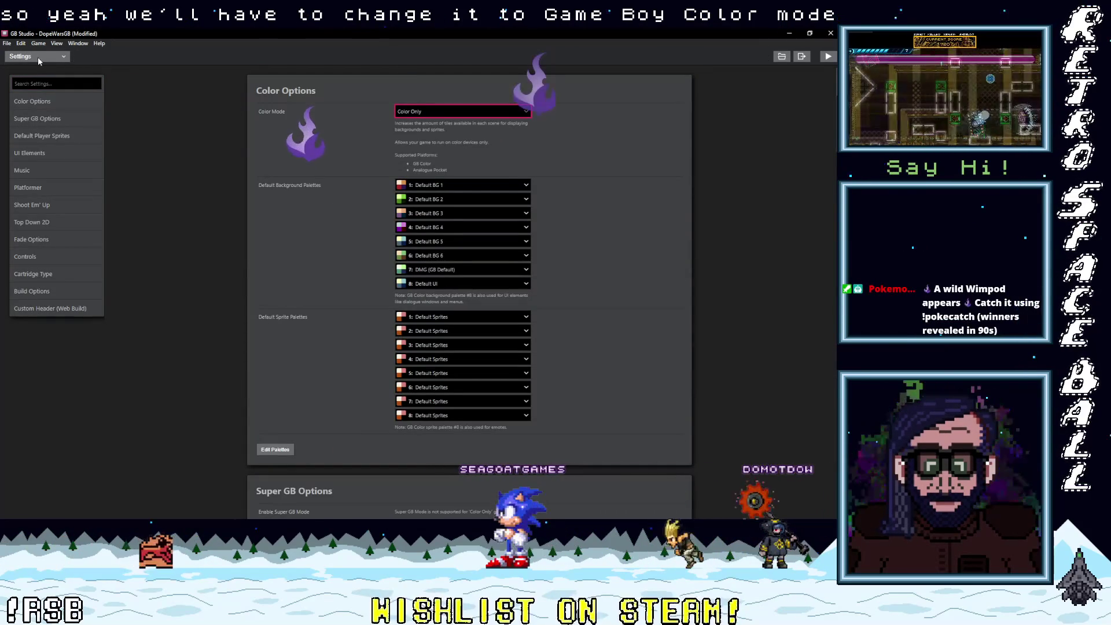
pyautogui.hotkey('alt', 'Tab')
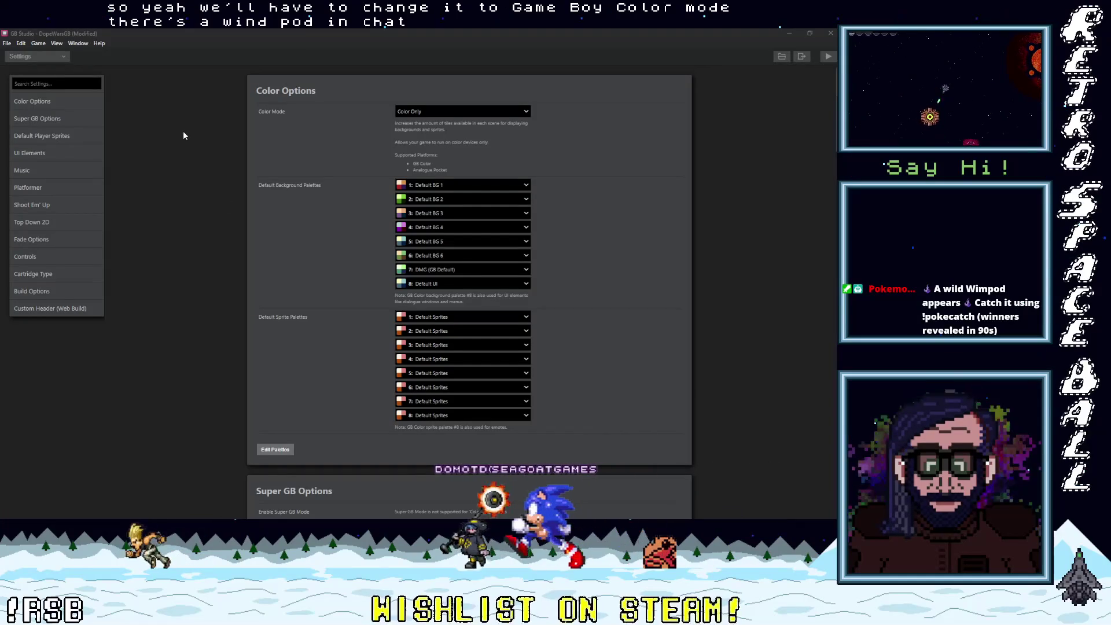
# - Set background palette 1 to Default BG 6 and return to the Game World
pyautogui.click(453, 184)
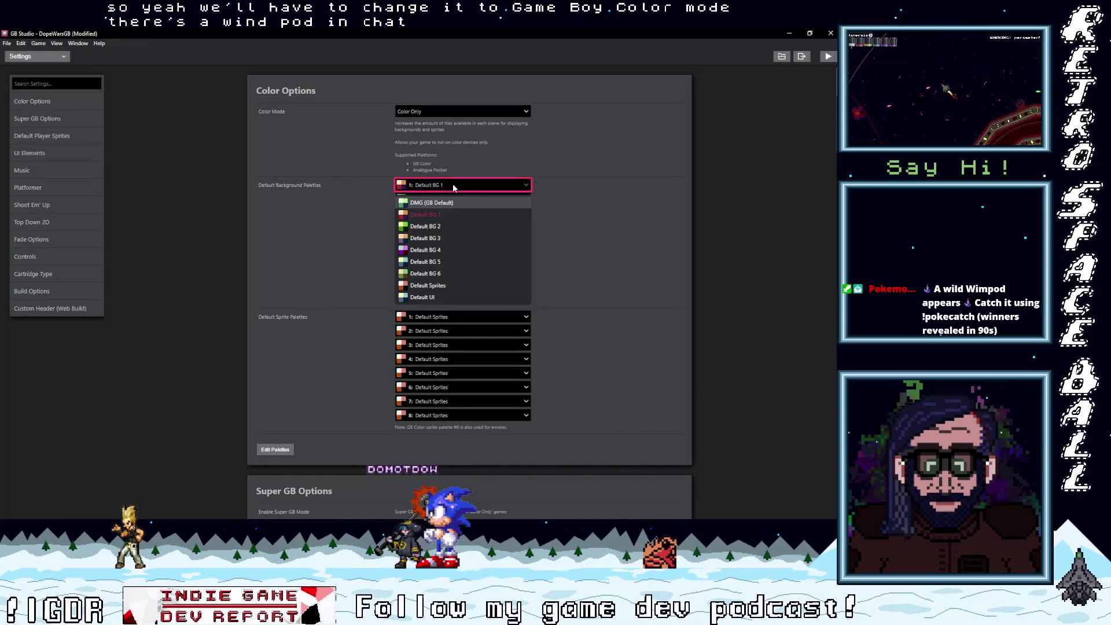
pyautogui.click(445, 273)
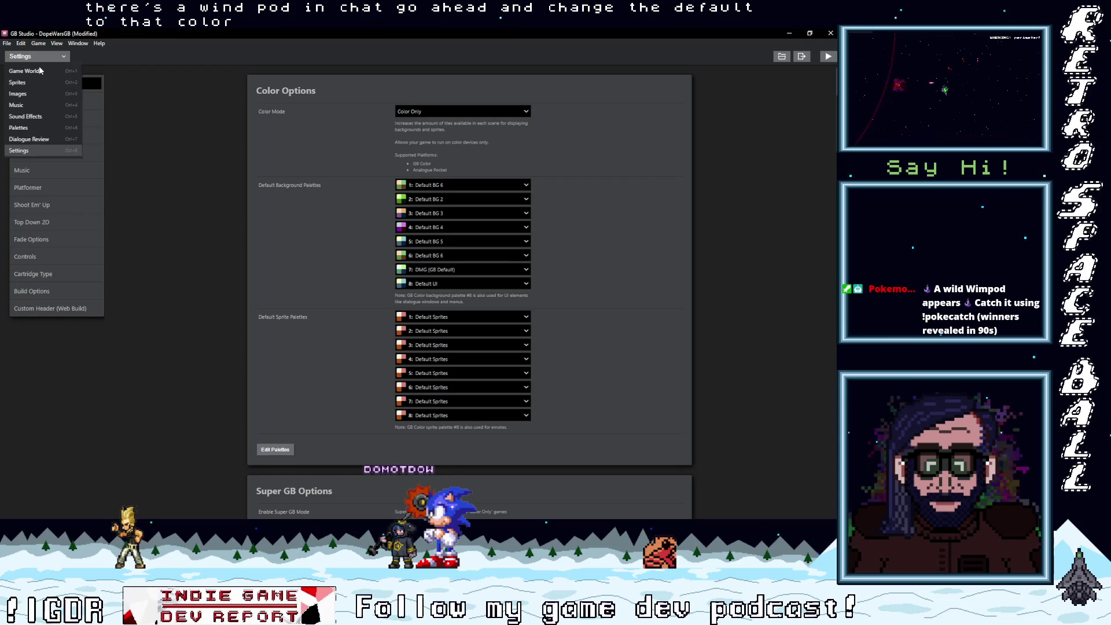
pyautogui.click(37, 70)
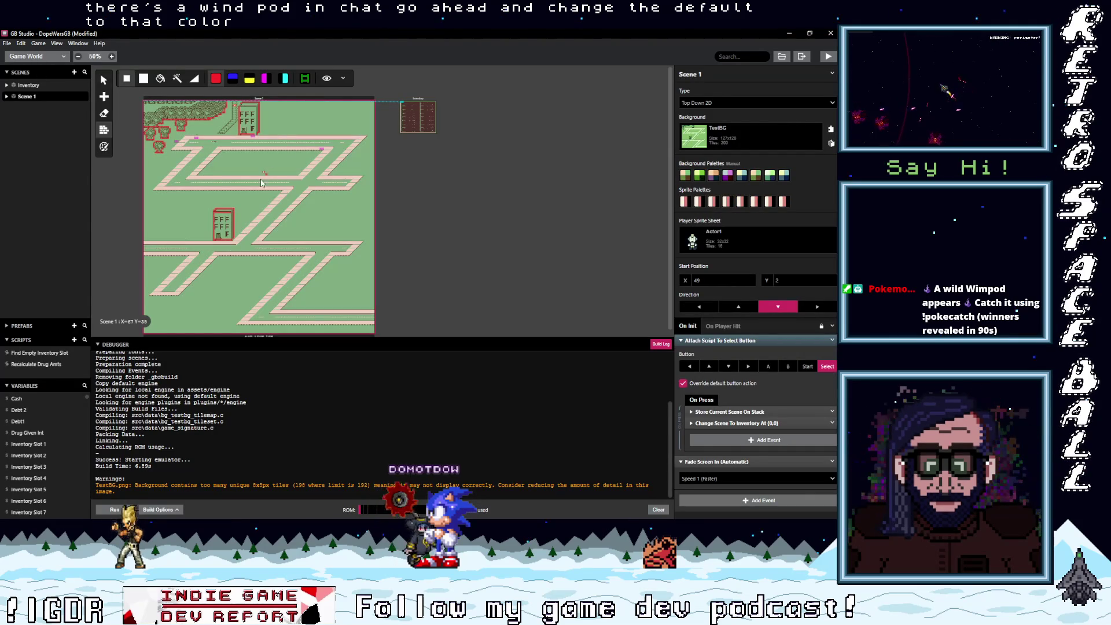
# - Set sprite palette 1 to Default BG 6 in project settings
pyautogui.scroll(3, 273, 175)
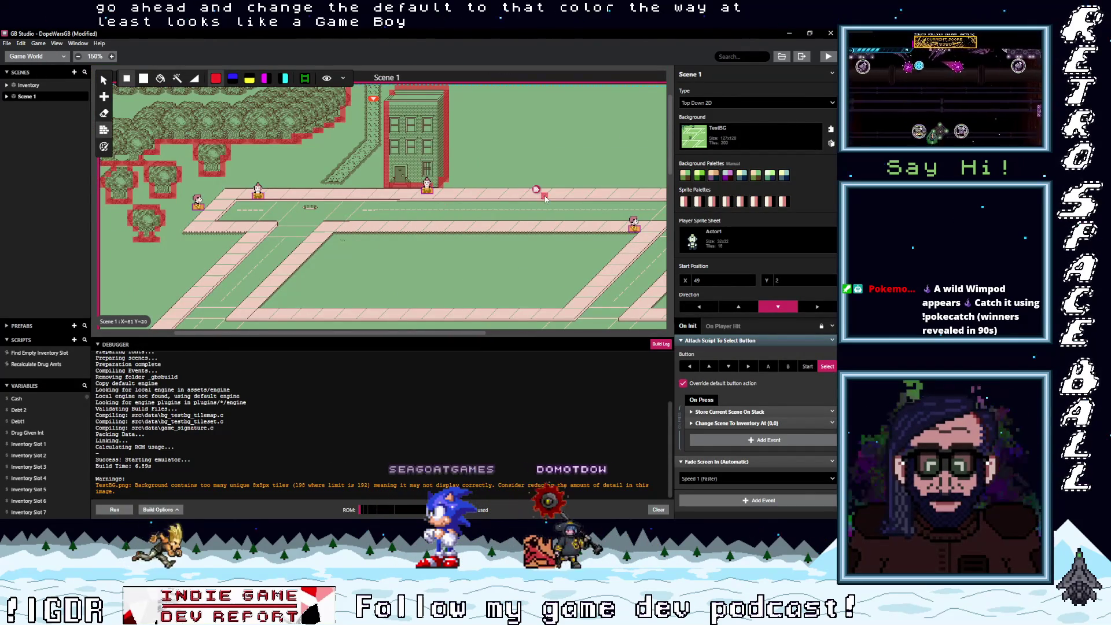
pyautogui.click(34, 57)
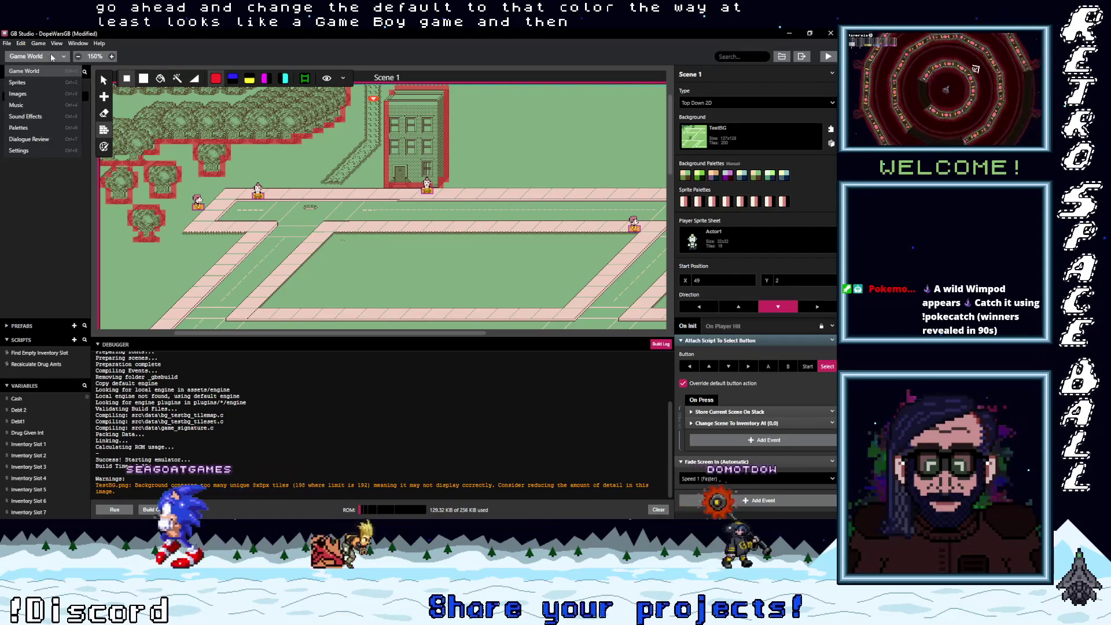
pyautogui.click(48, 152)
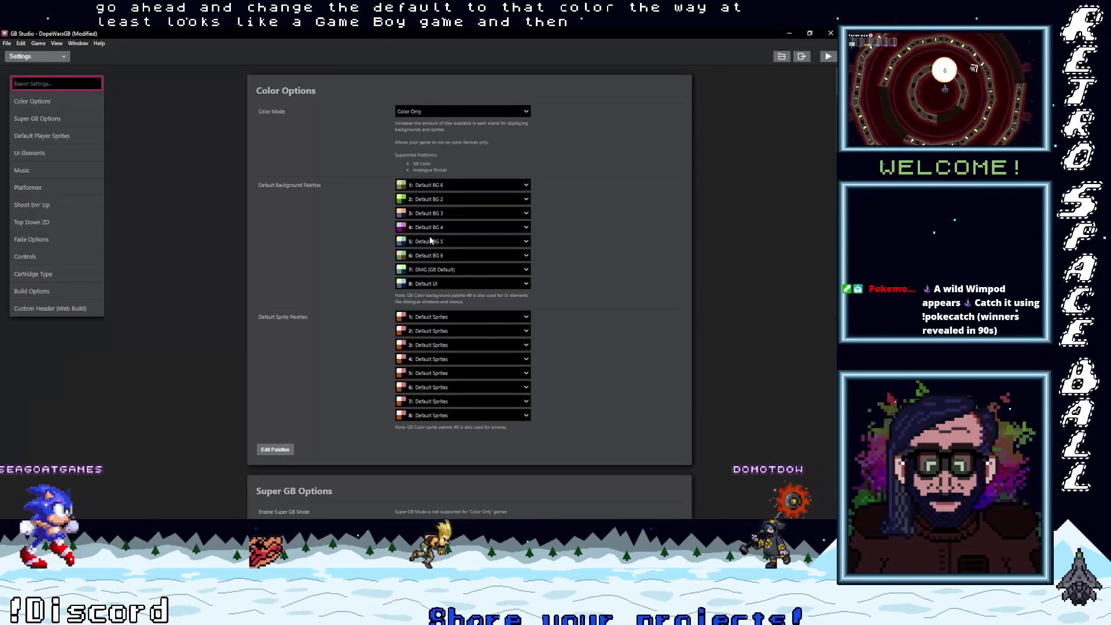
pyautogui.click(436, 317)
pyautogui.click(427, 405)
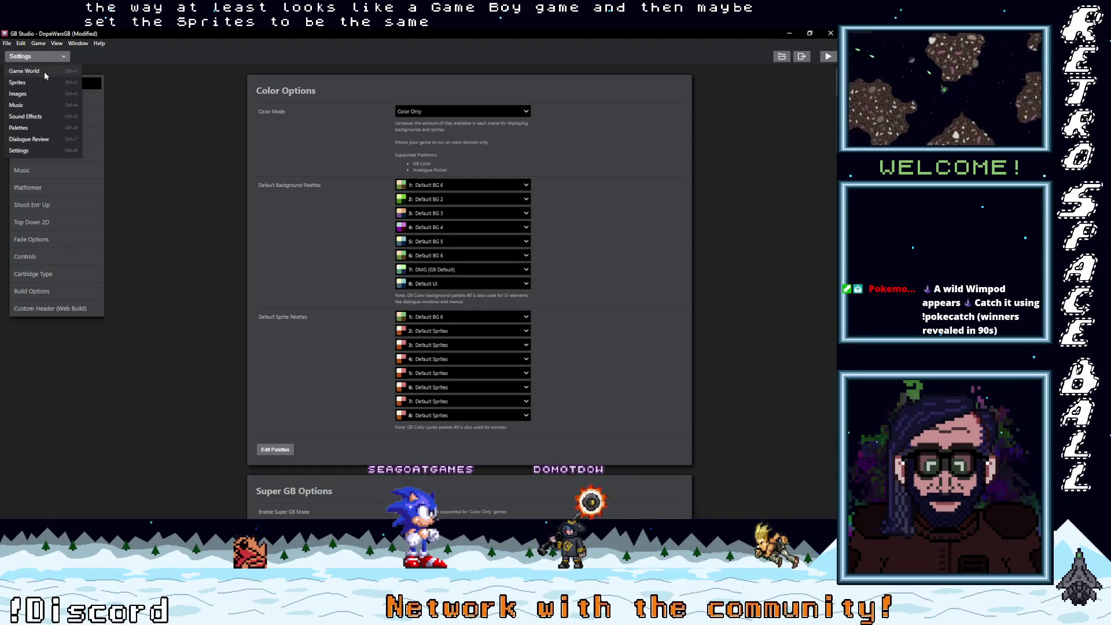
# - Back in the Game World, move the actor from the building onto the grass
pyautogui.click(44, 72)
pyautogui.moveTo(370, 165)
pyautogui.mouseDown()
pyautogui.moveTo(404, 140)
pyautogui.moveTo(390, 229)
pyautogui.moveTo(580, 186)
pyautogui.mouseUp()
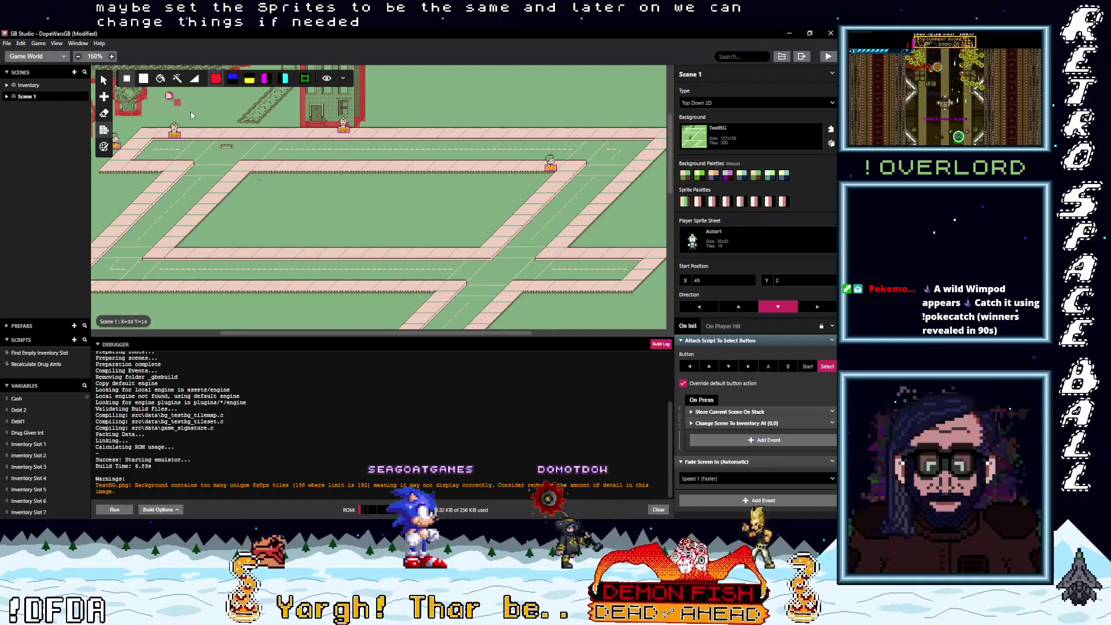
pyautogui.scroll(4, 188, 110)
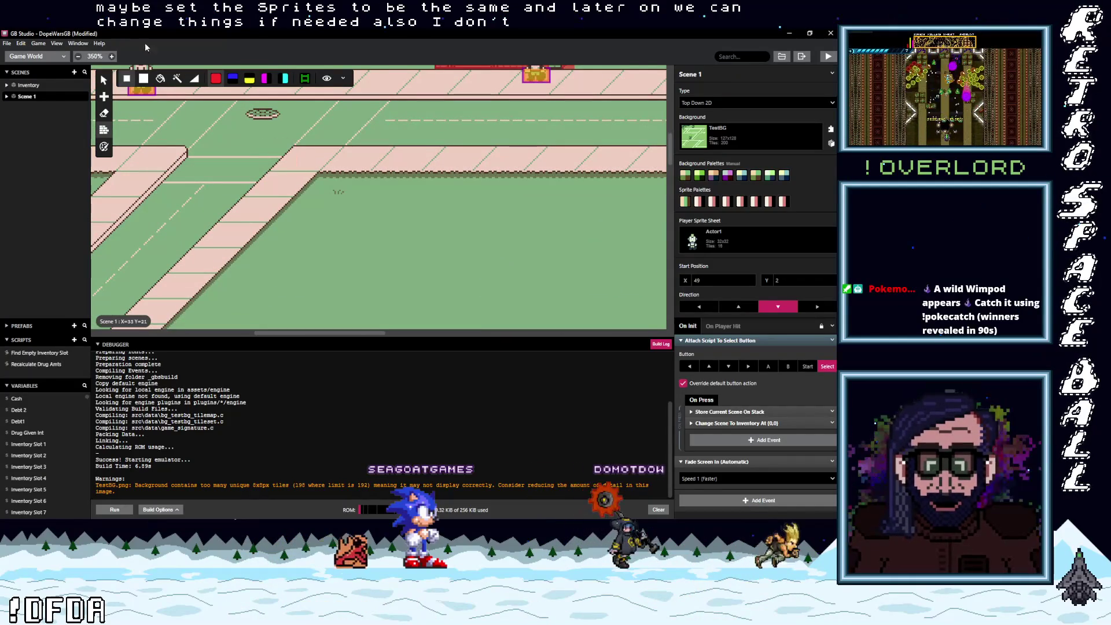
# - Switch the editor view to Palettes
pyautogui.click(51, 57)
pyautogui.click(7, 43)
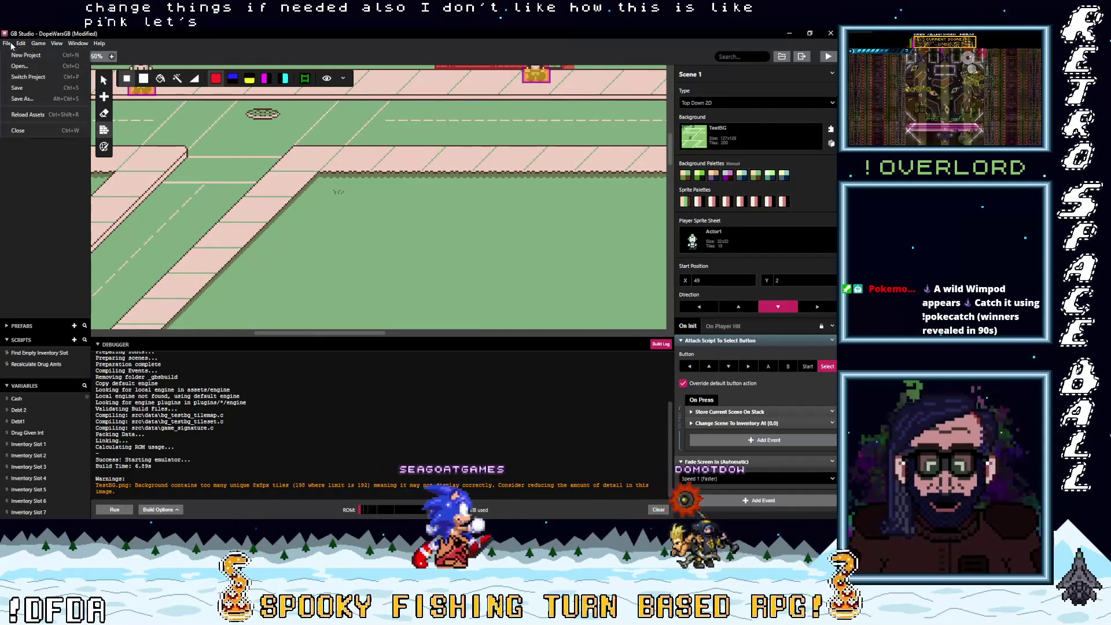
pyautogui.moveTo(99, 43)
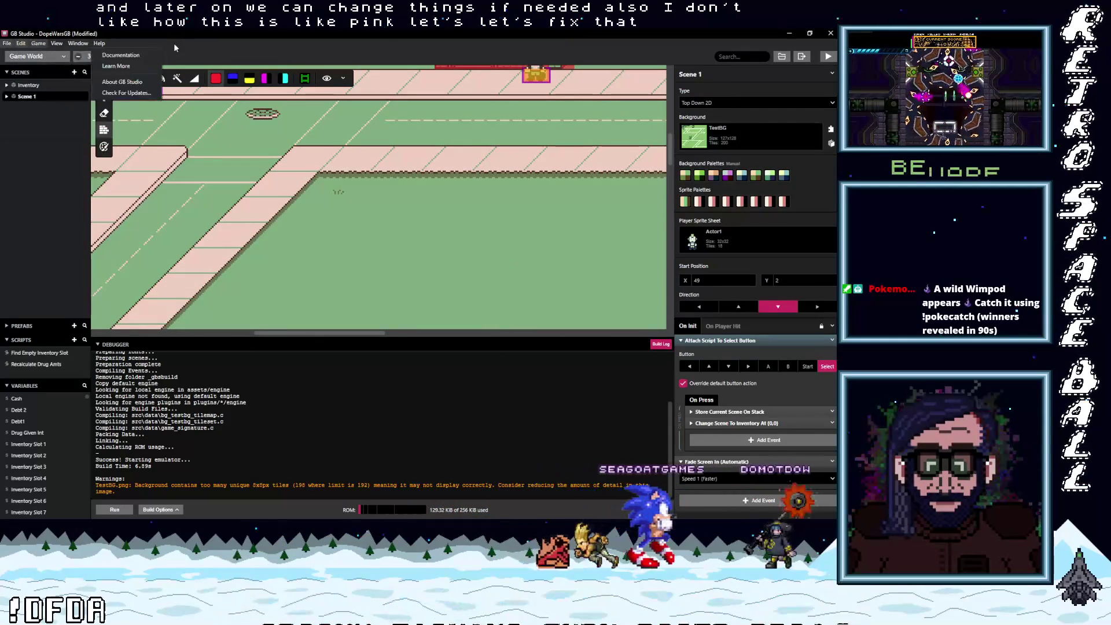
pyautogui.click(33, 56)
pyautogui.click(30, 127)
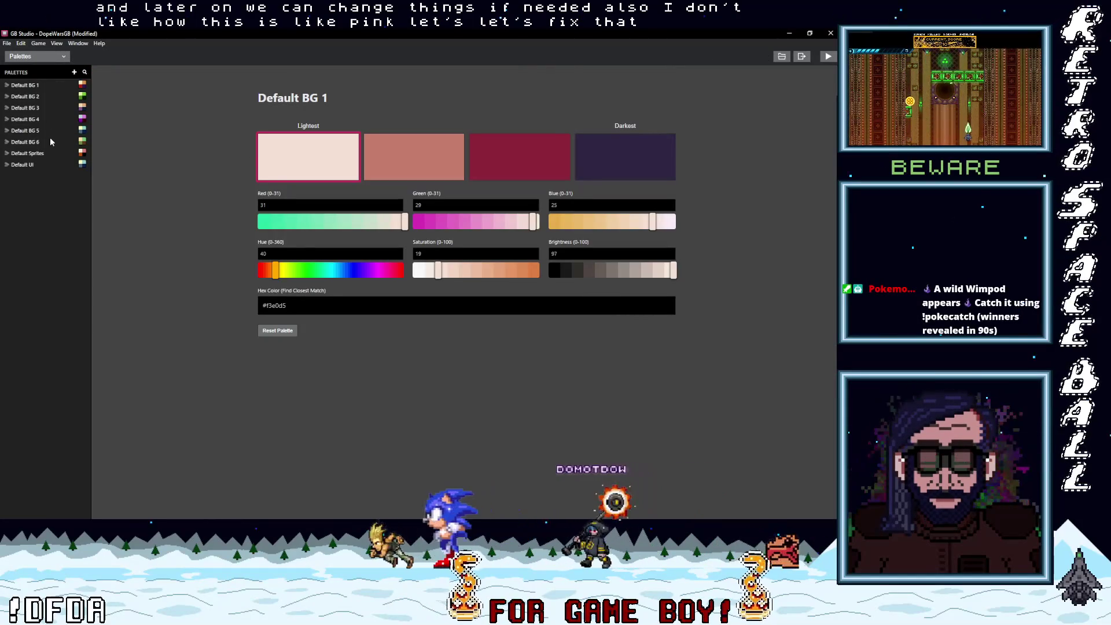
# - Retune Default BG 6's lightest colour to a pale greenish cream with the hue, saturation and RGB sliders
pyautogui.click(51, 142)
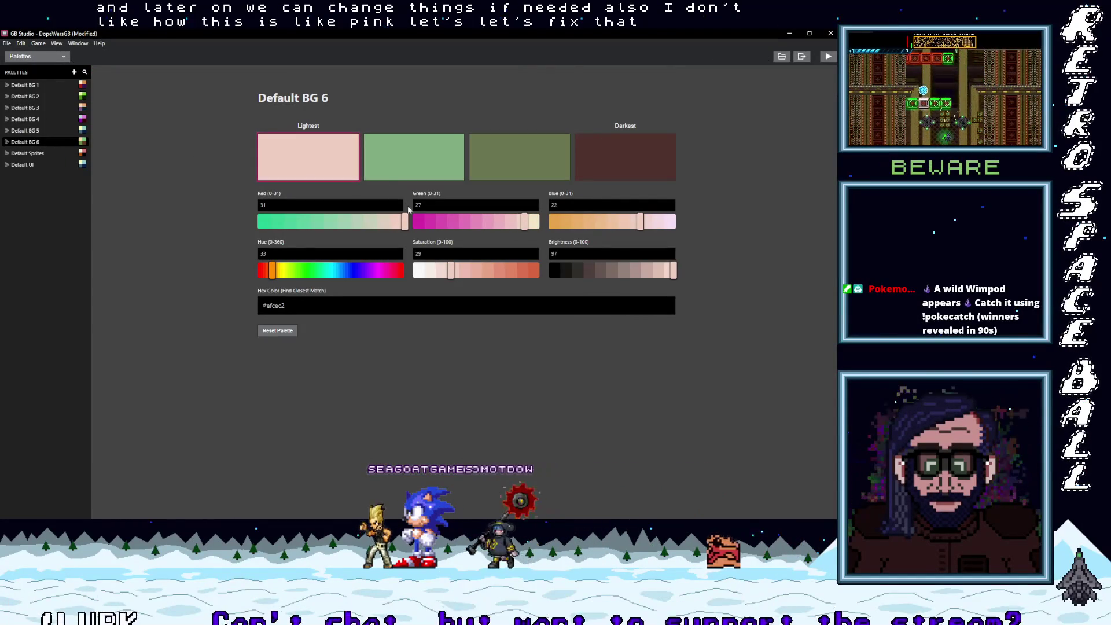
pyautogui.moveTo(275, 273); pyautogui.dragTo(322, 278)
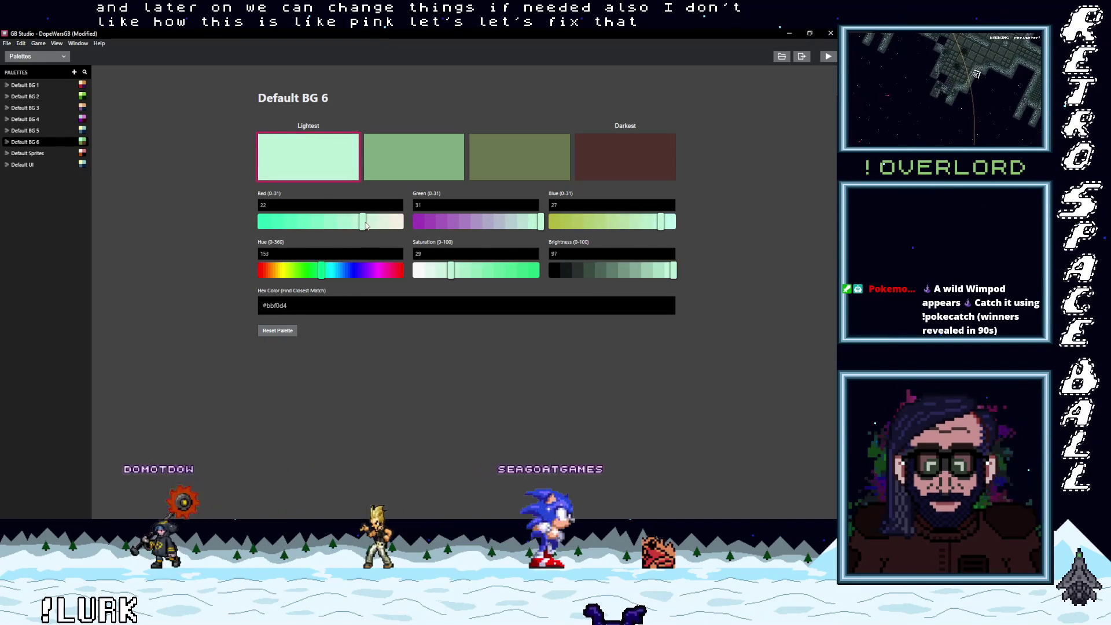
pyautogui.moveTo(362, 221); pyautogui.dragTo(408, 222)
pyautogui.moveTo(429, 270); pyautogui.dragTo(387, 271)
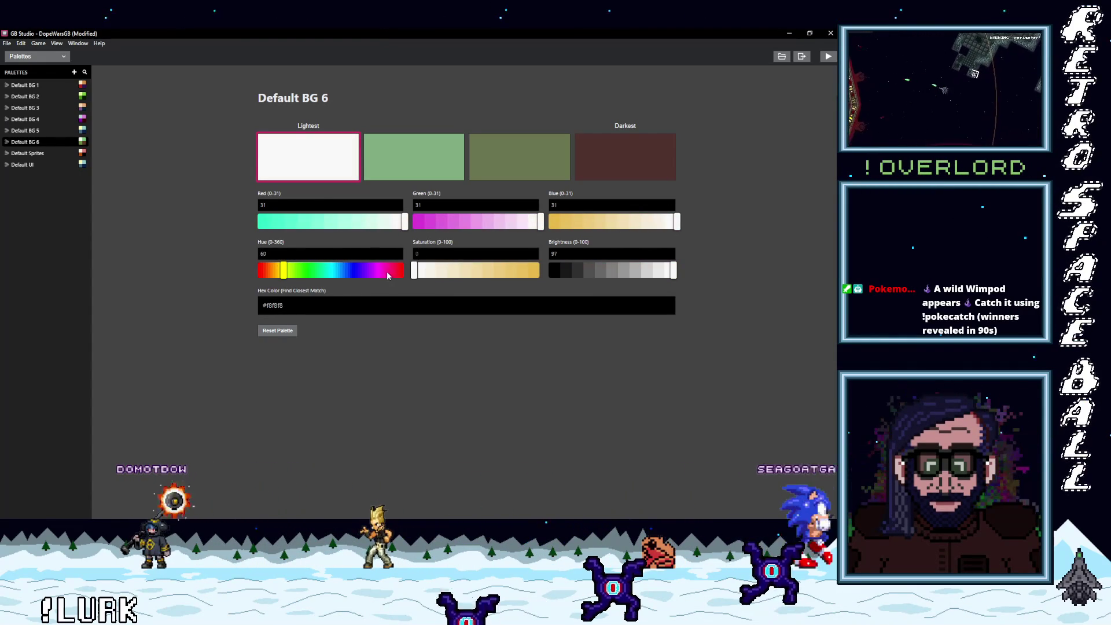
pyautogui.moveTo(283, 270); pyautogui.dragTo(294, 272)
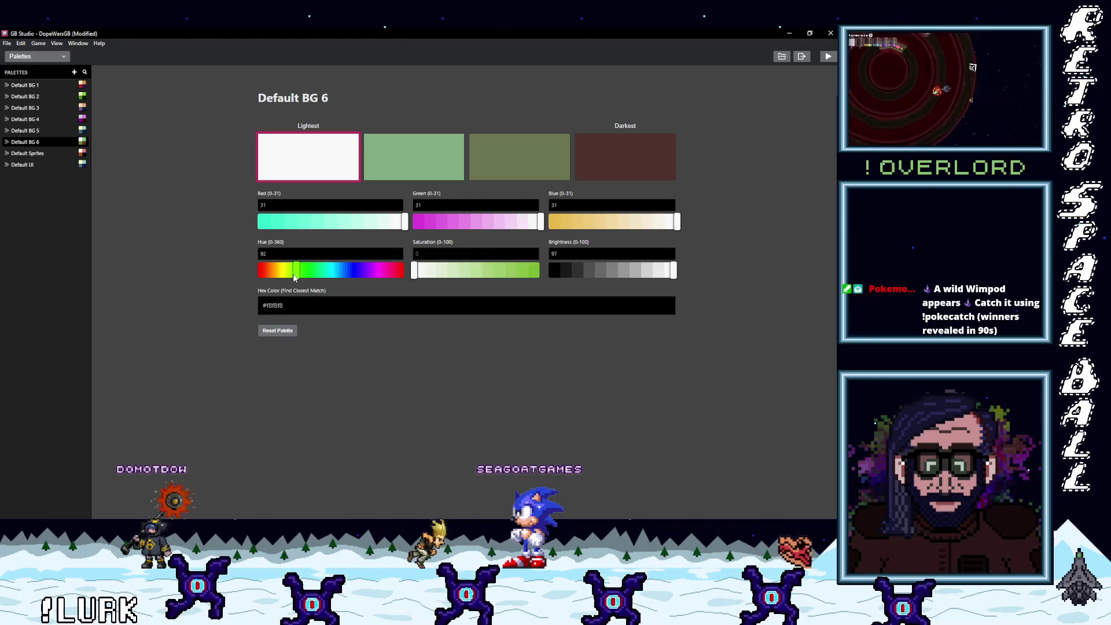
pyautogui.moveTo(417, 276); pyautogui.dragTo(453, 277)
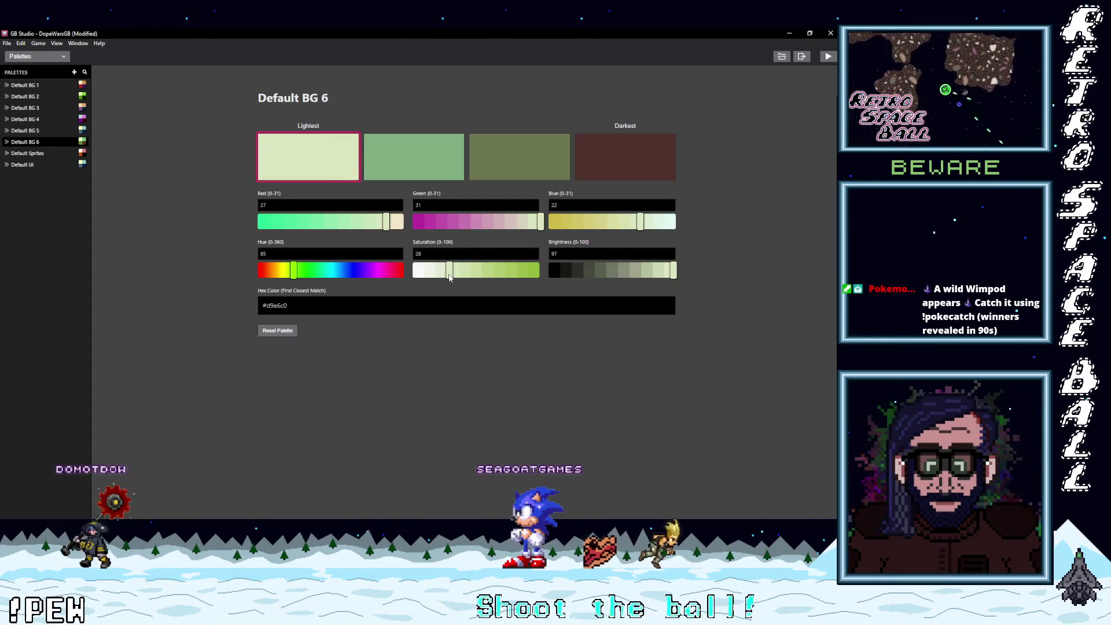
pyautogui.click(603, 162)
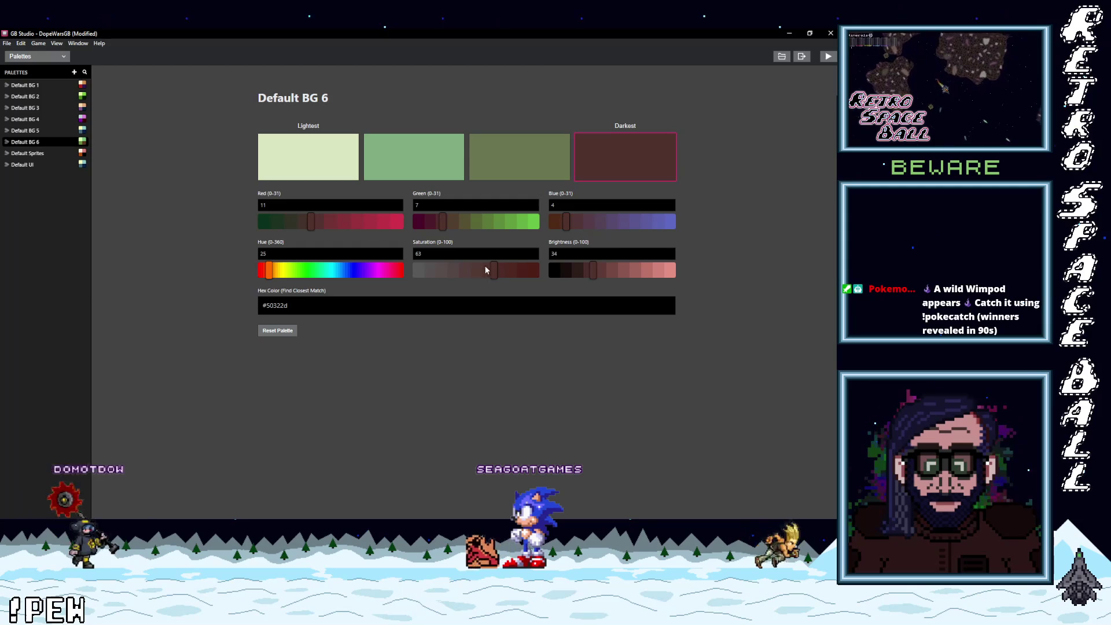
# - Make Default BG 6's darkest colour a very dark green and its third colour a darker, more saturated green
pyautogui.moveTo(444, 225)
pyautogui.mouseDown()
pyautogui.moveTo(460, 224)
pyautogui.moveTo(438, 226)
pyautogui.mouseUp()
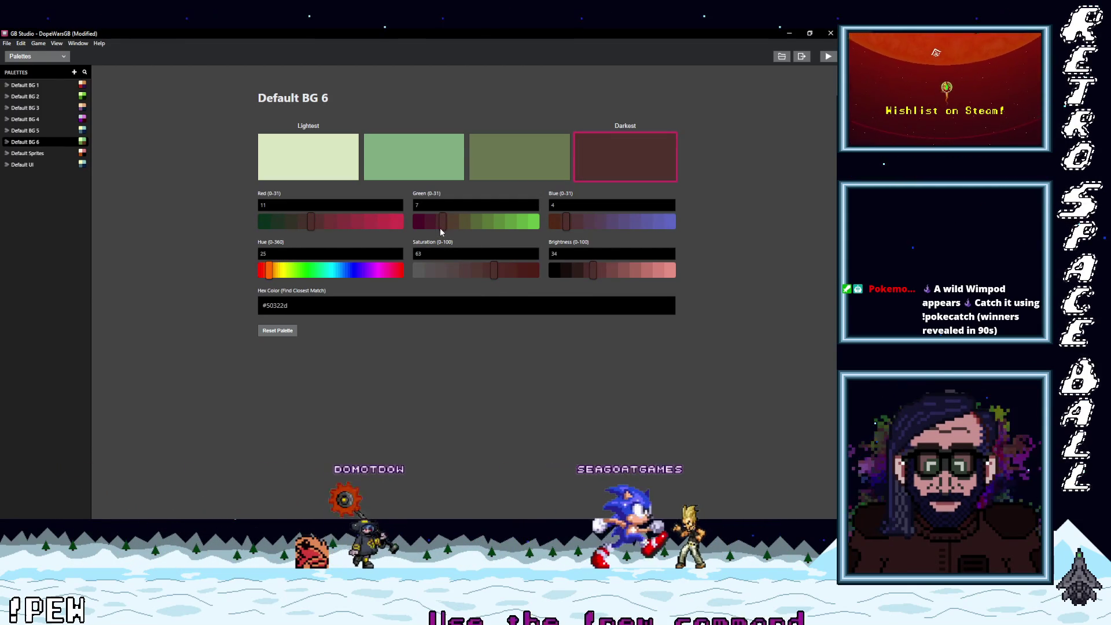
pyautogui.moveTo(307, 221); pyautogui.dragTo(276, 229)
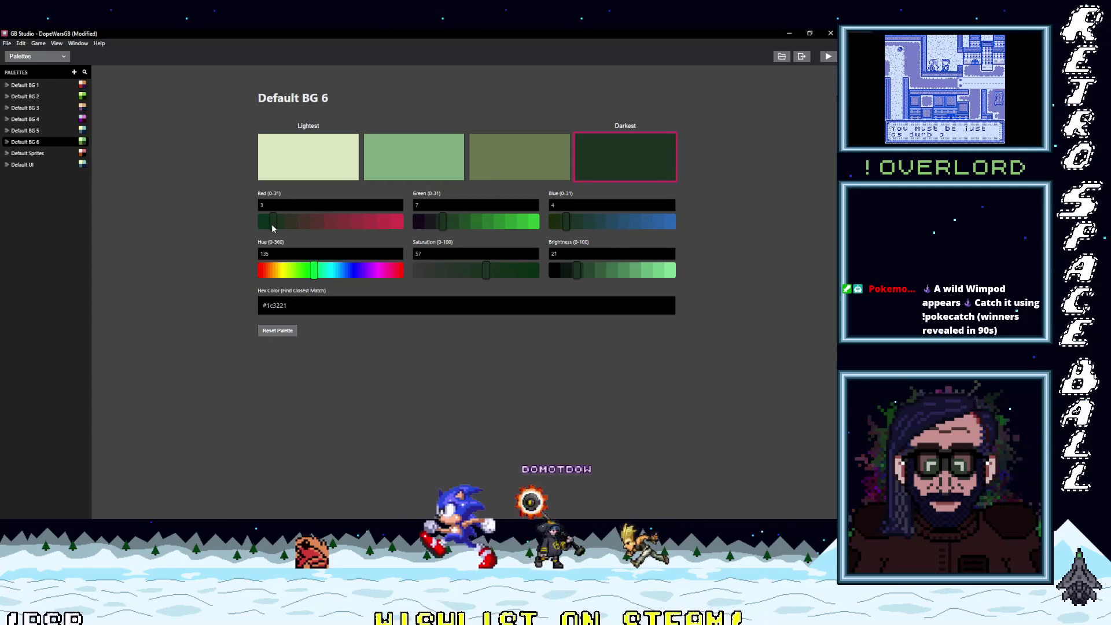
pyautogui.moveTo(577, 271); pyautogui.dragTo(559, 275)
pyautogui.click(522, 155)
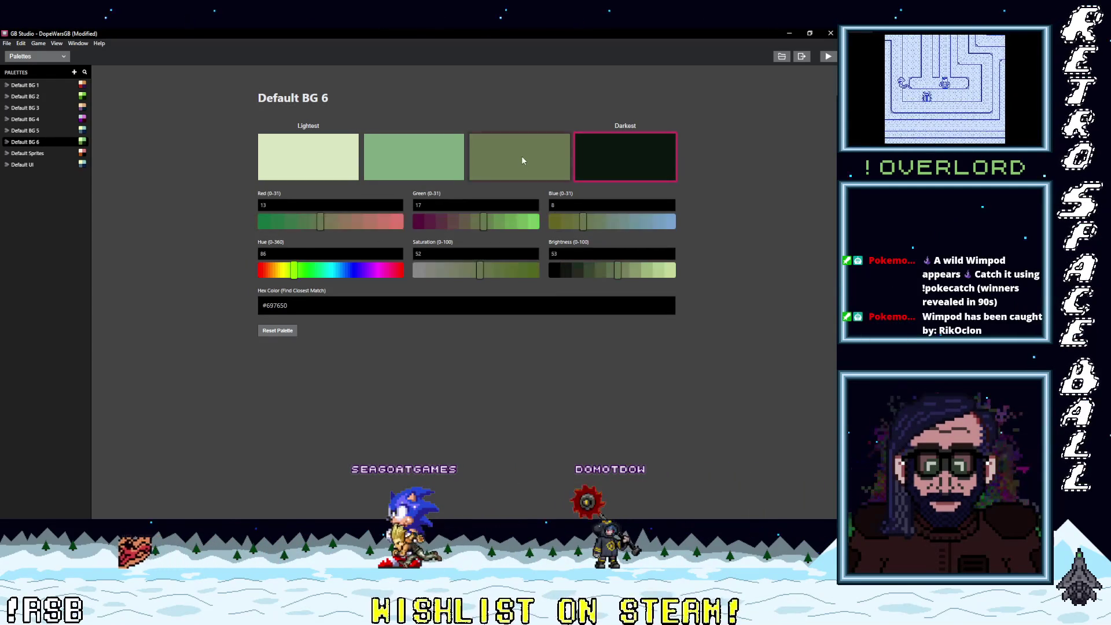
pyautogui.click(591, 275)
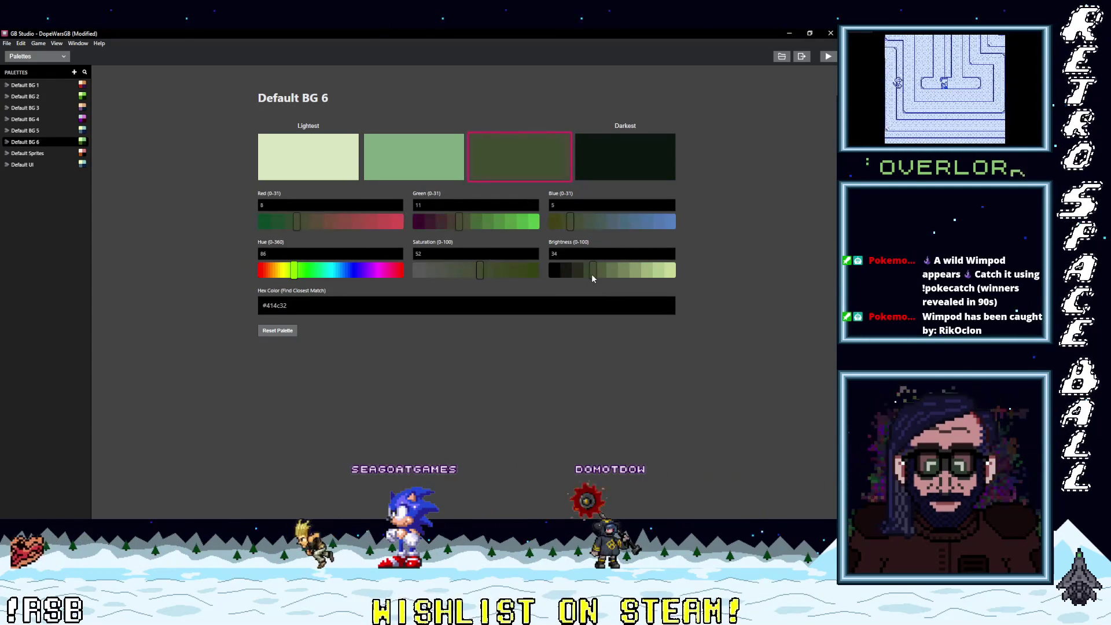
pyautogui.moveTo(593, 278); pyautogui.dragTo(590, 279)
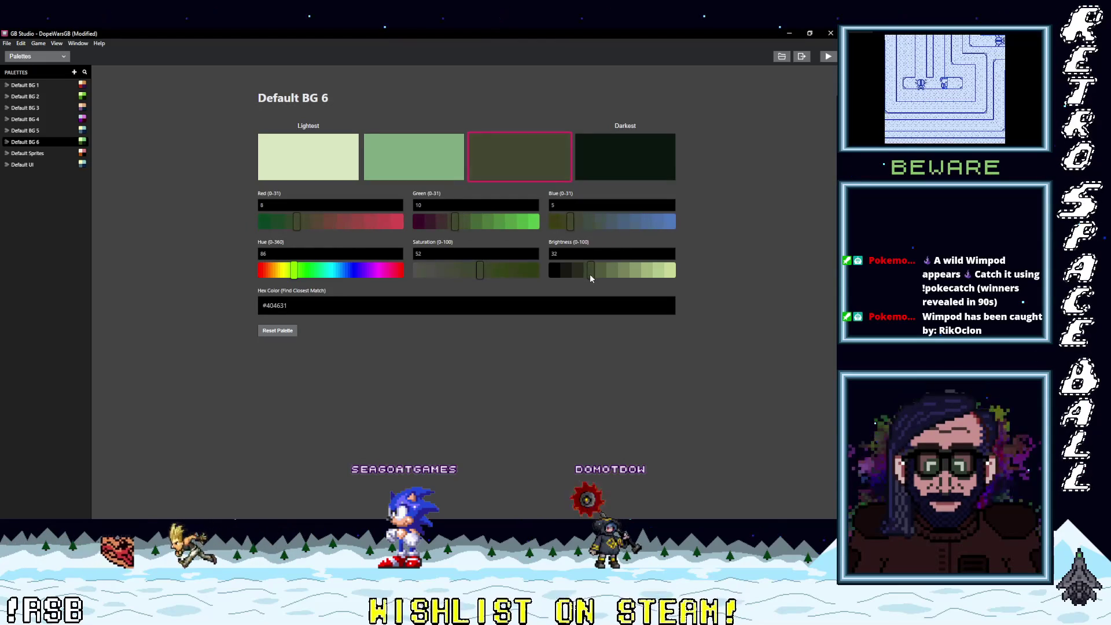
pyautogui.moveTo(480, 273); pyautogui.dragTo(516, 275)
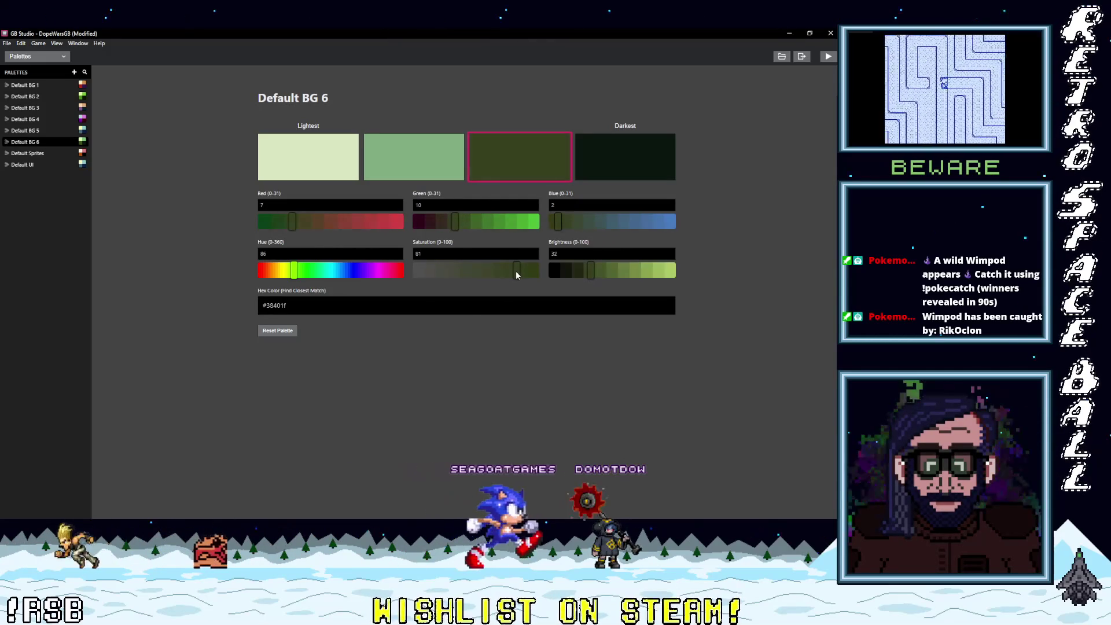
pyautogui.moveTo(589, 269); pyautogui.dragTo(580, 272)
# - Make the second colour a purer medium green (#5da053), then show Default BG 2
pyautogui.click(446, 177)
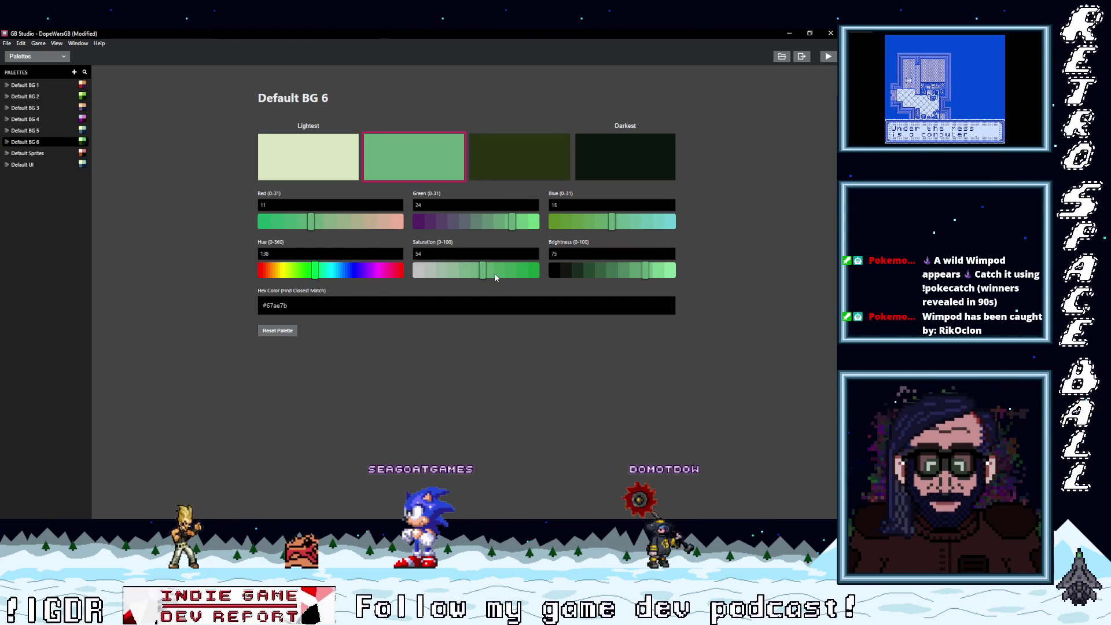
pyautogui.moveTo(593, 222); pyautogui.dragTo(590, 227)
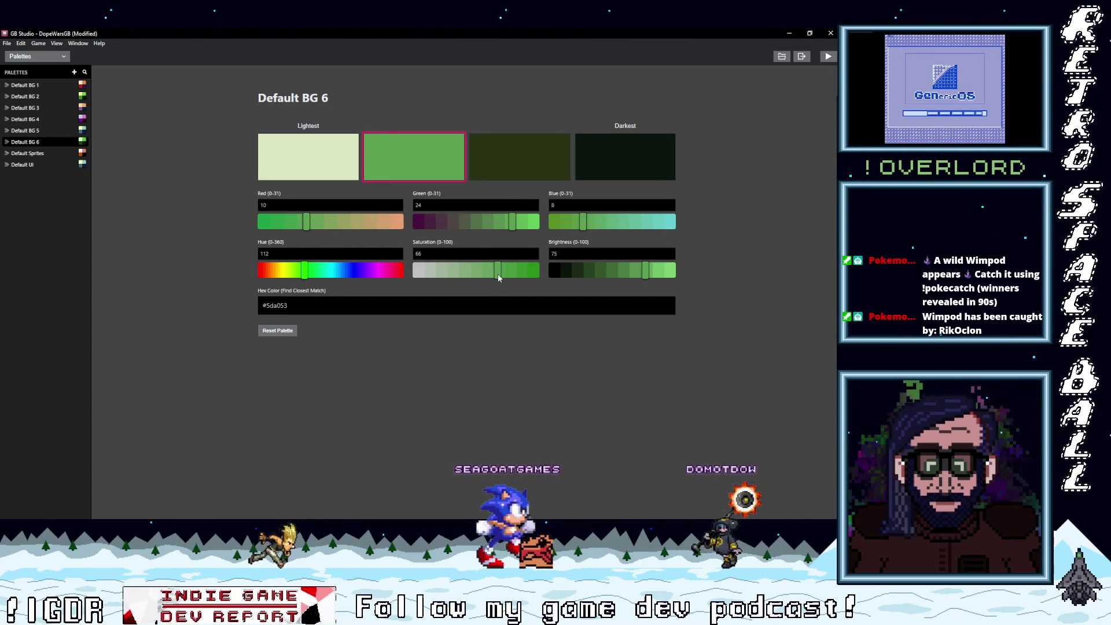
pyautogui.moveTo(499, 273); pyautogui.dragTo(501, 273)
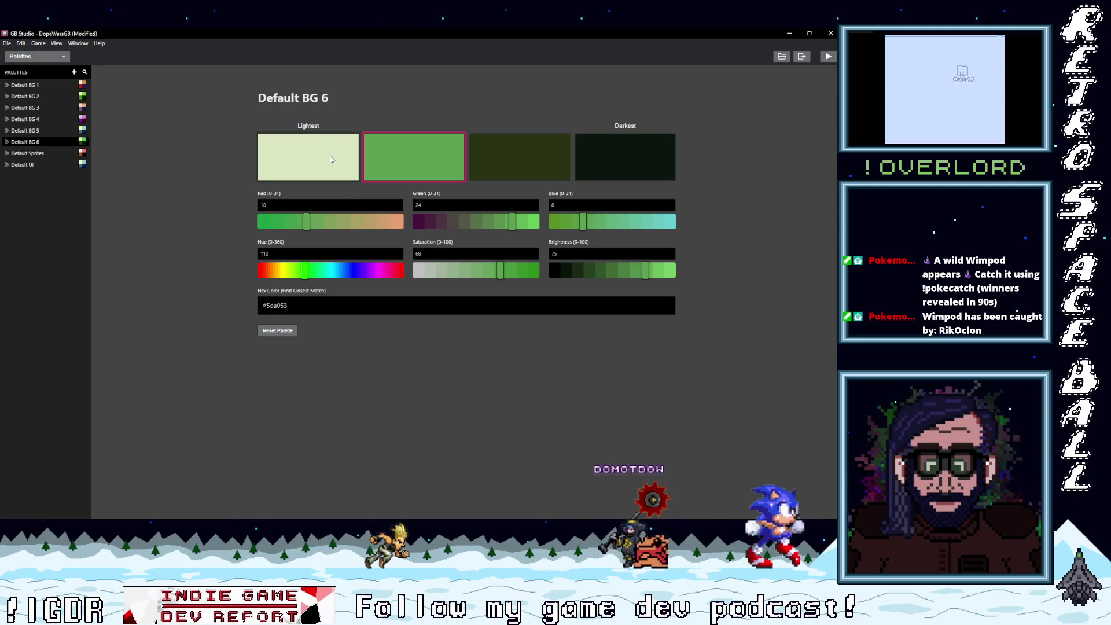
pyautogui.click(341, 173)
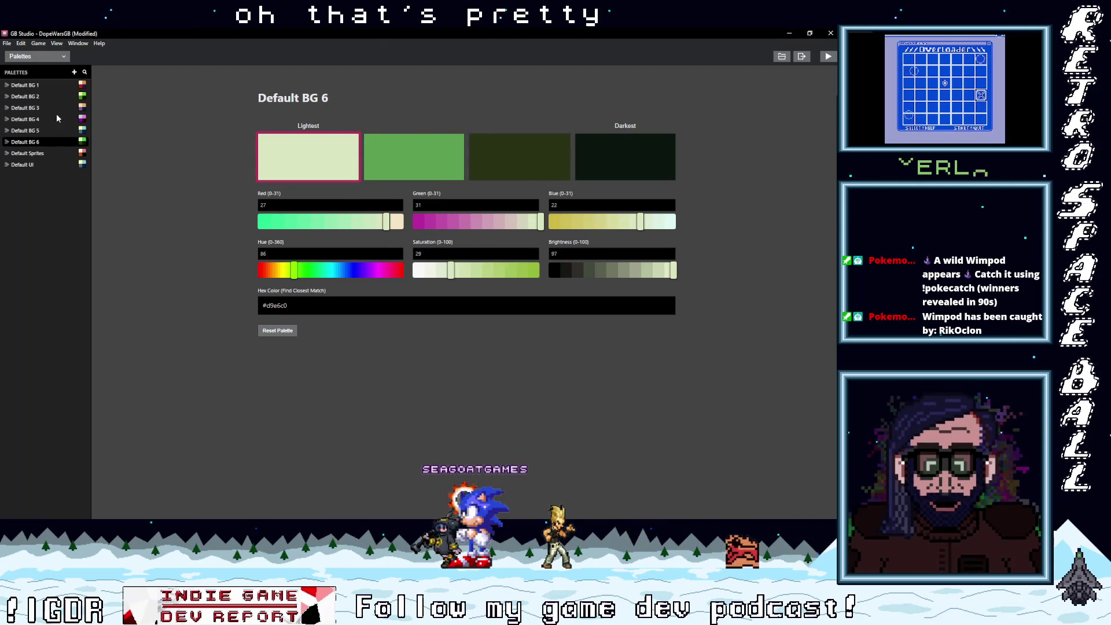
pyautogui.click(47, 96)
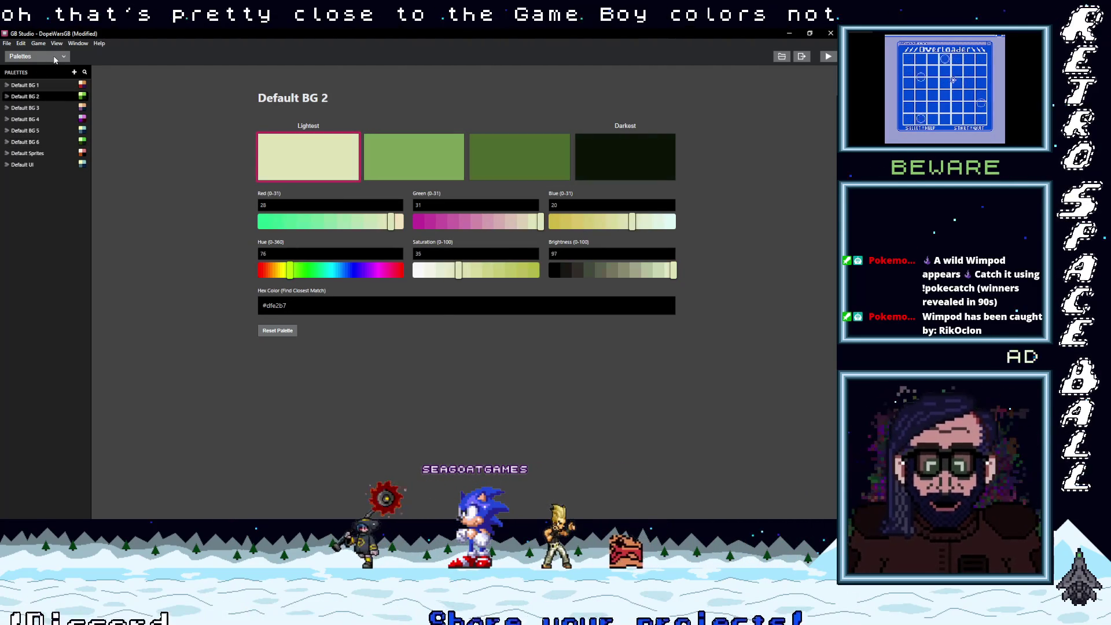
# - Return to the Game World view, then reselect the bucket fill tool in Aseprite
pyautogui.click(52, 58)
pyautogui.click(47, 71)
pyautogui.hotkey('alt', 'Tab')
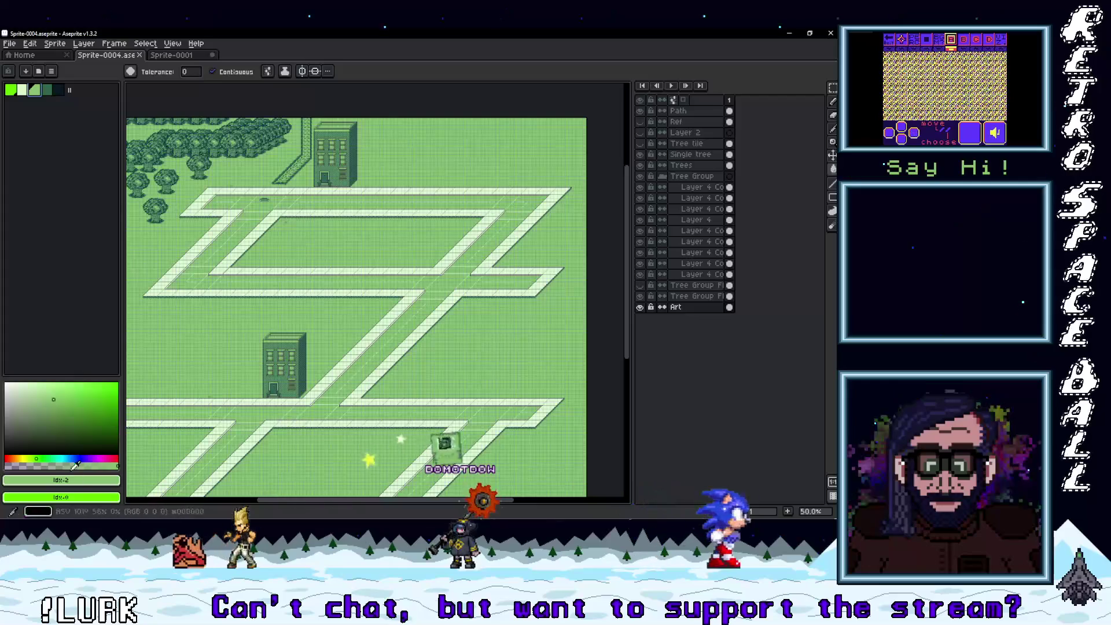
pyautogui.press('v')
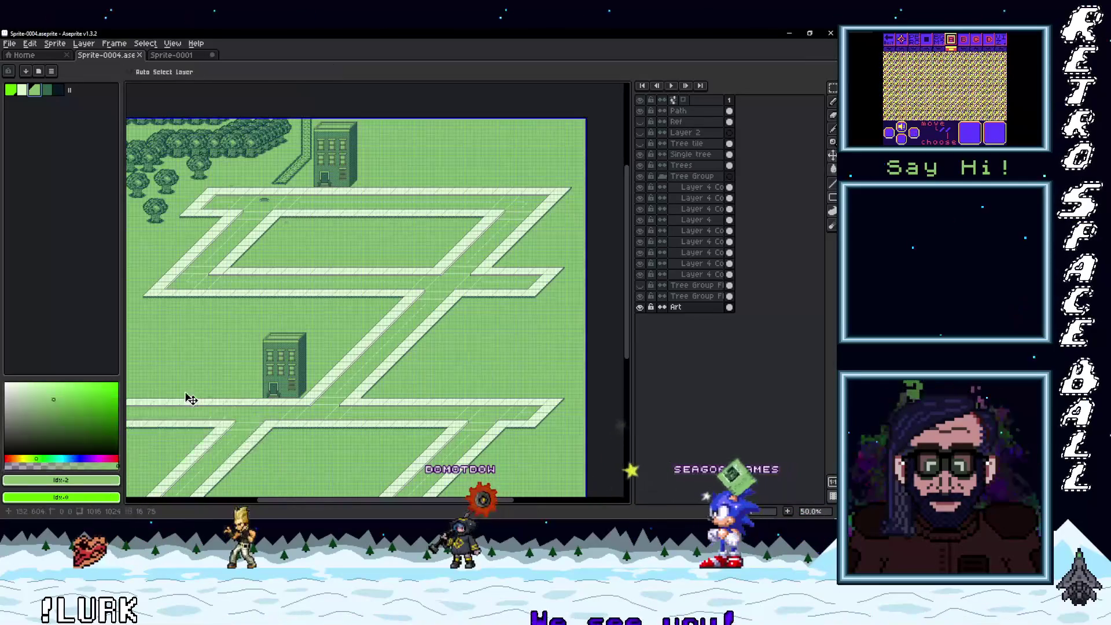
pyautogui.press('g')
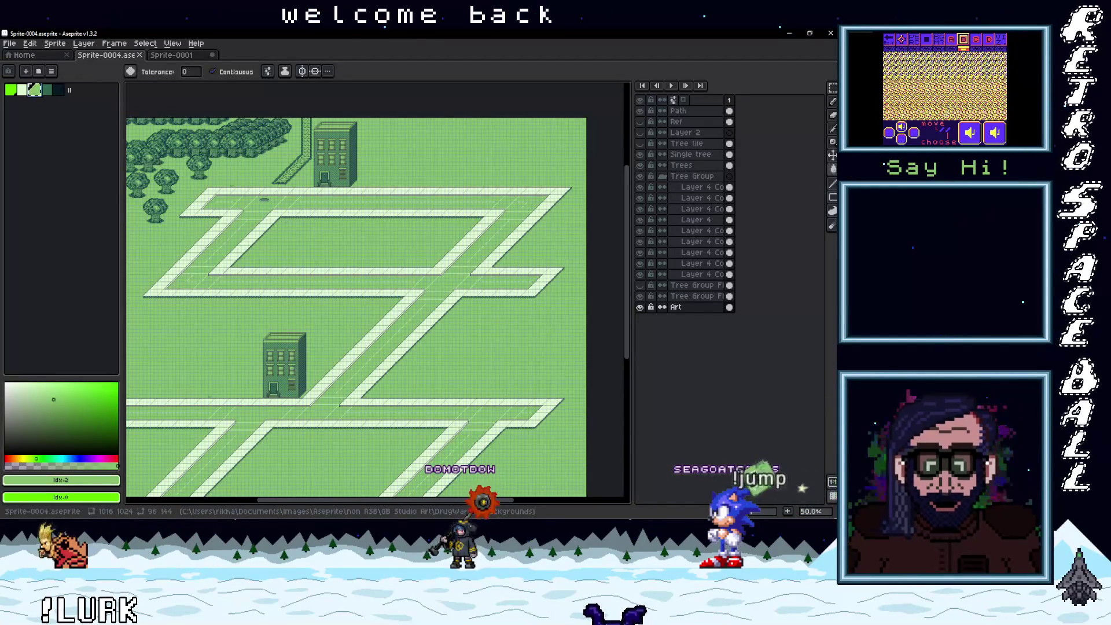
# - Copy hex 86C06C from Aseprite's palette into Default BG 2's second colour
pyautogui.hotkey('alt', 'Tab')
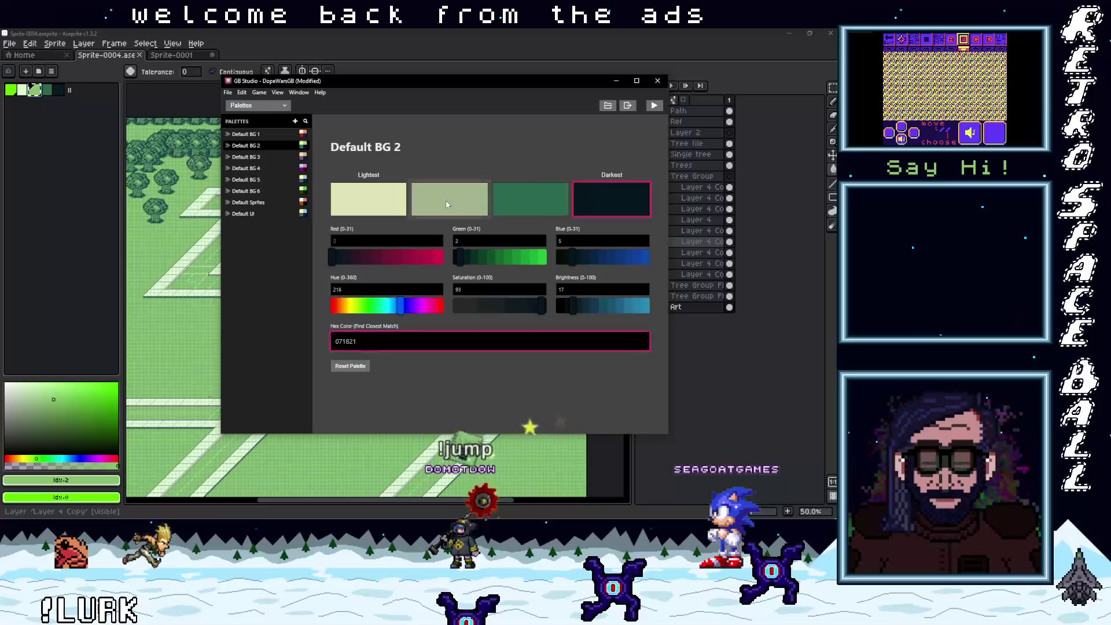
pyautogui.click(446, 203)
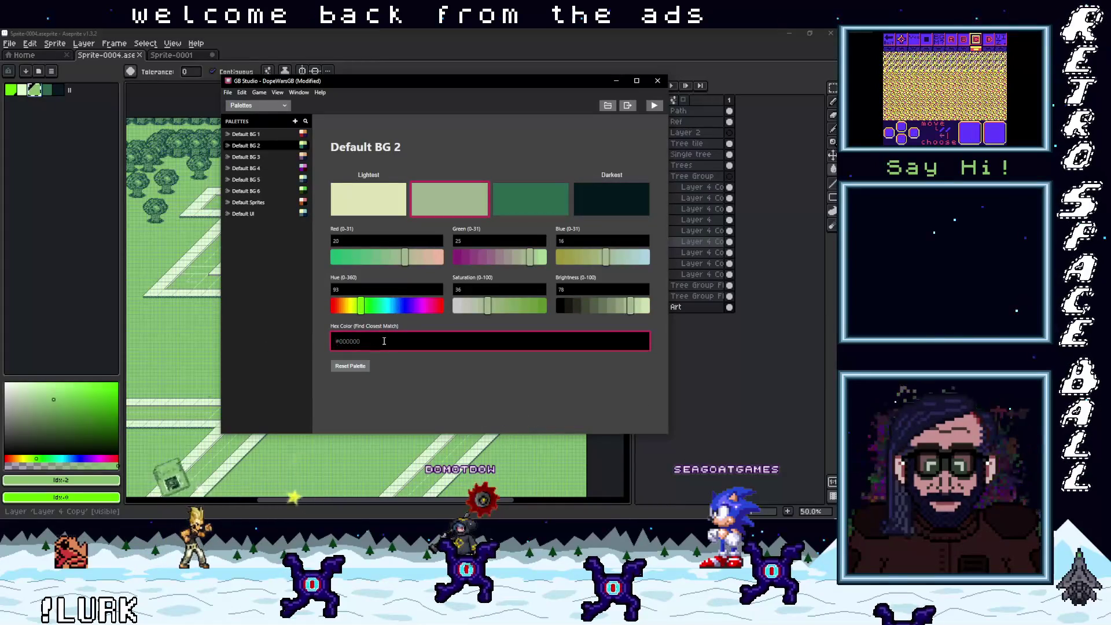
pyautogui.click(70, 498)
pyautogui.click(61, 480)
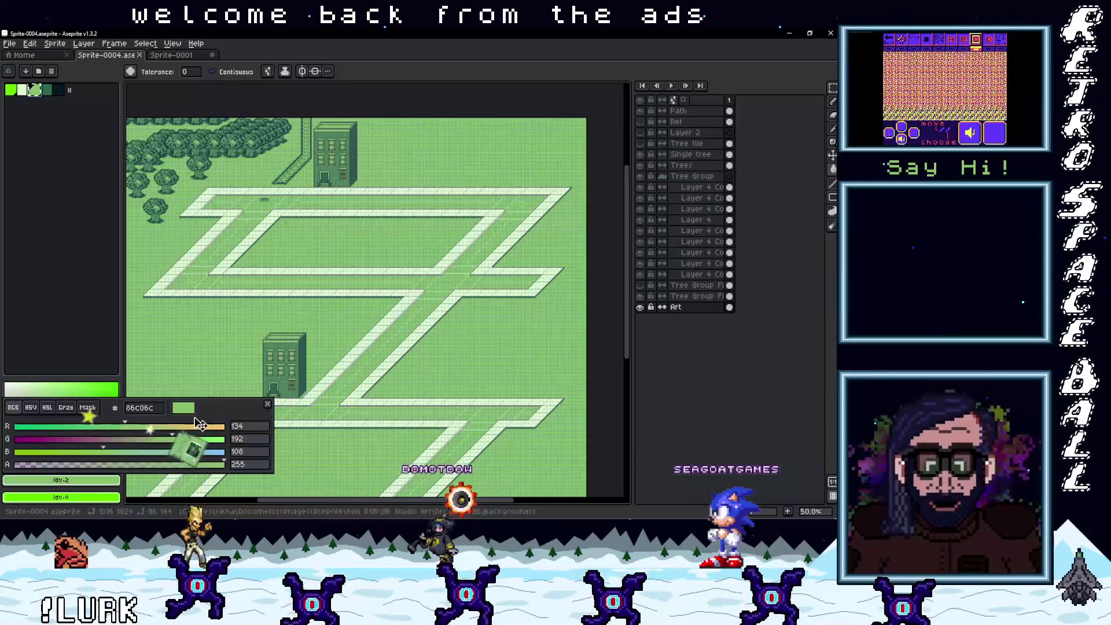
pyautogui.doubleClick(163, 408)
pyautogui.hotkey('ctrl', 'c')
pyautogui.press('Escape')
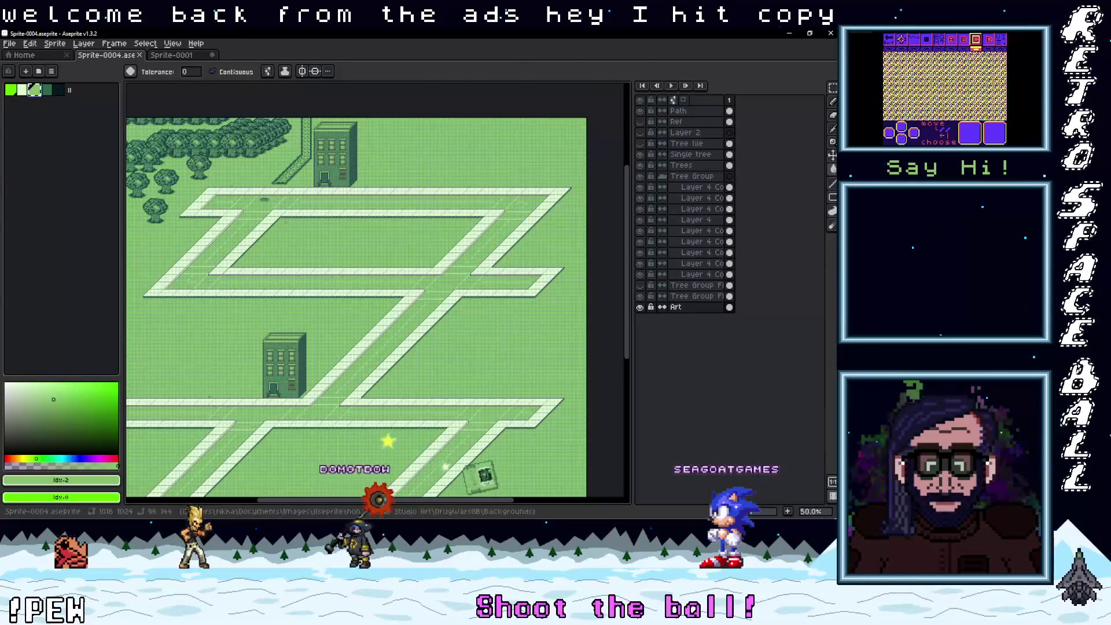
pyautogui.hotkey('alt', 'Tab')
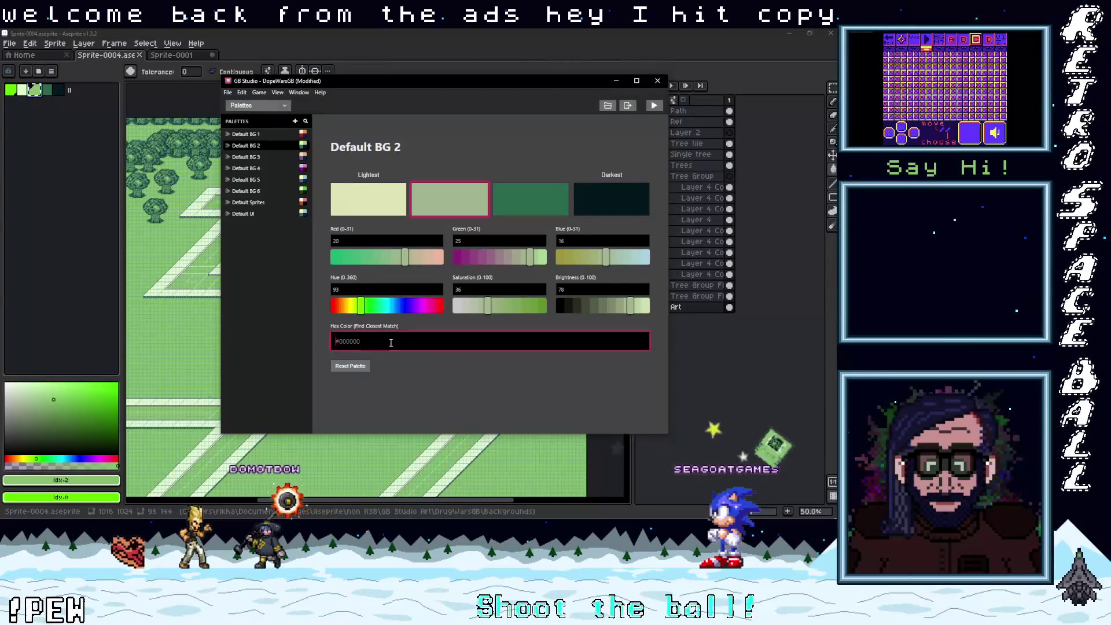
pyautogui.hotkey('ctrl', 'v')
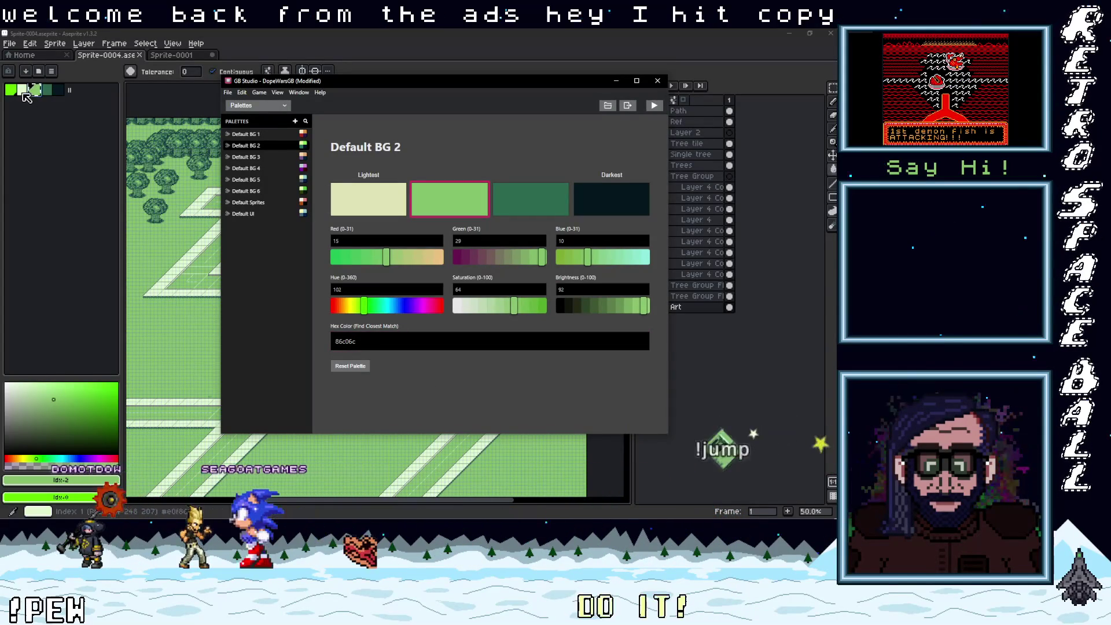
# - Set Default BG 2's lightest colour to #e0f8cf from Aseprite, then maximize GB Studio and open the section list
pyautogui.click(45, 173)
pyautogui.click(60, 480)
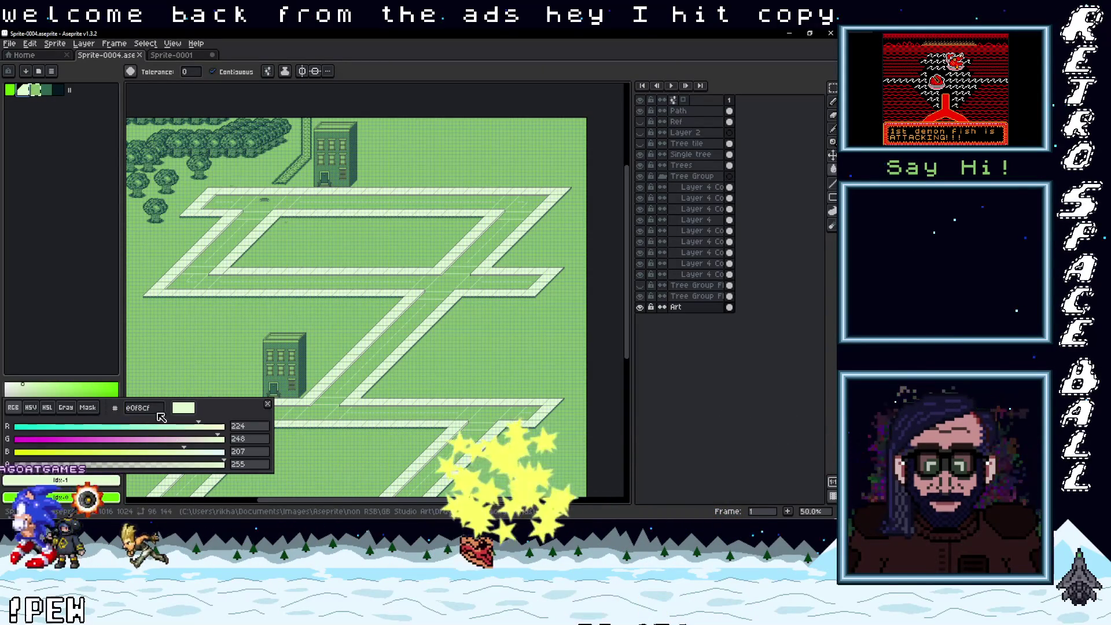
pyautogui.hotkey('ctrl', 'c')
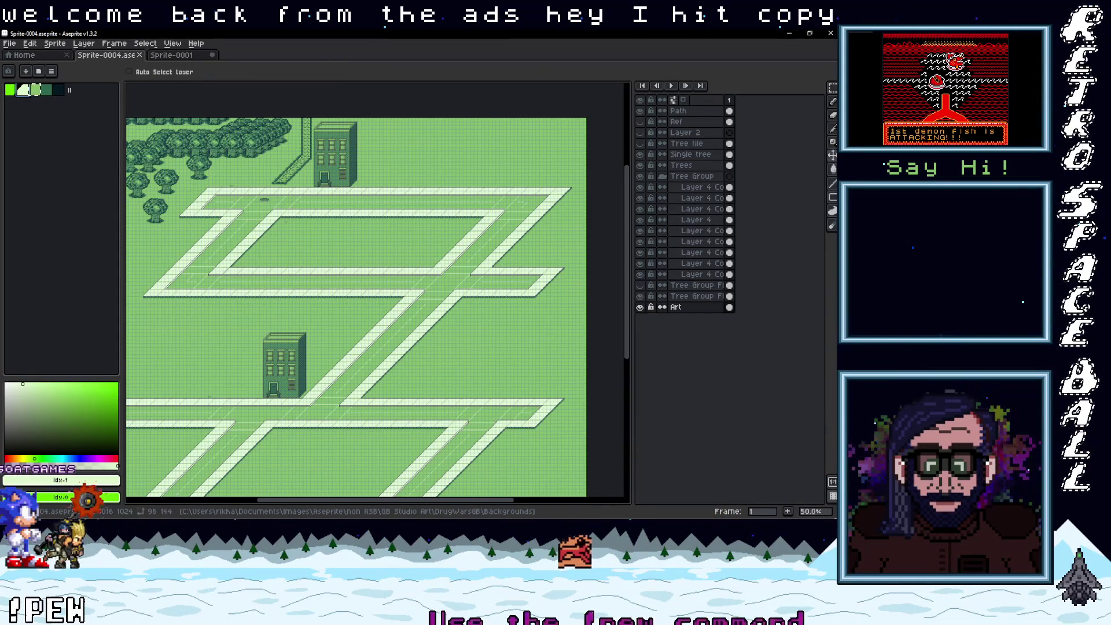
pyautogui.hotkey('alt', 'Tab')
pyautogui.click(364, 202)
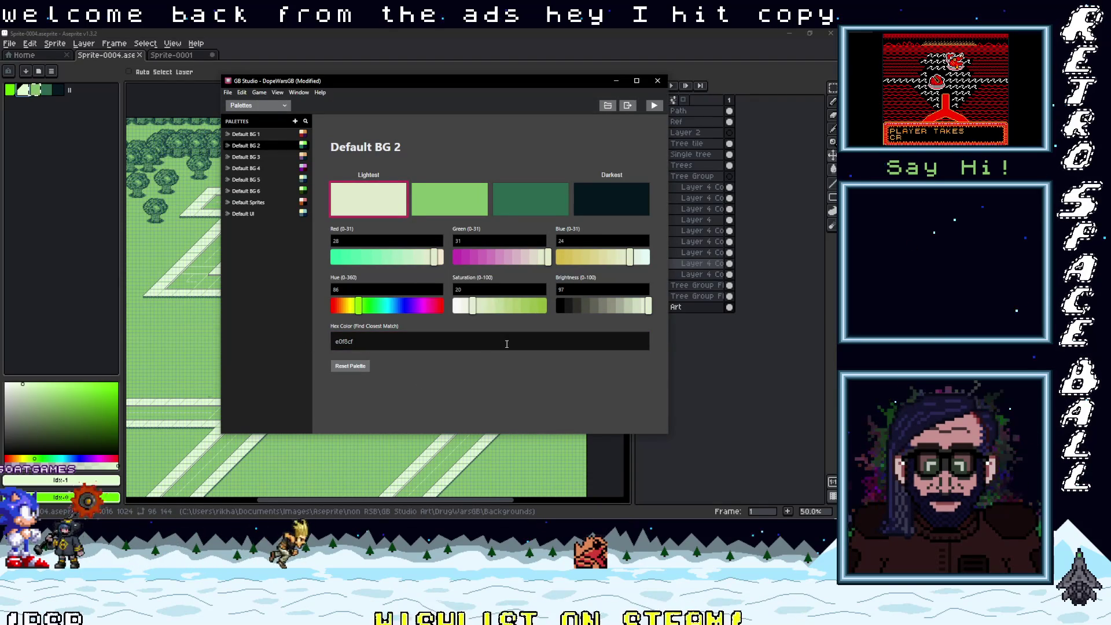
pyautogui.click(497, 136)
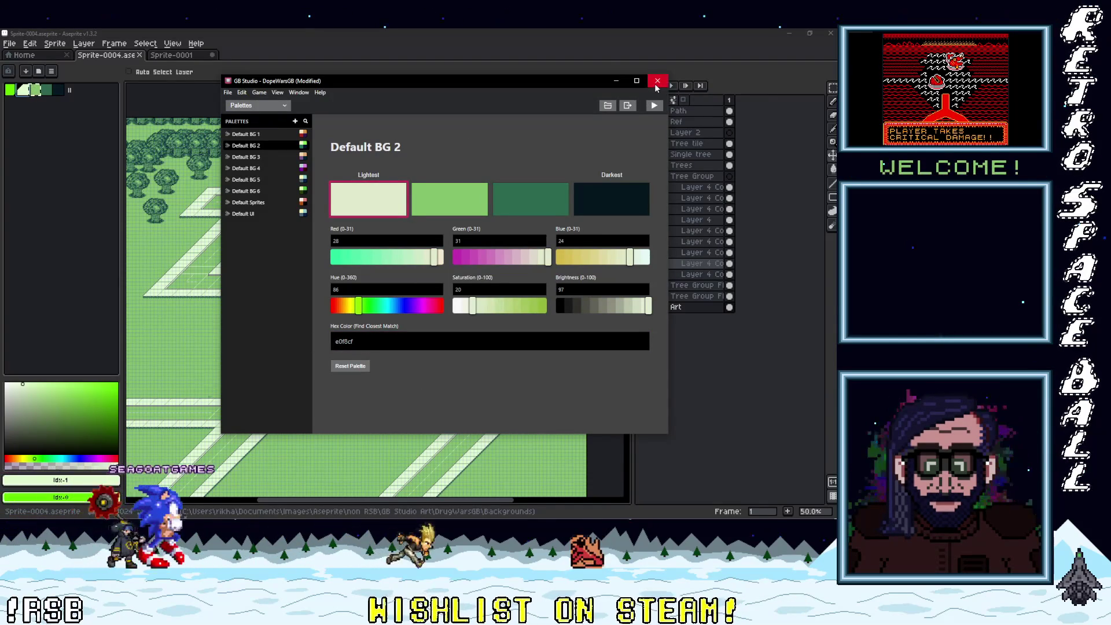
pyautogui.doubleClick(578, 84)
pyautogui.click(37, 56)
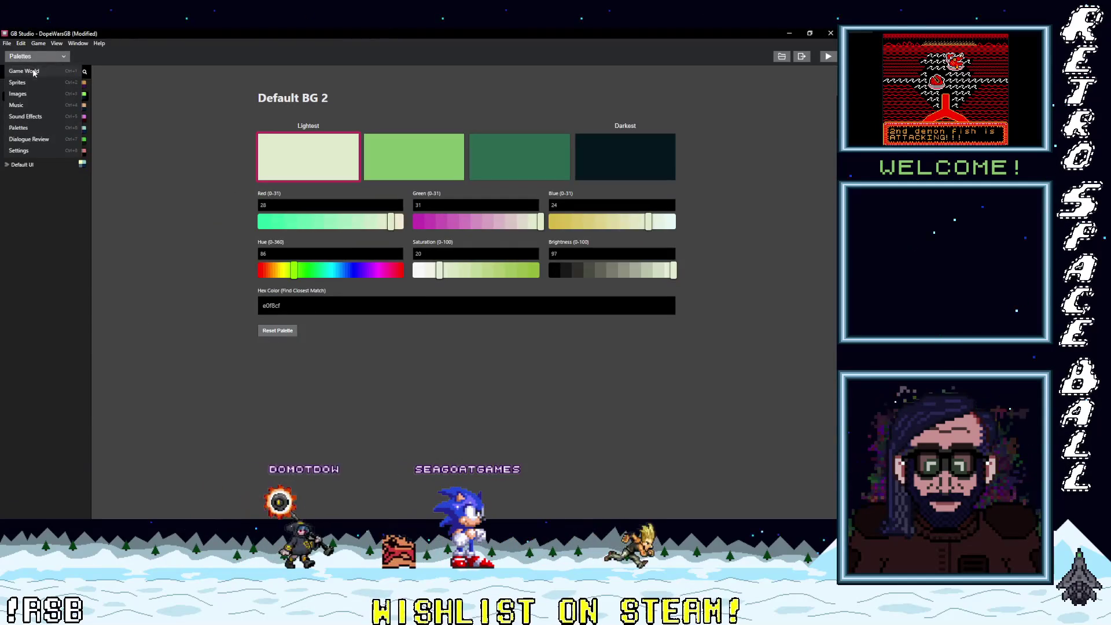
# - In the Game World editor, set Scene 1's first background palette to DMG (GB Default)
pyautogui.click(29, 67)
pyautogui.scroll(-3, 364, 260)
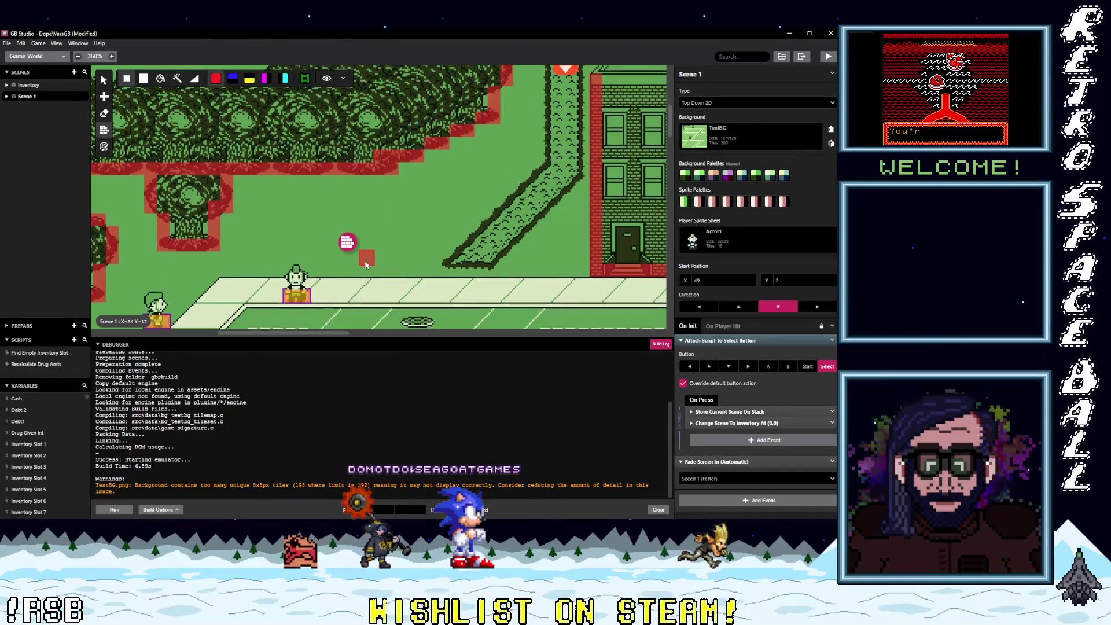
pyautogui.click(685, 175)
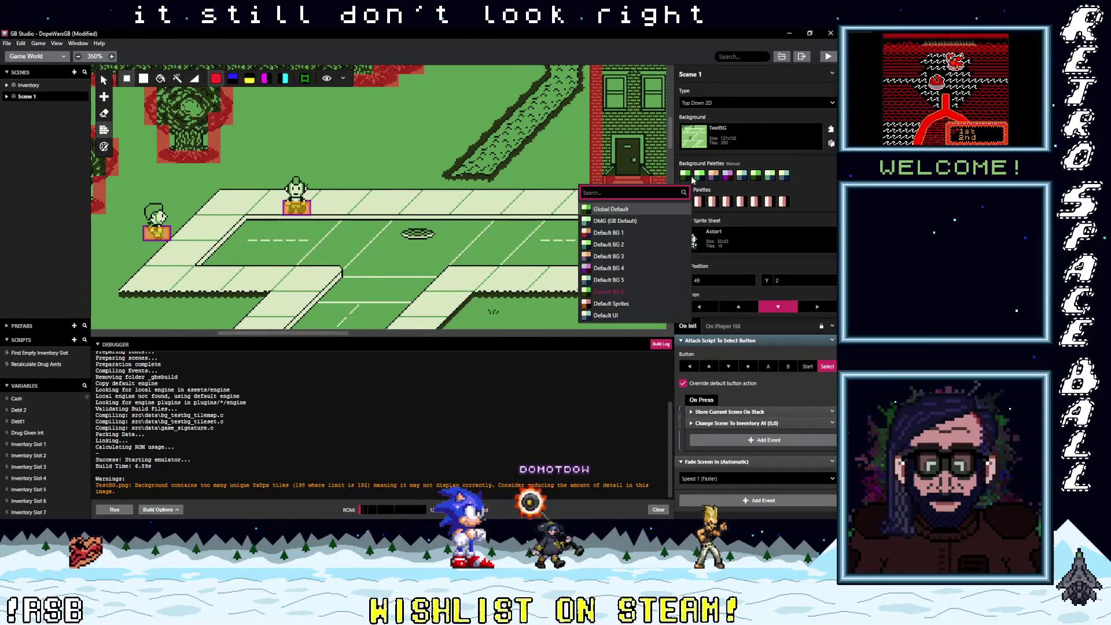
pyautogui.click(685, 174)
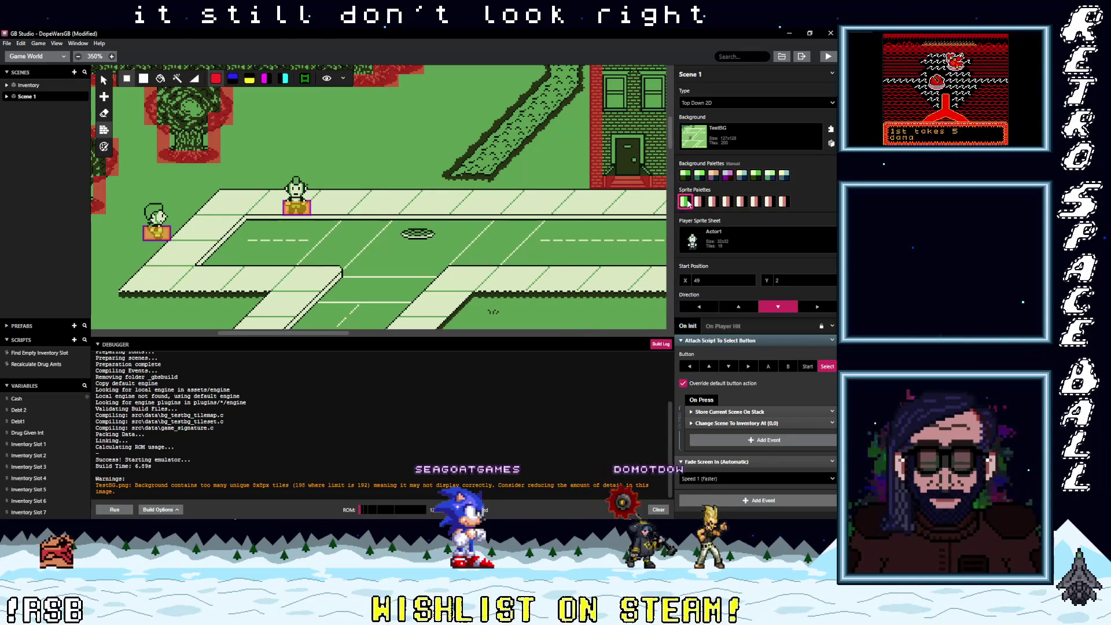
pyautogui.click(686, 201)
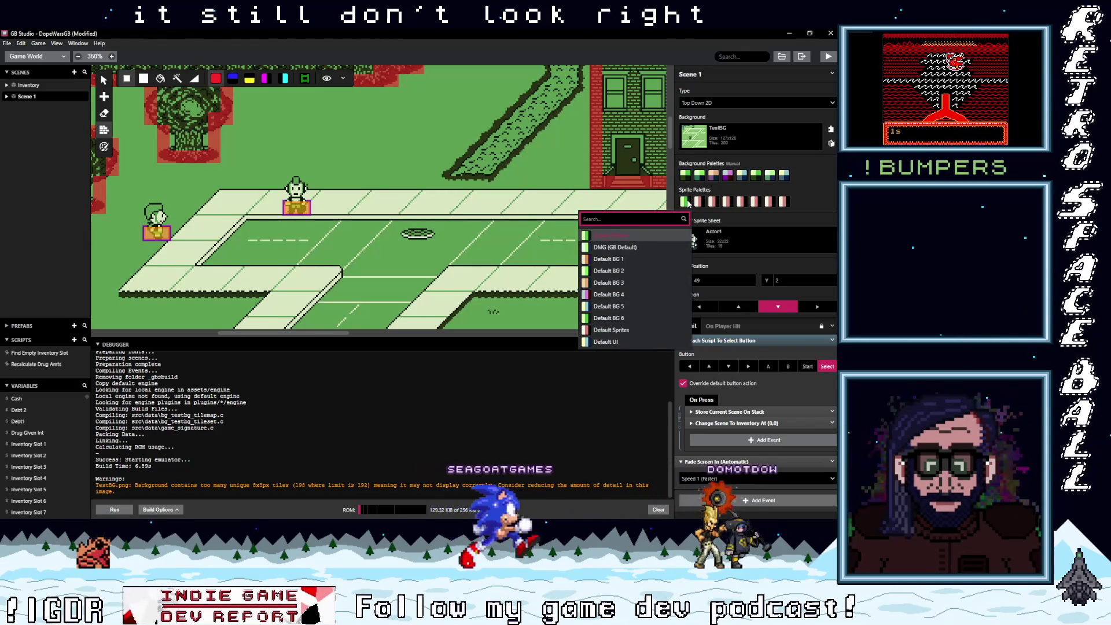
pyautogui.click(608, 317)
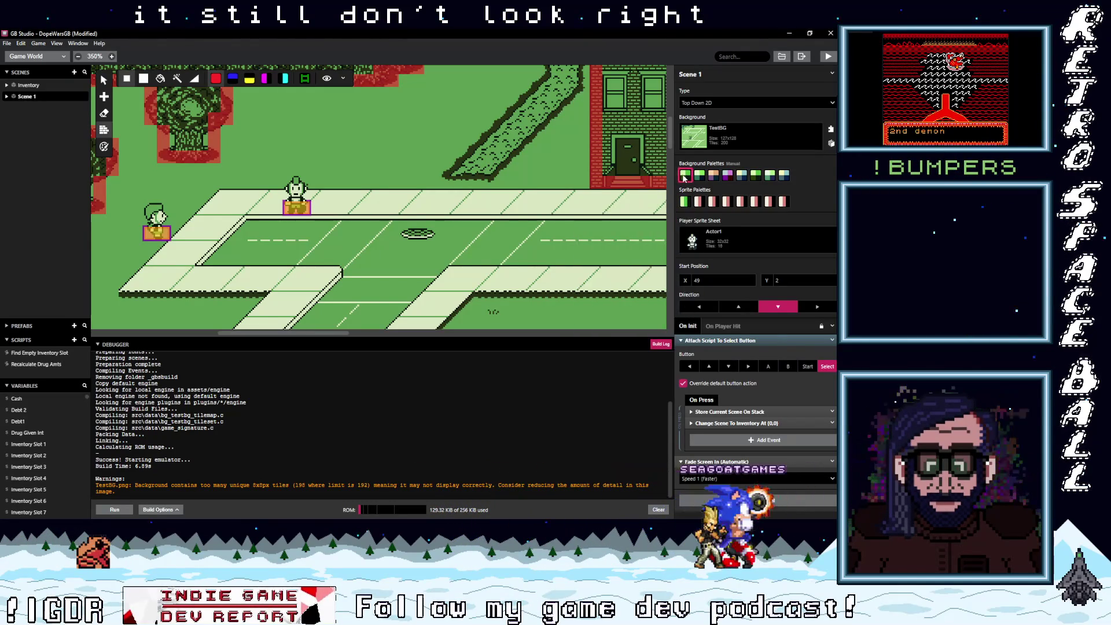
pyautogui.click(684, 201)
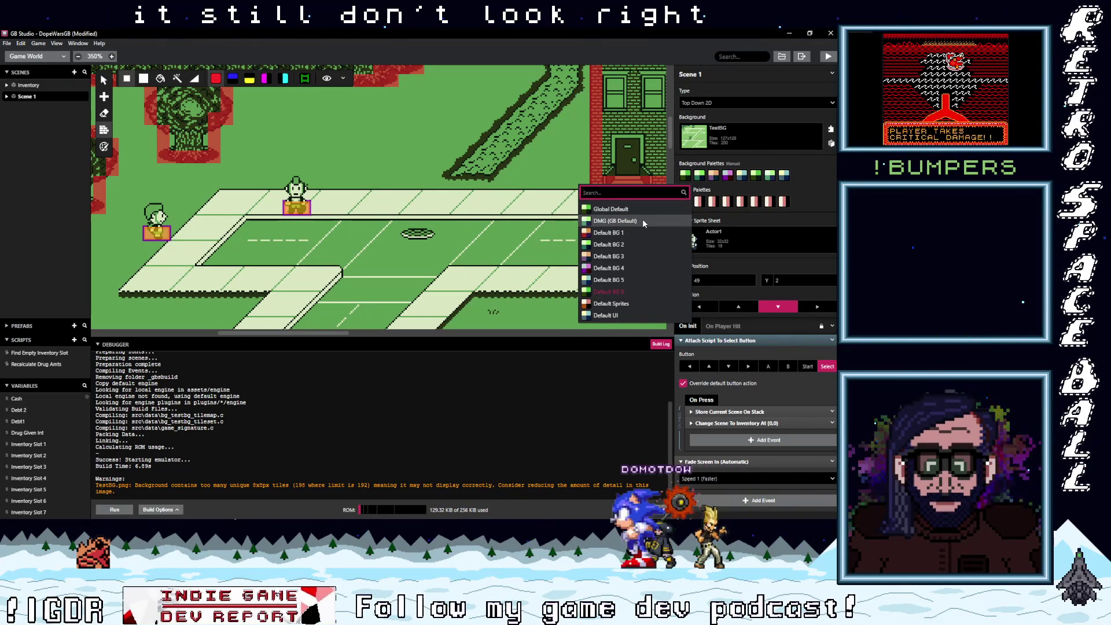
pyautogui.click(643, 221)
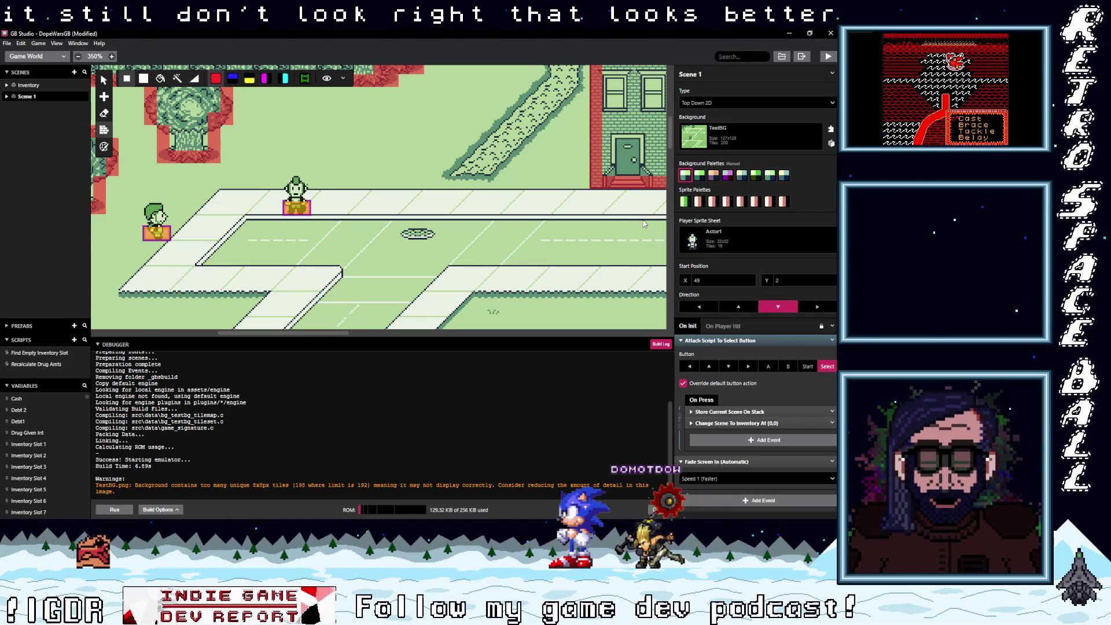
# - Pick a new palette for the first sprite slot, then build and run the game
pyautogui.click(687, 206)
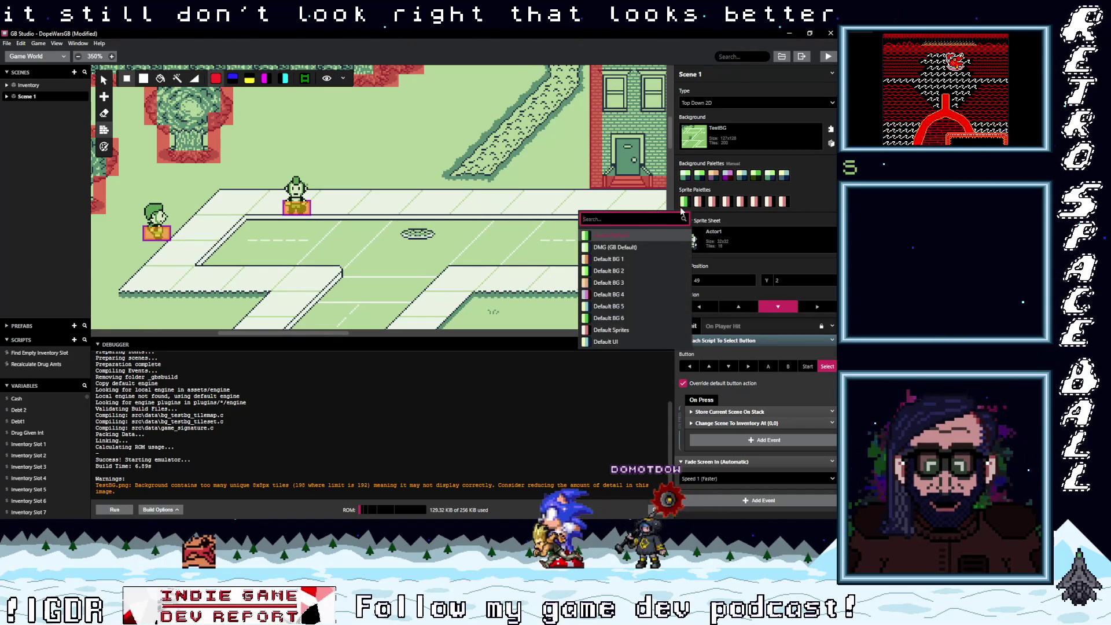
pyautogui.click(634, 244)
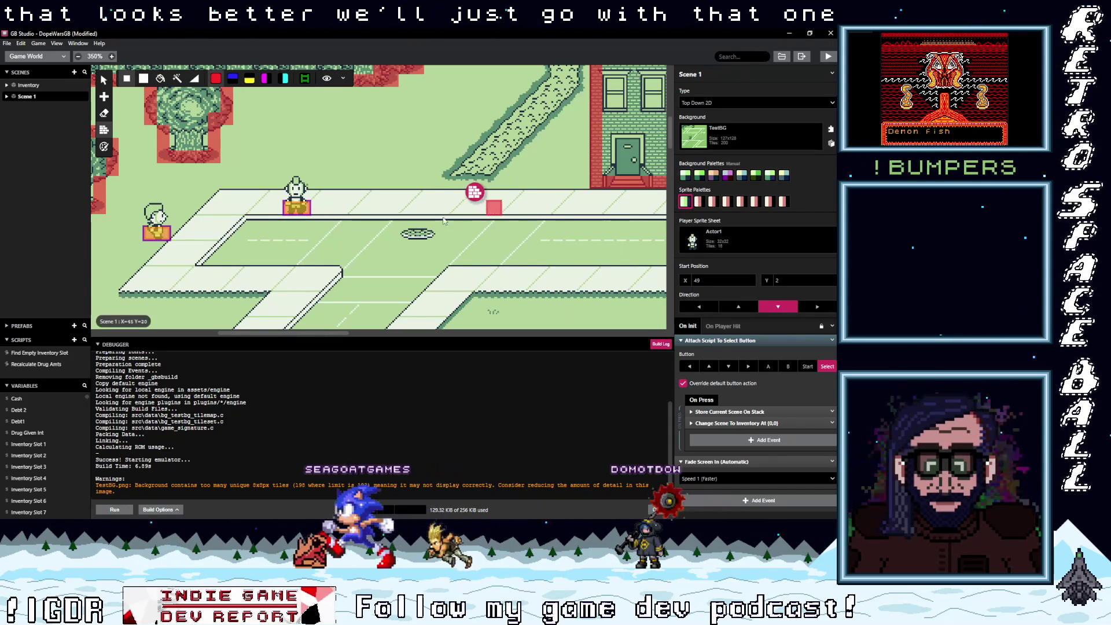
pyautogui.scroll(5, 365, 212)
pyautogui.scroll(-8, 366, 213)
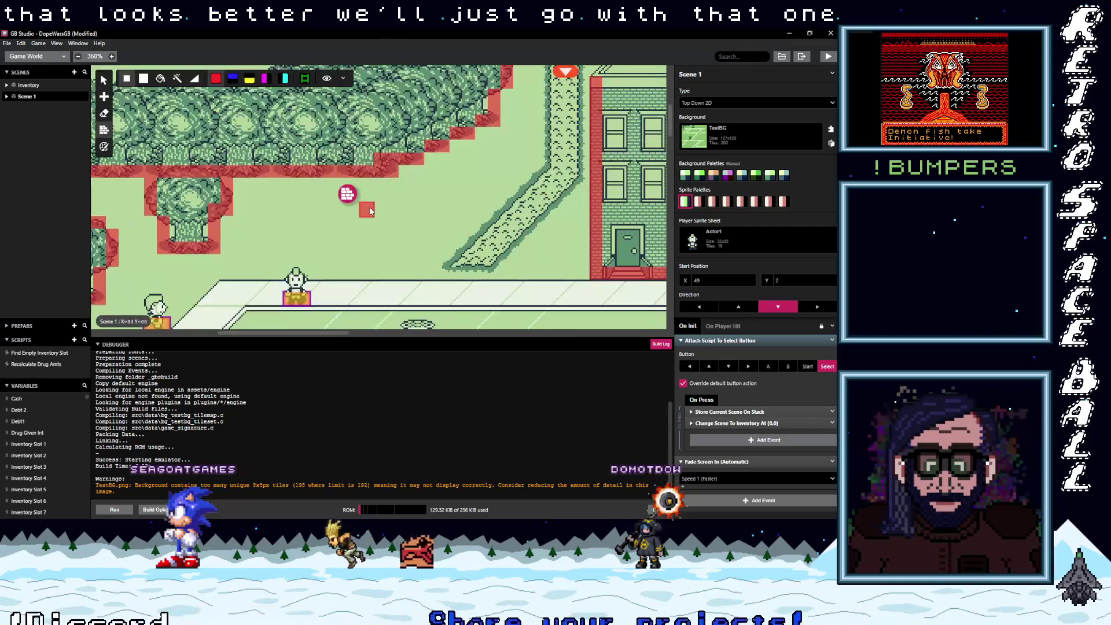
pyautogui.scroll(3, 369, 211)
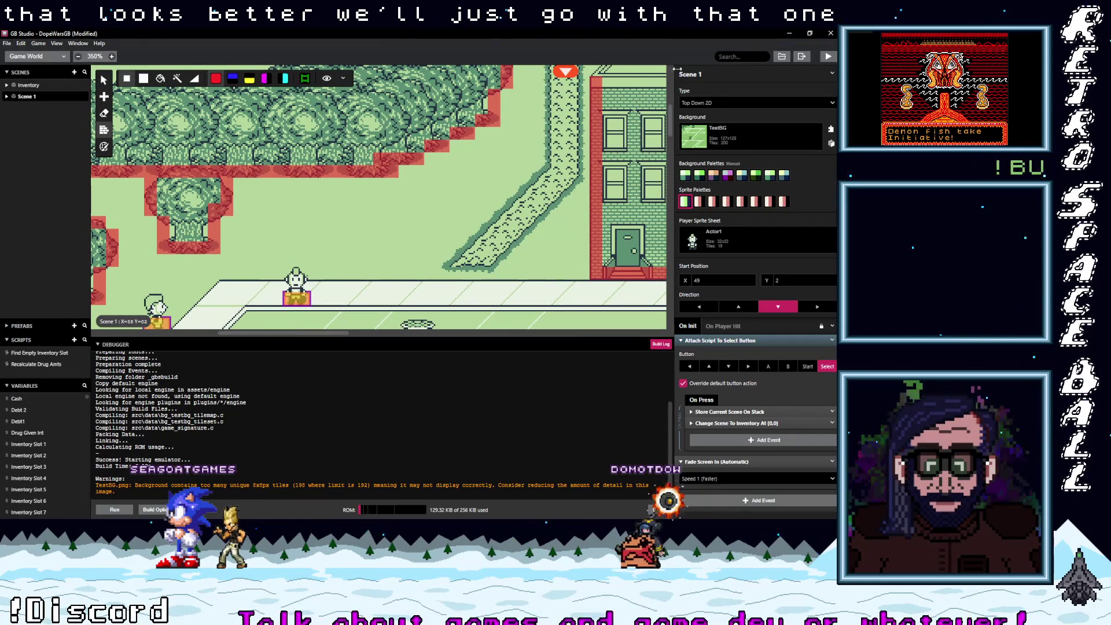
pyautogui.click(828, 56)
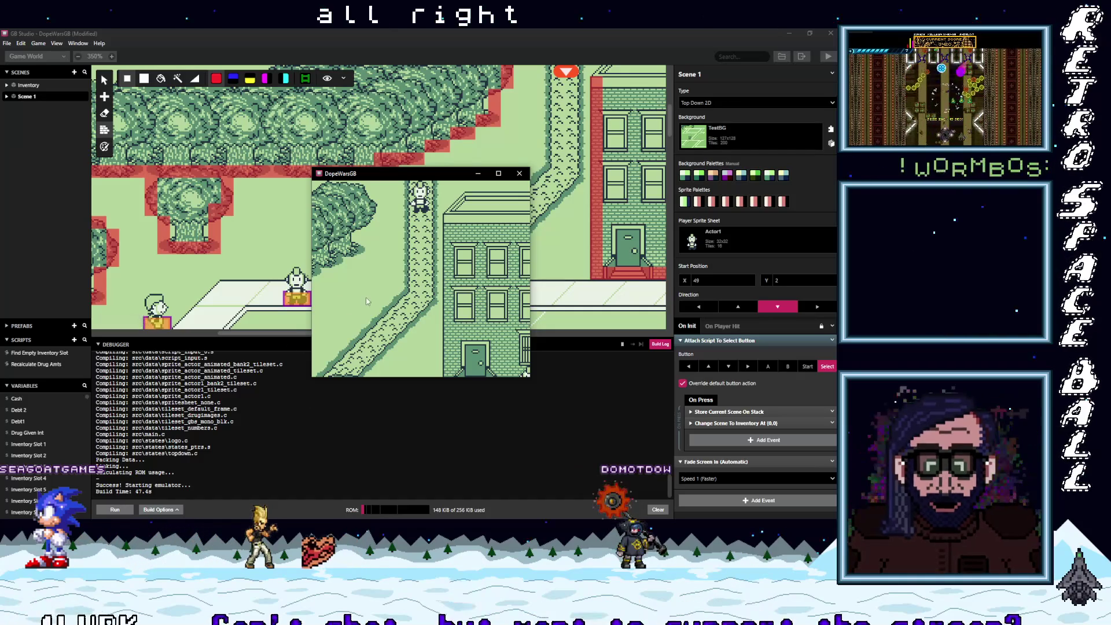
# - Enlarge the running DopeWarsGB emulator window to fill the screen
pyautogui.click(498, 173)
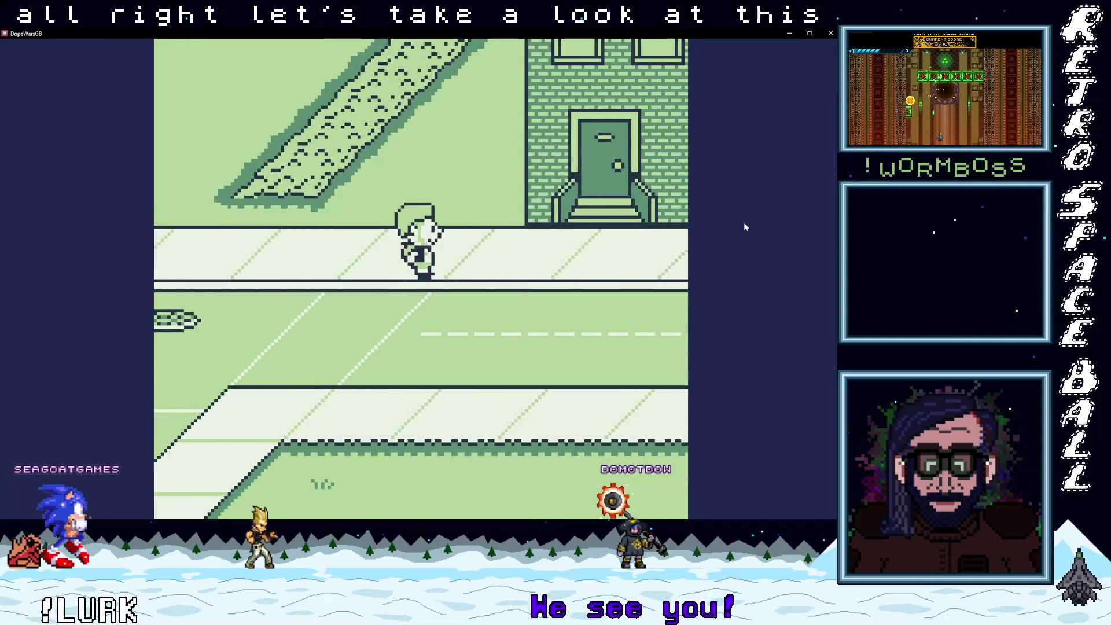
# - Walk the player left along the sidewalk past the other character
pyautogui.press('Left')
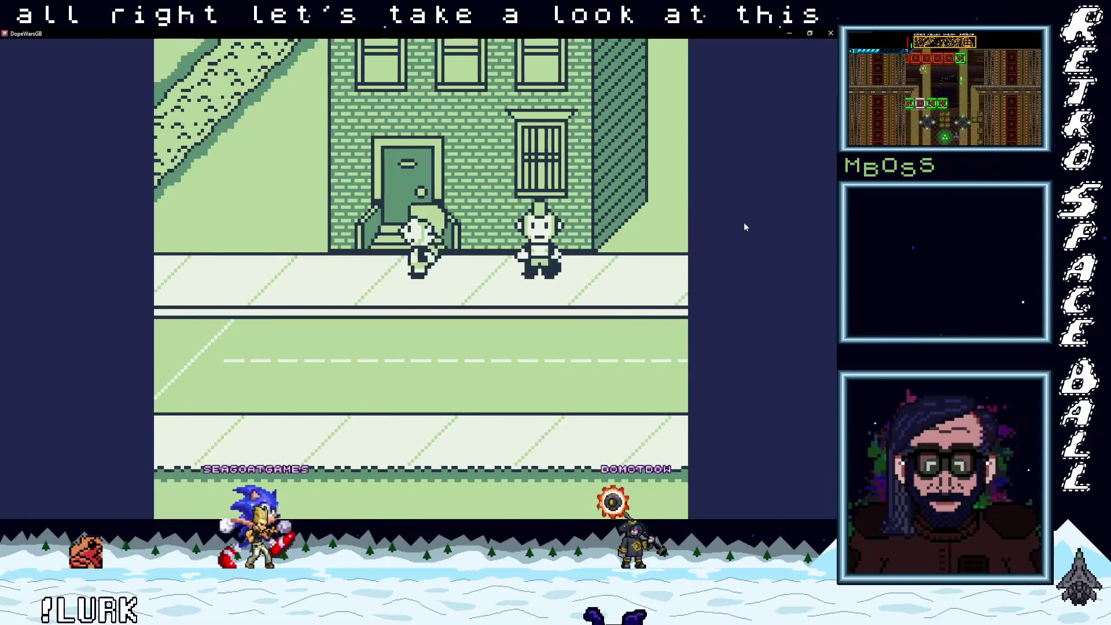
pyautogui.press('Left')
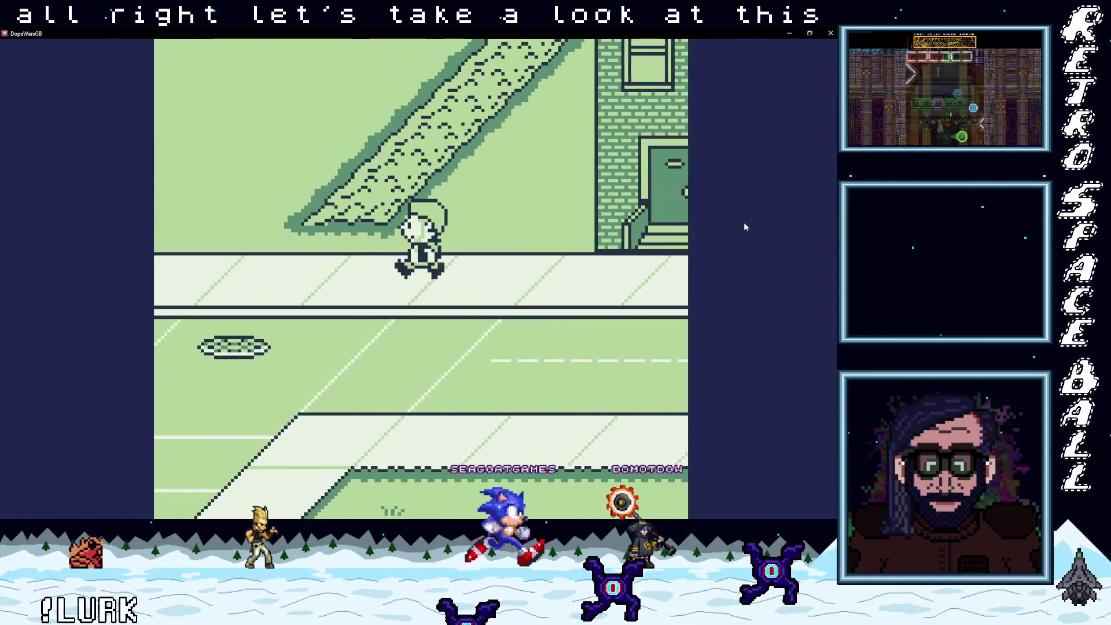
pyautogui.press('Left')
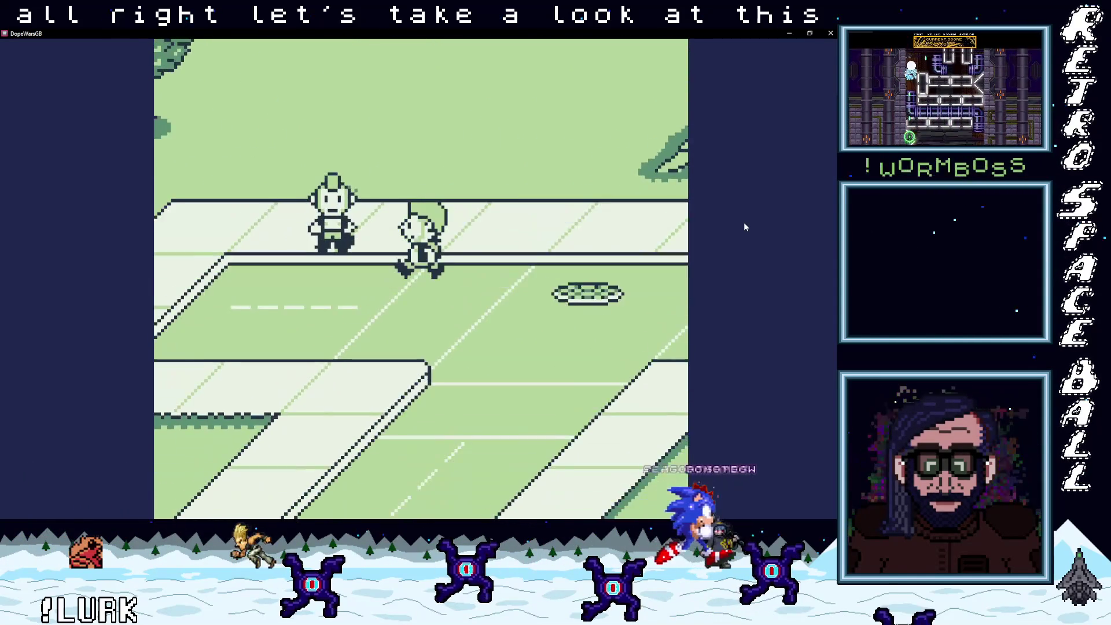
pyautogui.press('Left')
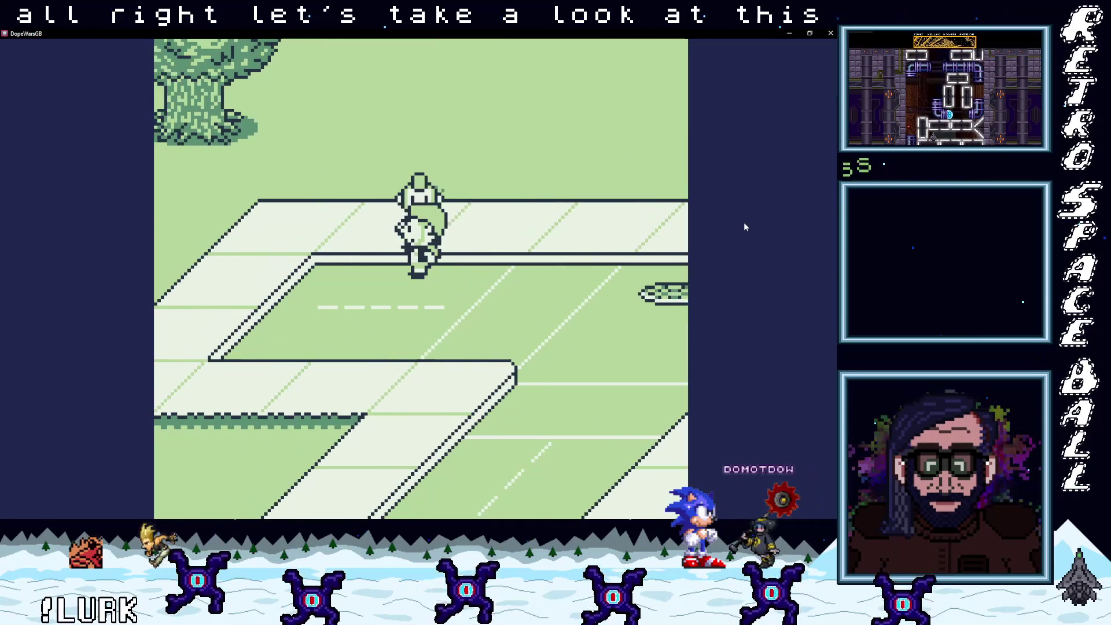
# - Talk to the character, take 5 MDMA and 5 weed on credit, and answer the debt question
pyautogui.press('x')
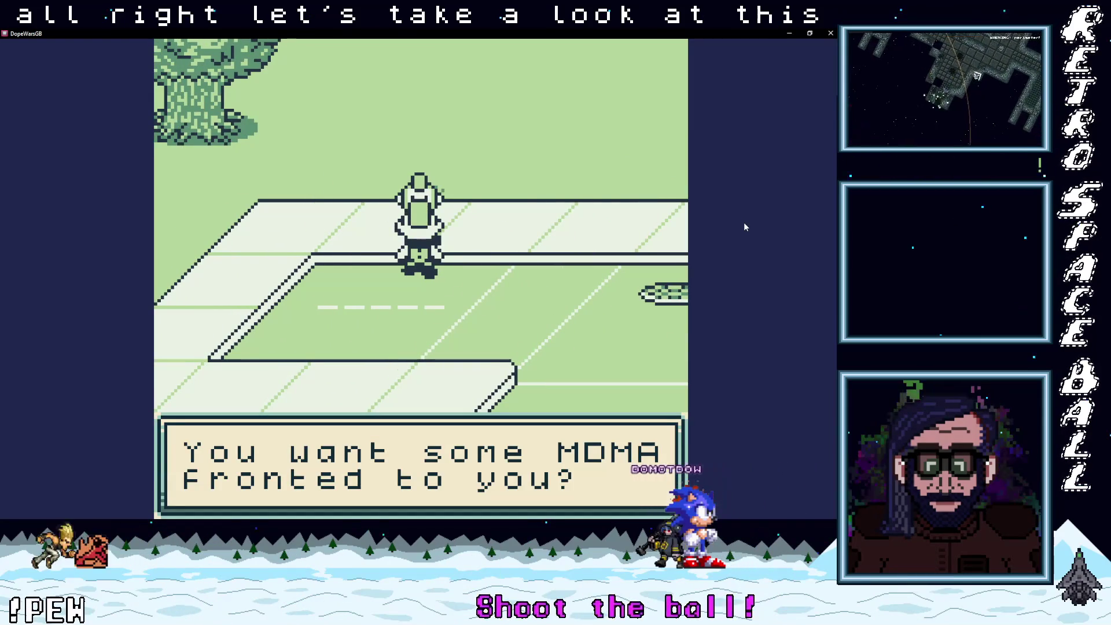
pyautogui.press('x')
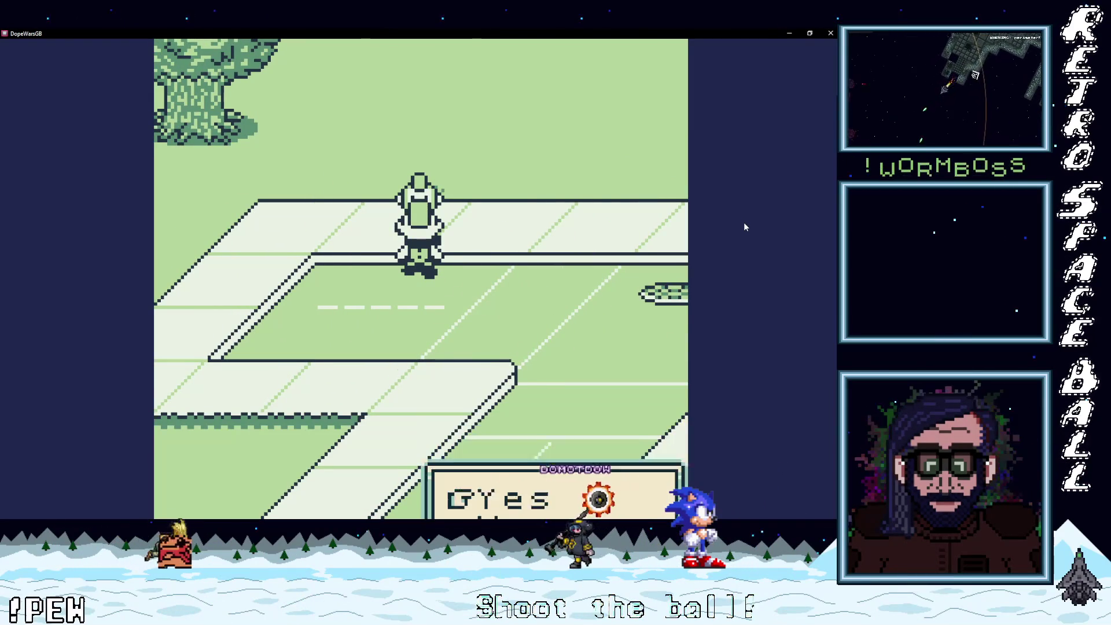
pyautogui.press('x')
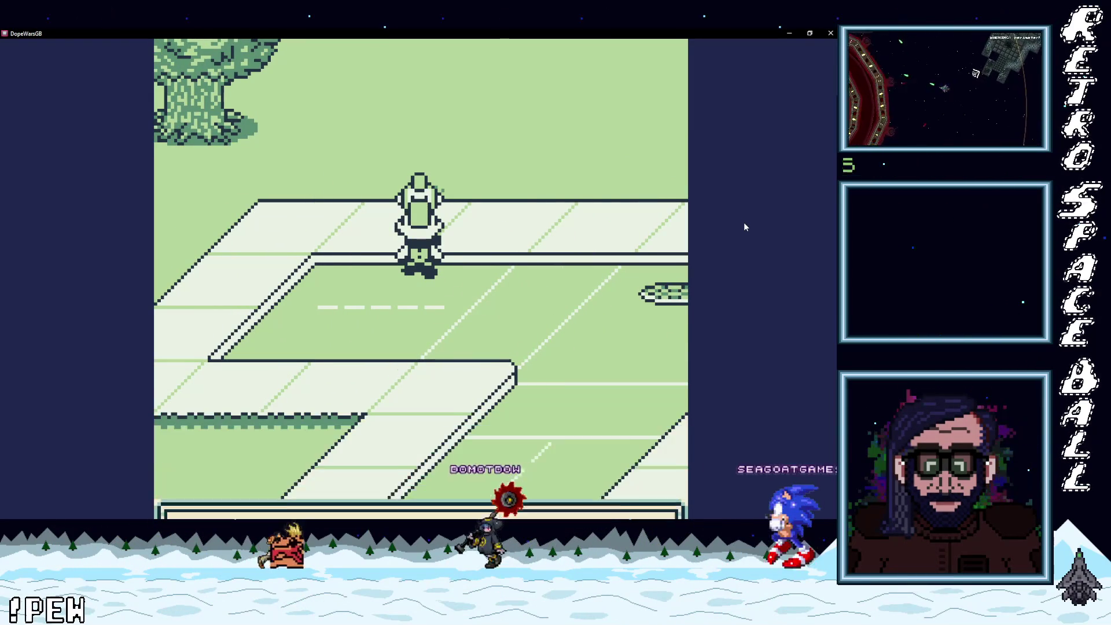
pyautogui.press('x')
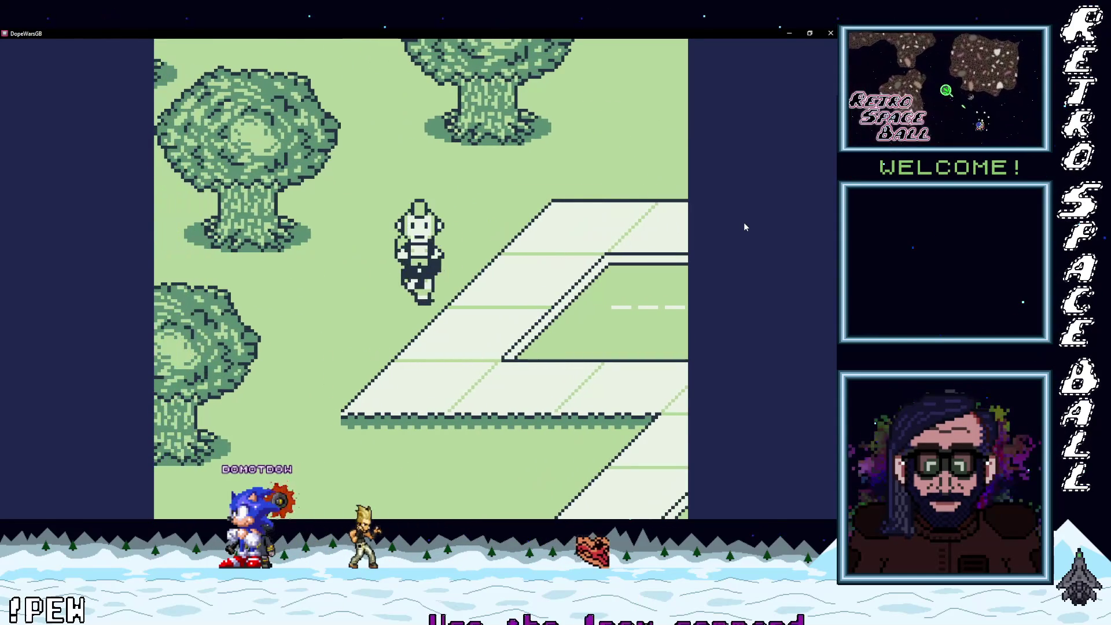
pyautogui.press('x')
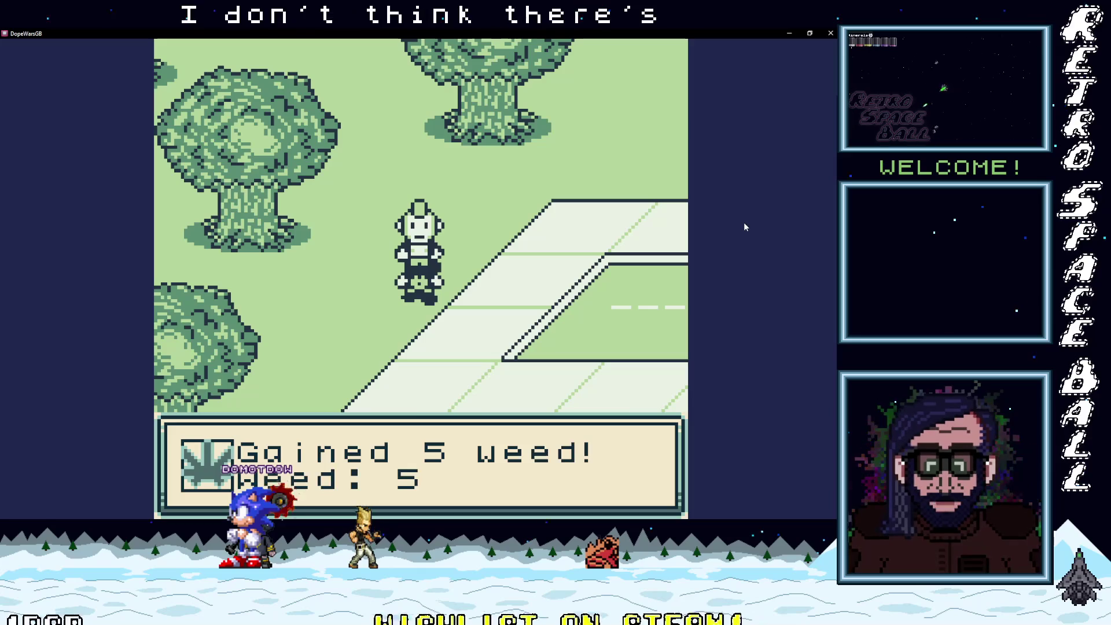
pyautogui.press('x')
pyautogui.press('x')
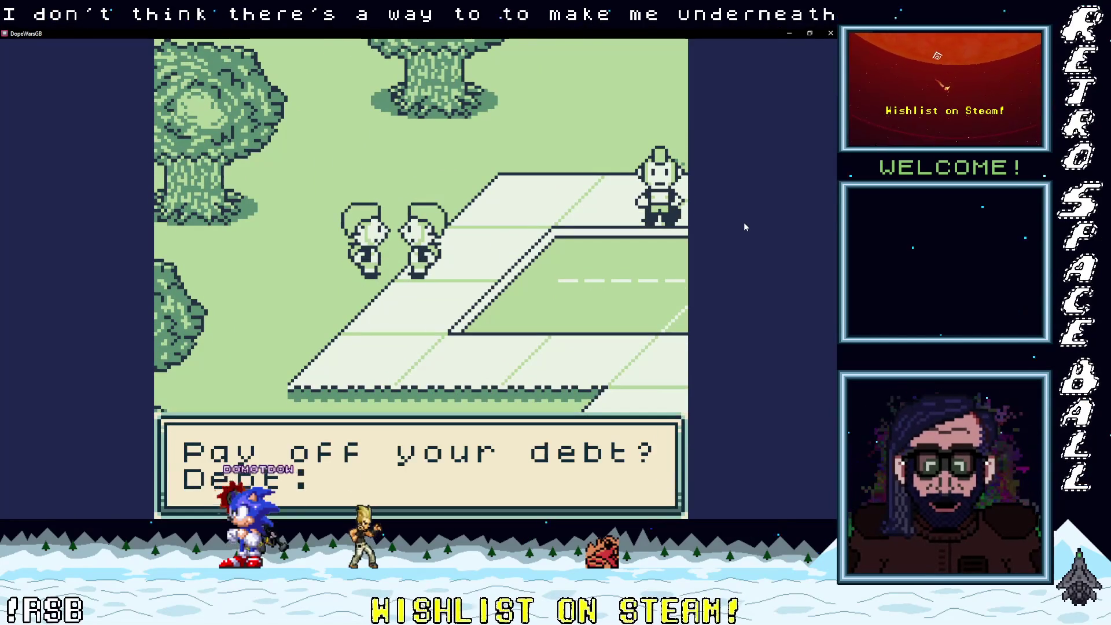
pyautogui.press('x')
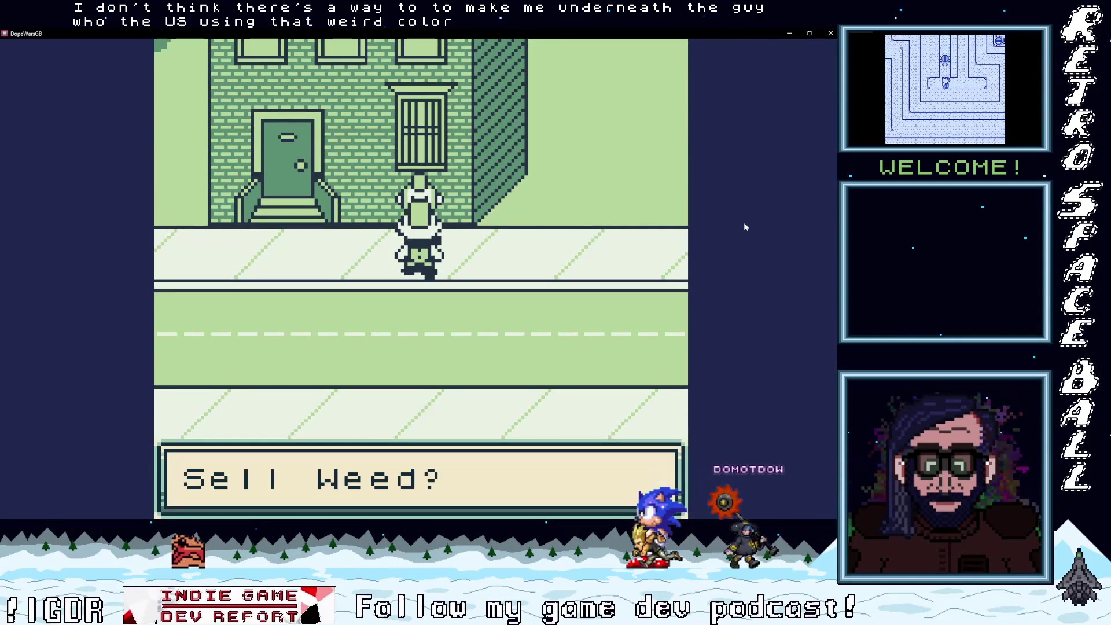
# - Confirm selling the weed, then walk right along the street to the next NPC
pyautogui.press('z')
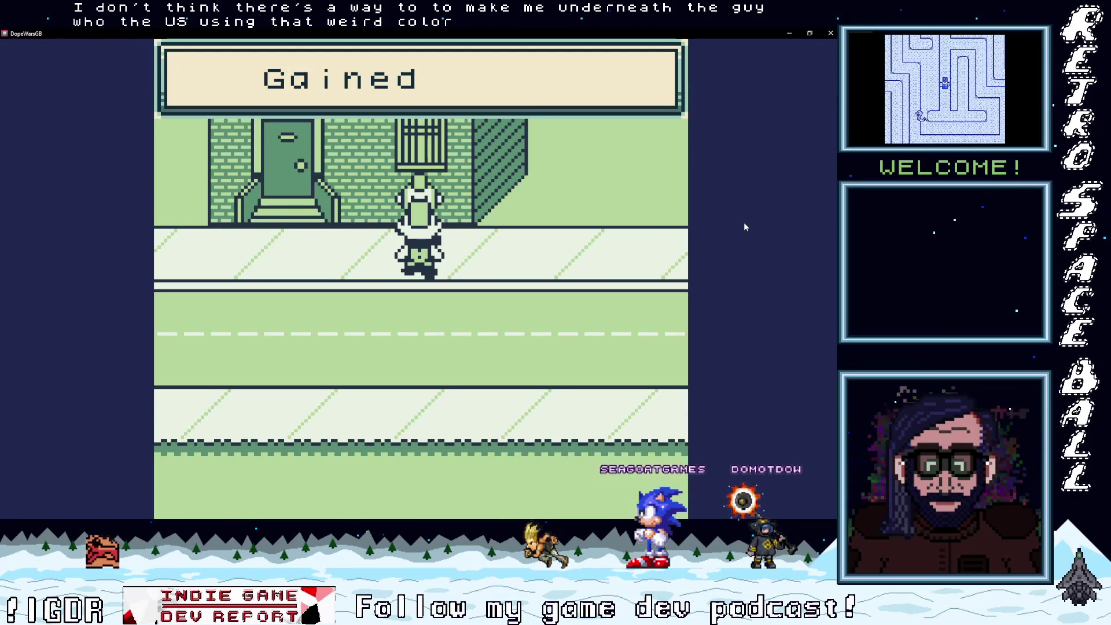
pyautogui.press('Right')
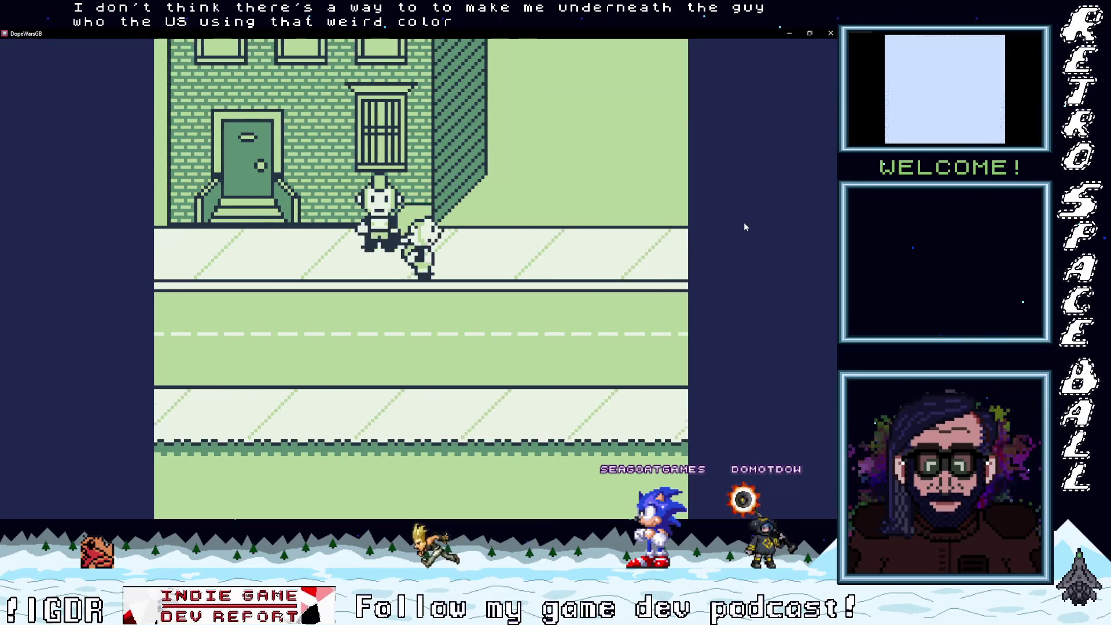
pyautogui.press('Right')
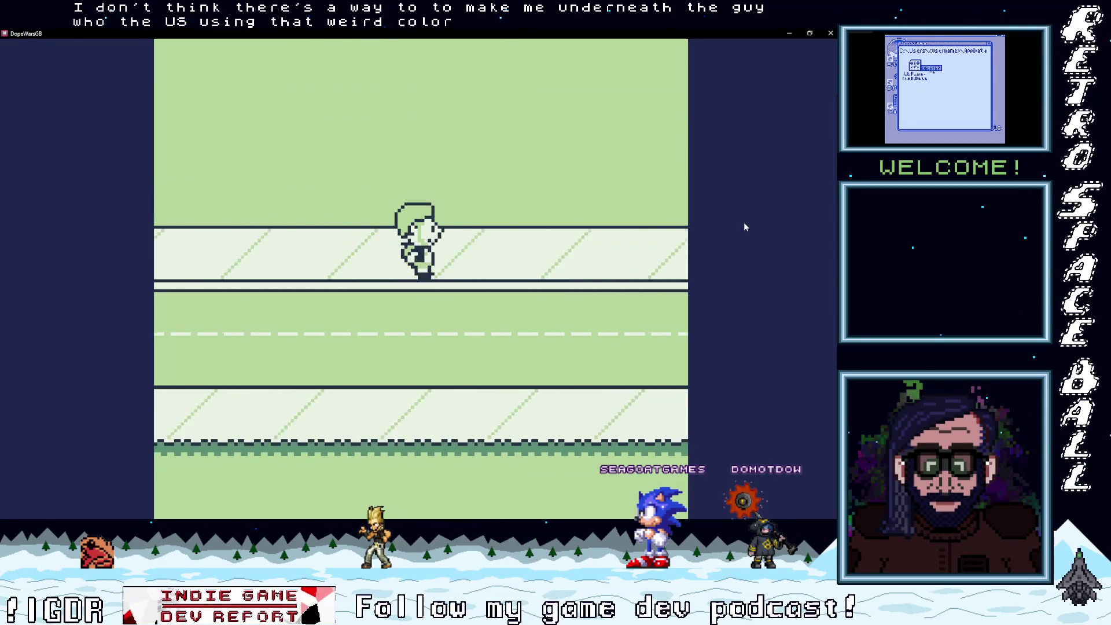
pyautogui.press('Right')
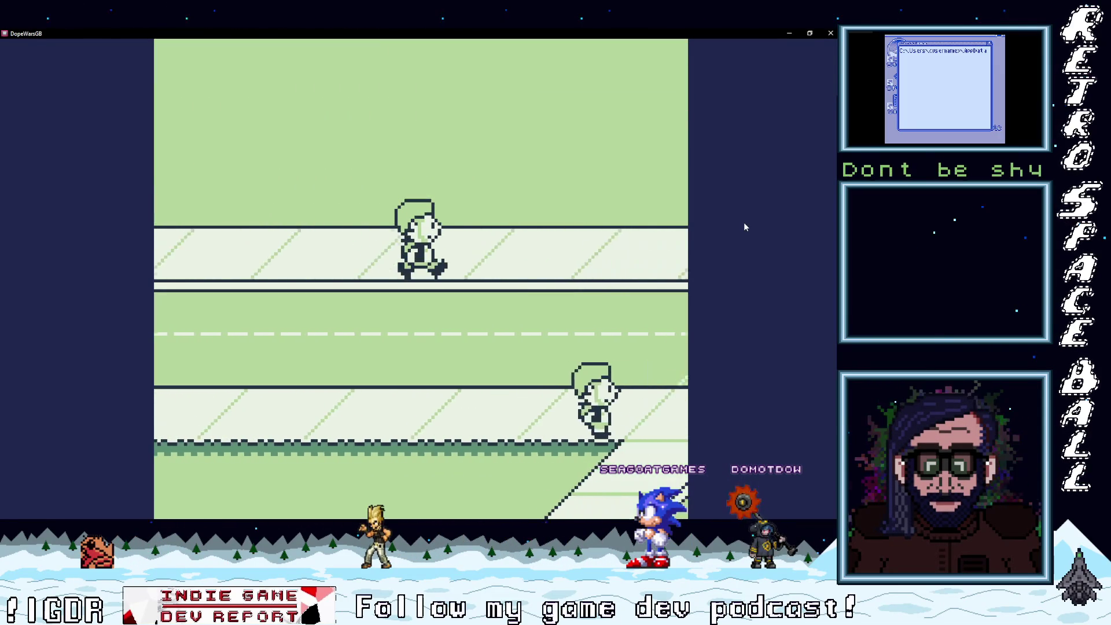
pyautogui.press('Down')
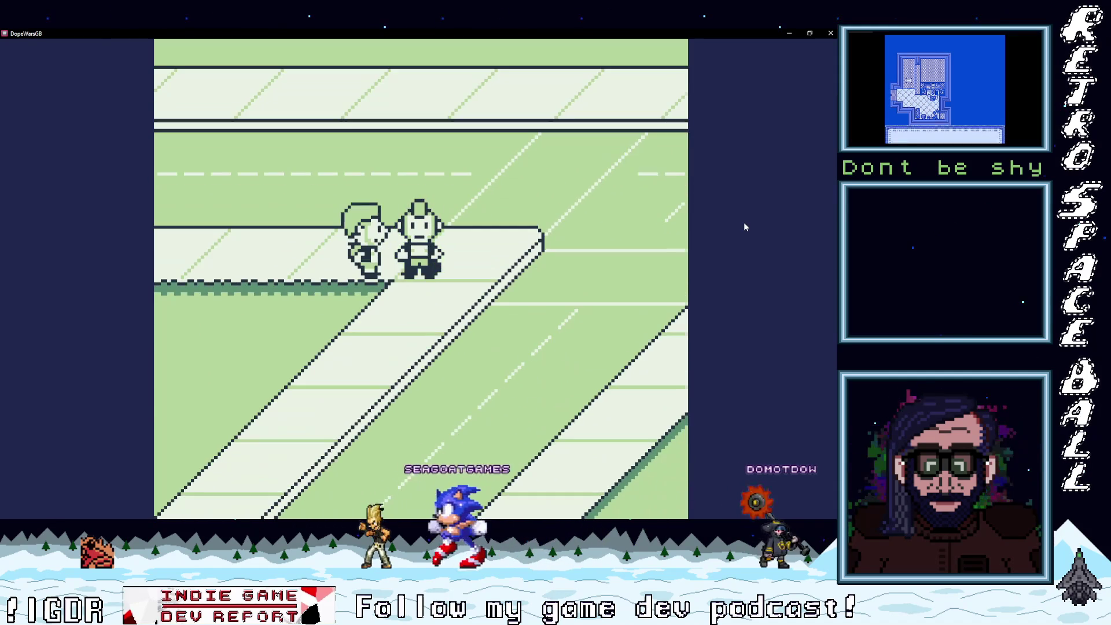
# - Talk to the NPC, try to sell 5 MDMA, and dismiss the not-enough message
pyautogui.press('z')
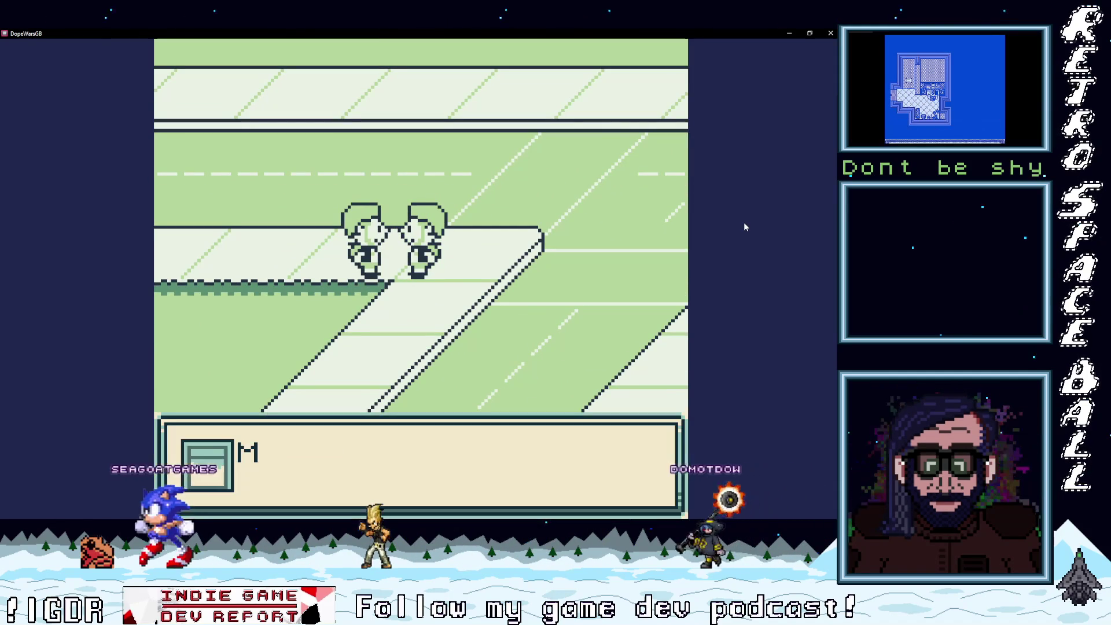
pyautogui.press('z')
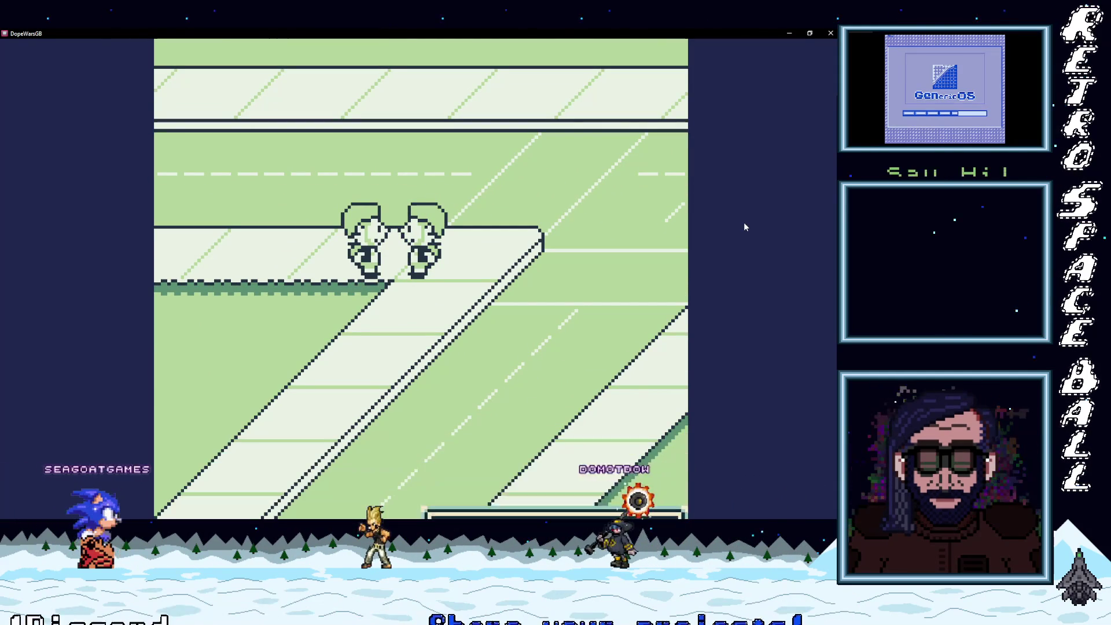
pyautogui.press('z')
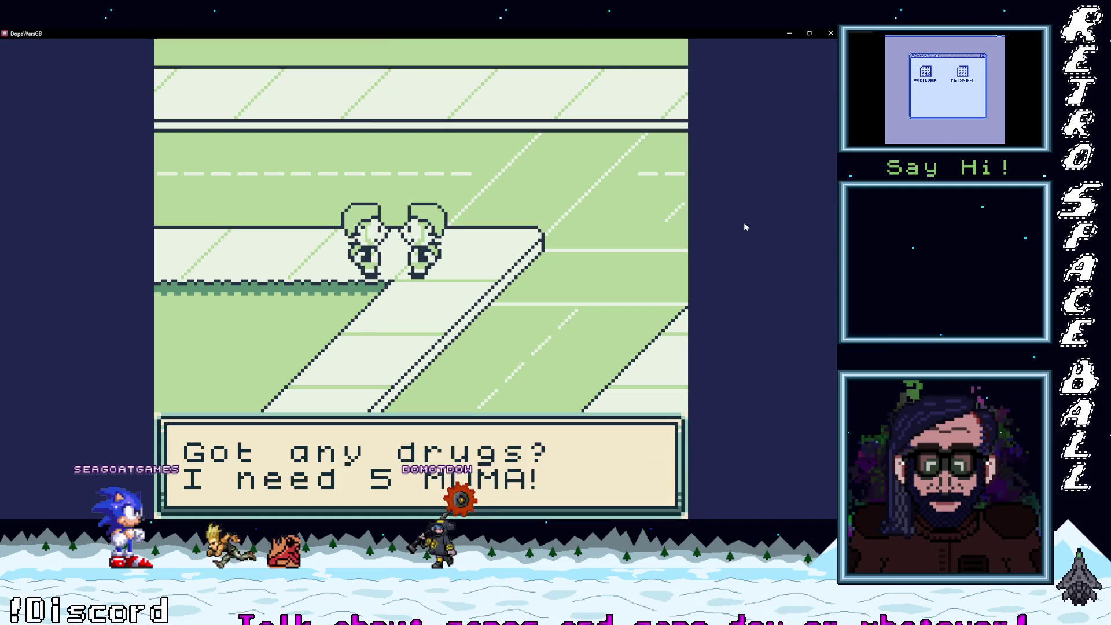
pyautogui.press('z')
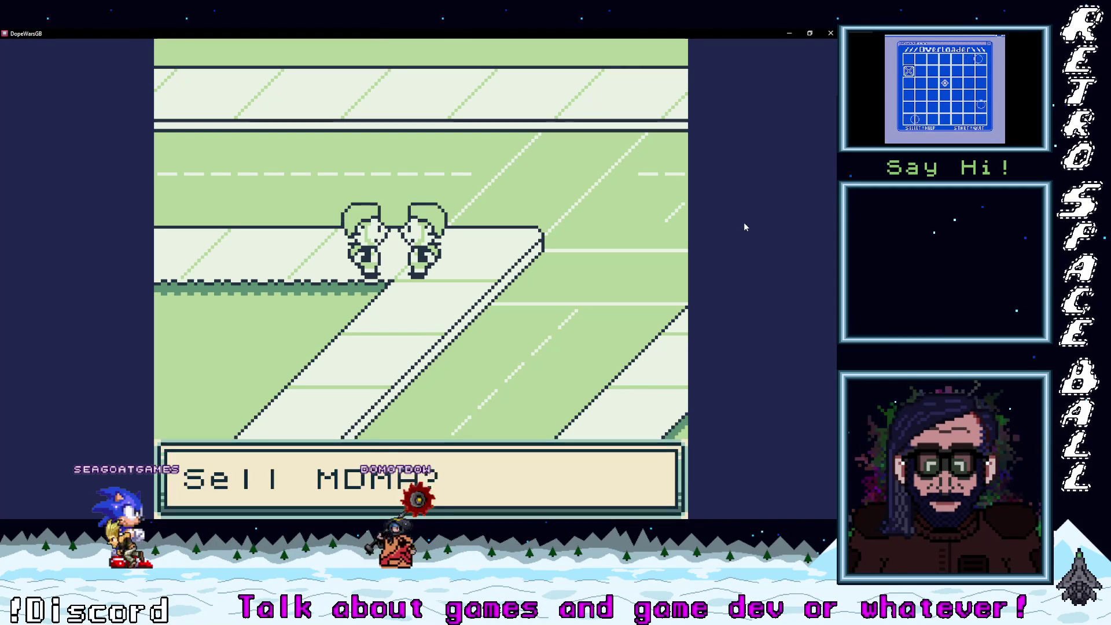
pyautogui.press('z')
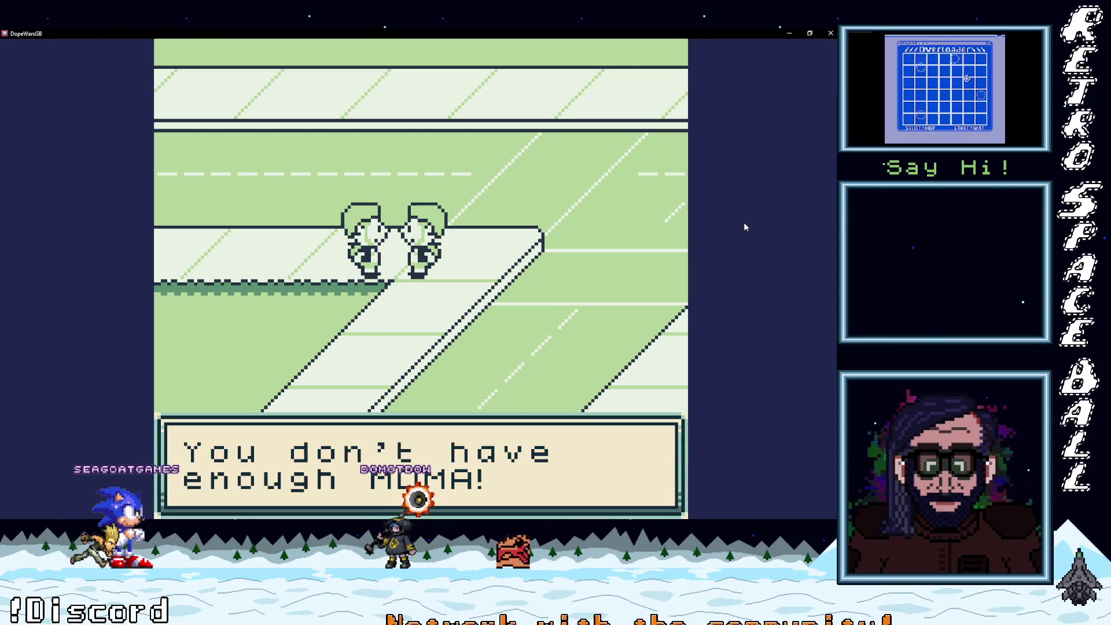
pyautogui.press('z')
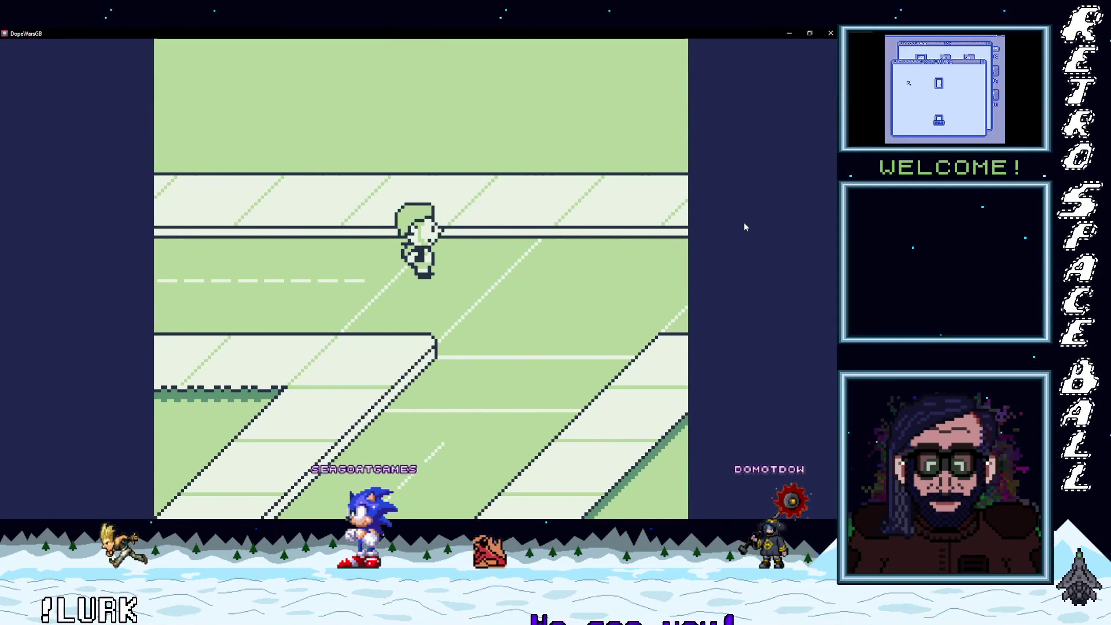
# - Close the game, switch Scene 1's type to Adventure, and rebuild and run it with Ctrl+B
pyautogui.click(830, 34)
pyautogui.click(717, 102)
pyautogui.click(720, 145)
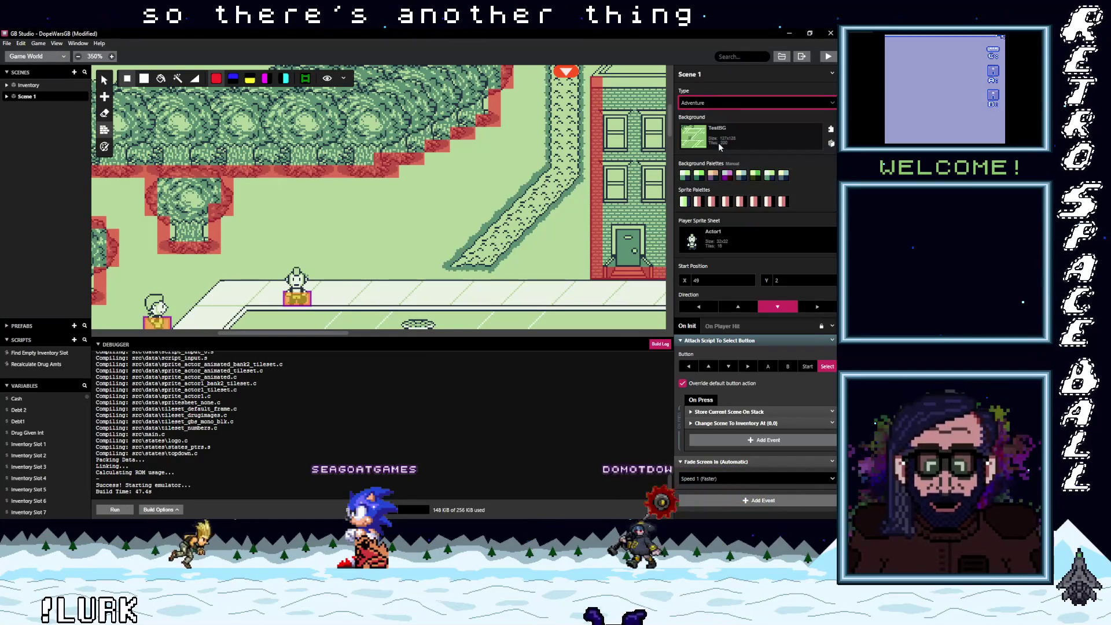
pyautogui.hotkey('ctrl', 'b')
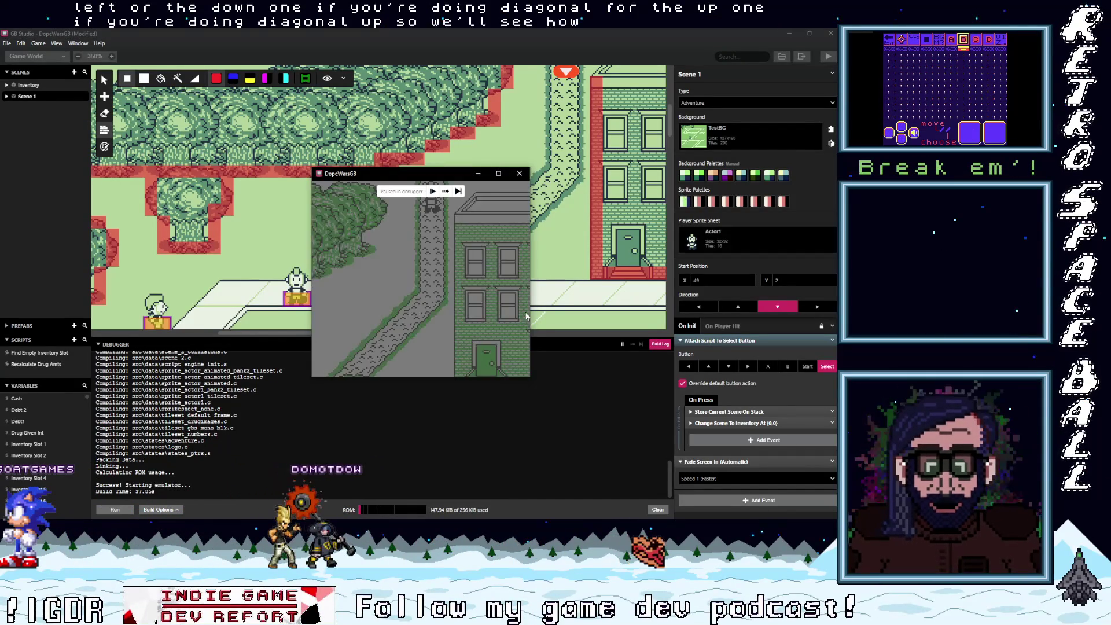
pyautogui.click(432, 191)
# - Enlarge the game and walk the player down onto the road and across the grass
pyautogui.click(498, 174)
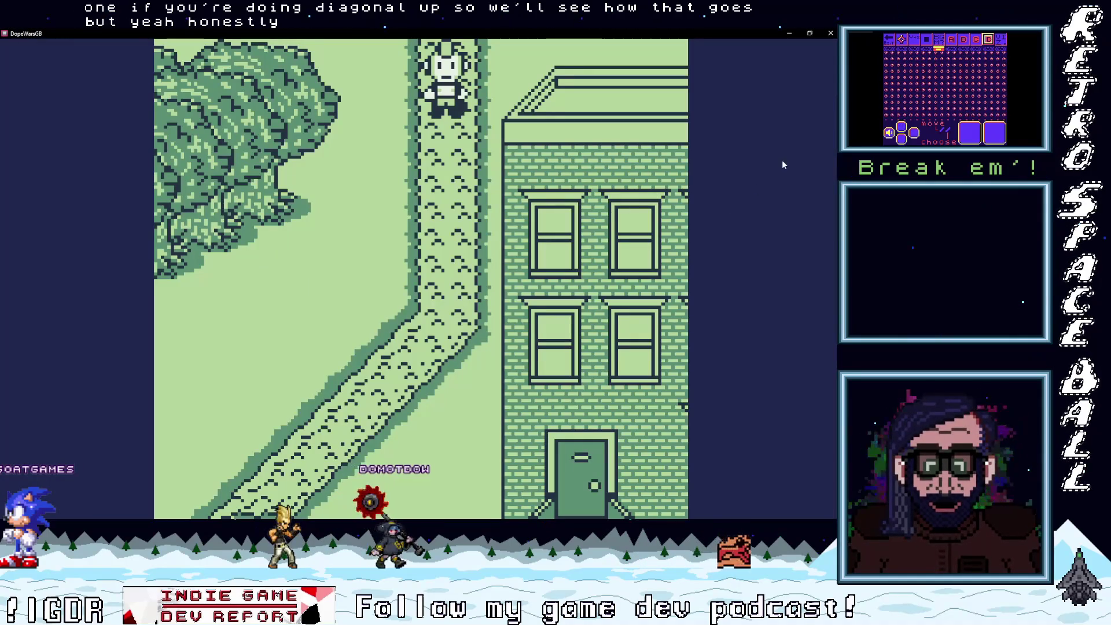
pyautogui.press('Down')
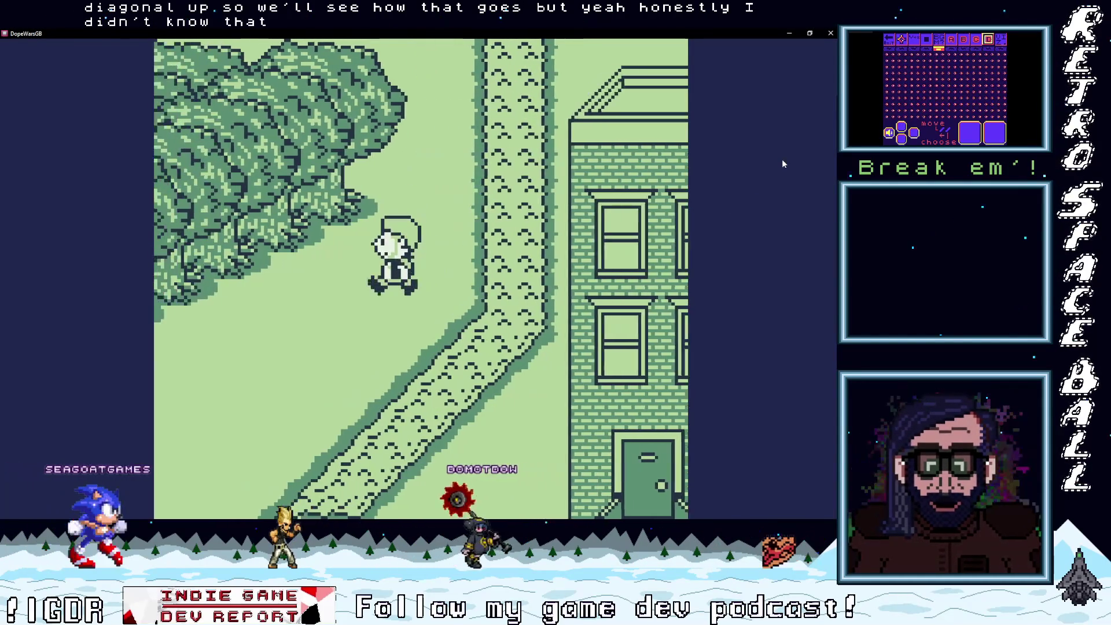
pyautogui.press('Down')
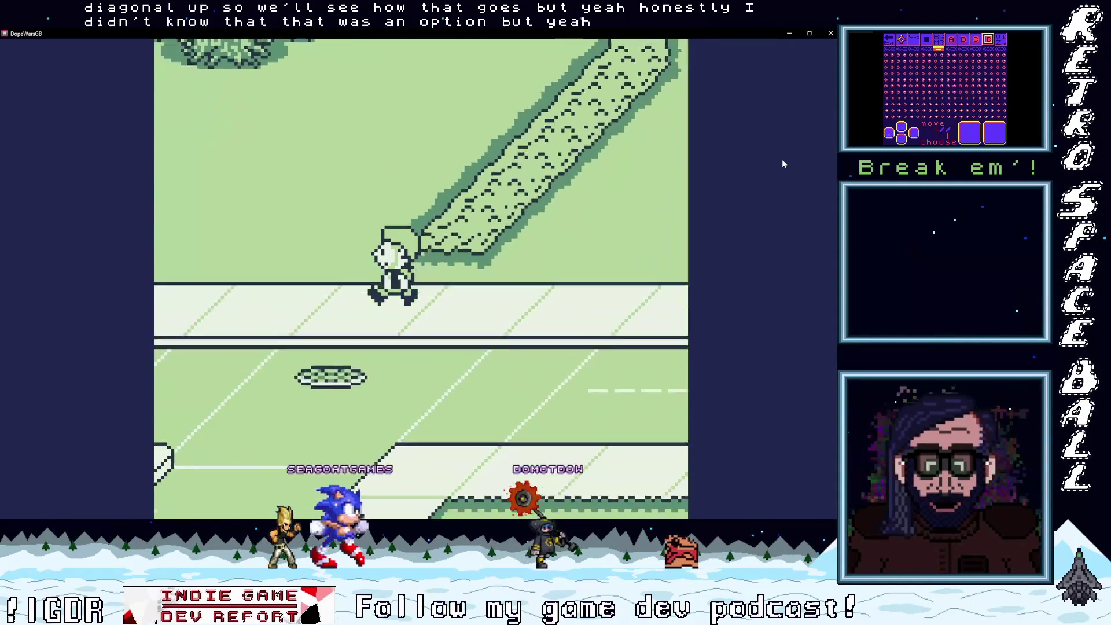
pyautogui.press('Up')
pyautogui.press('Right')
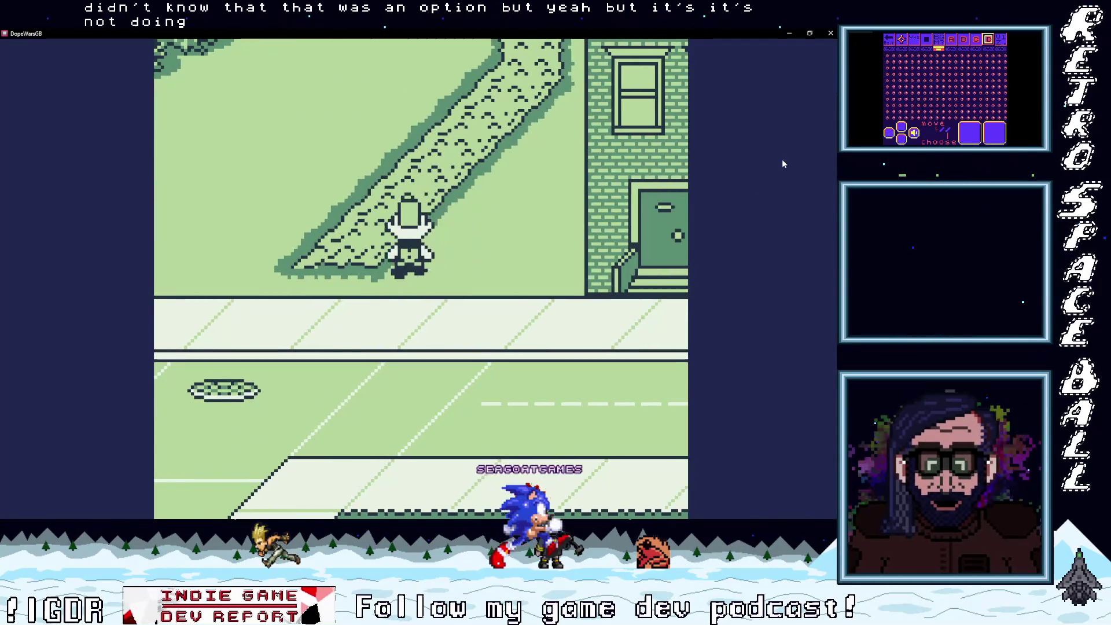
pyautogui.press('Up')
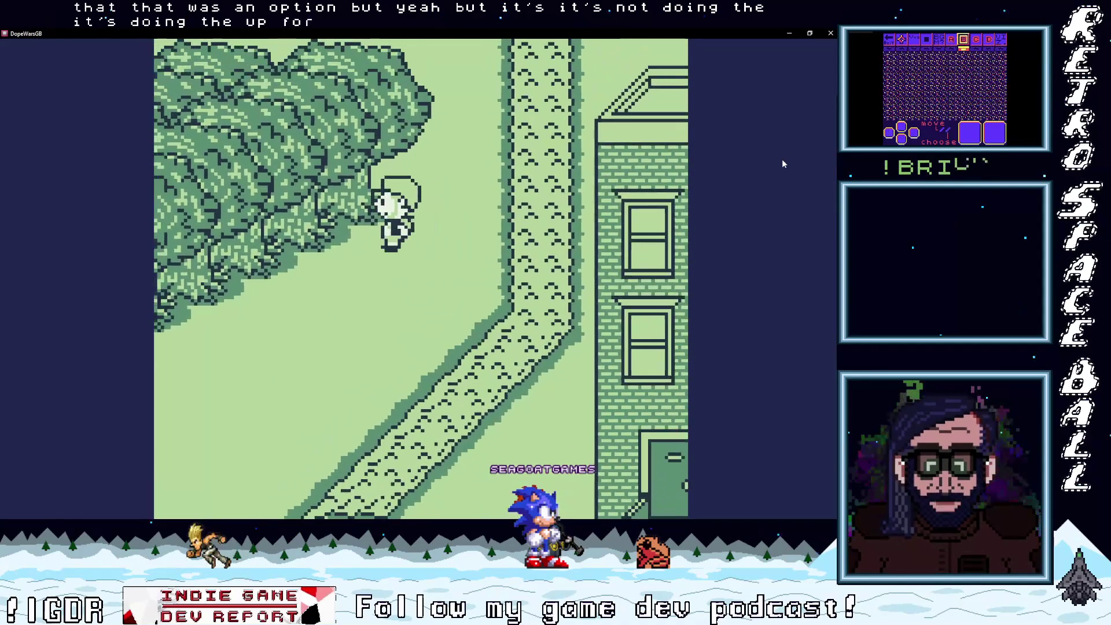
pyautogui.press('Down')
pyautogui.press('Right')
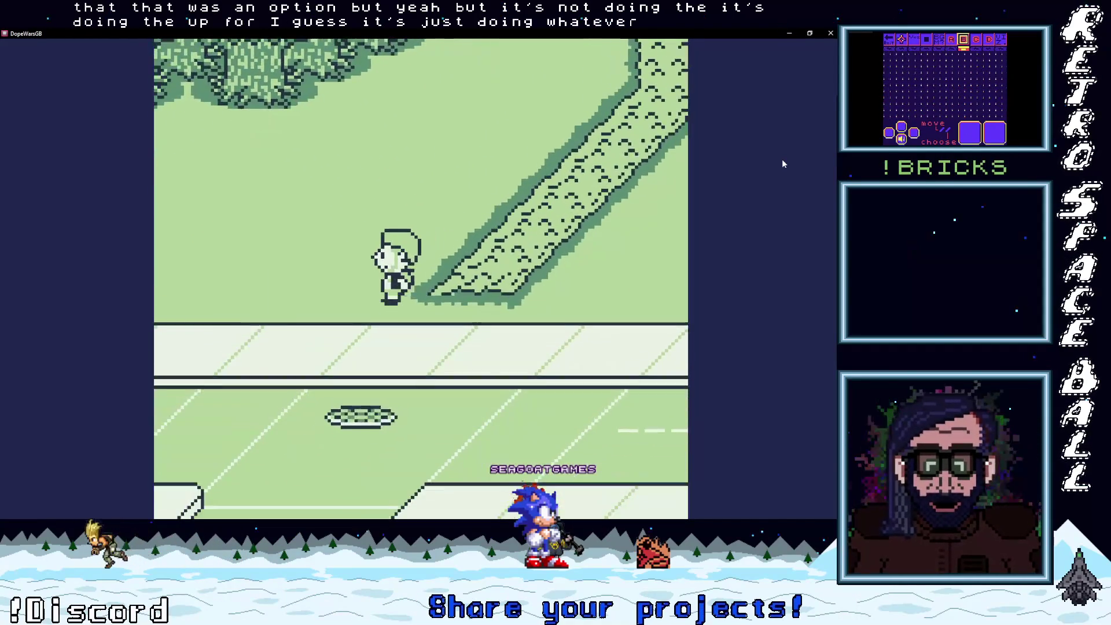
pyautogui.press('Down')
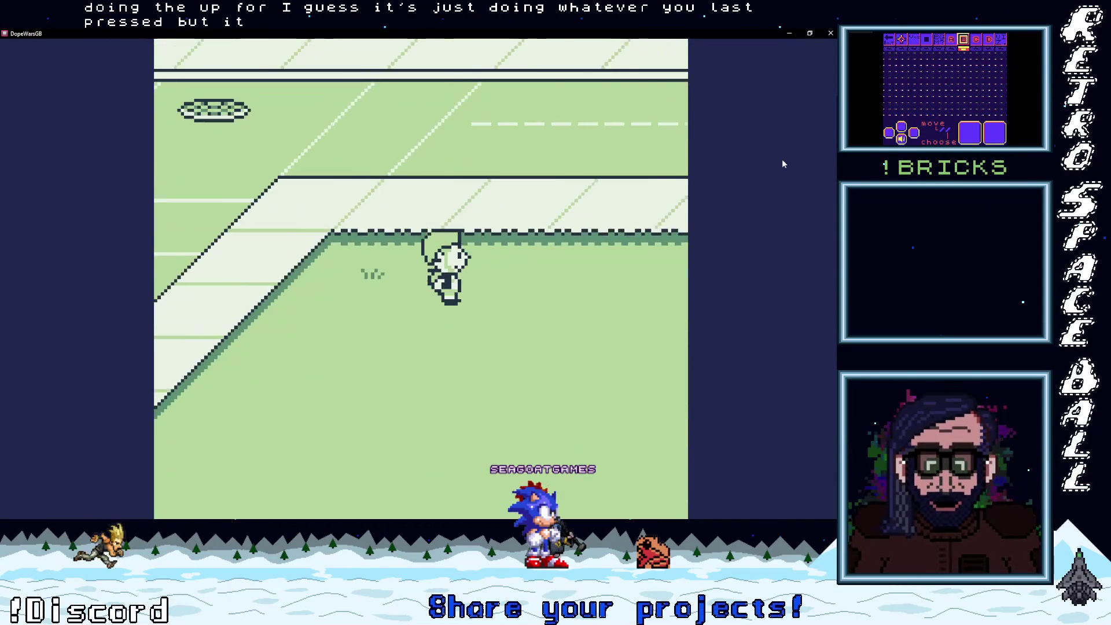
pyautogui.press('Down')
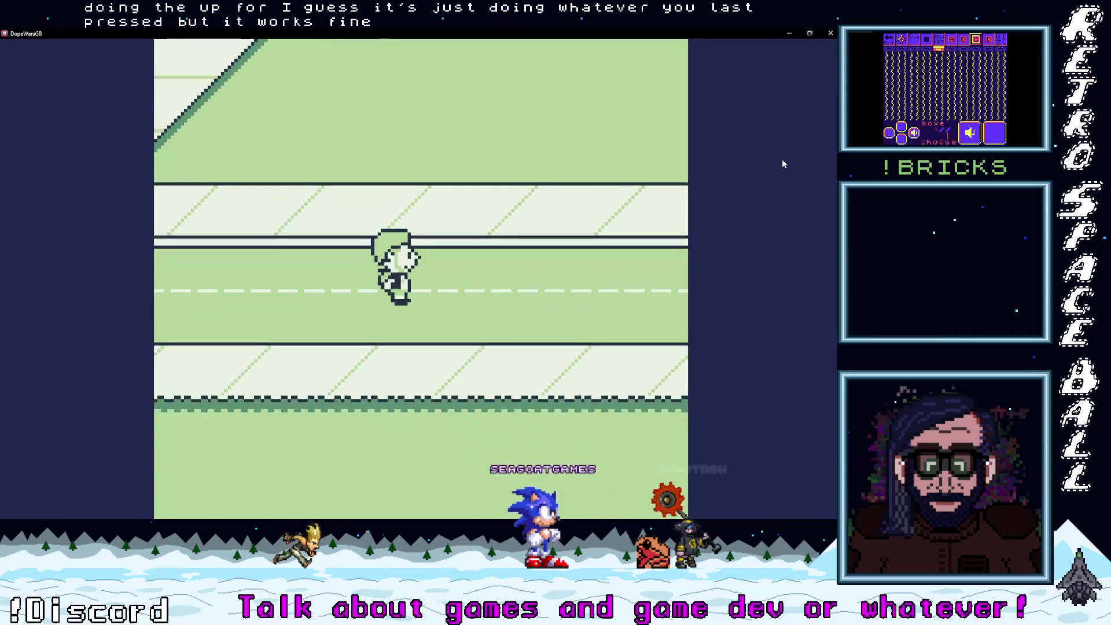
# - Test diagonal movement along the road, crossing between both sidewalks
pyautogui.press('Right')
pyautogui.press('Down')
pyautogui.press('Up')
pyautogui.press('Up')
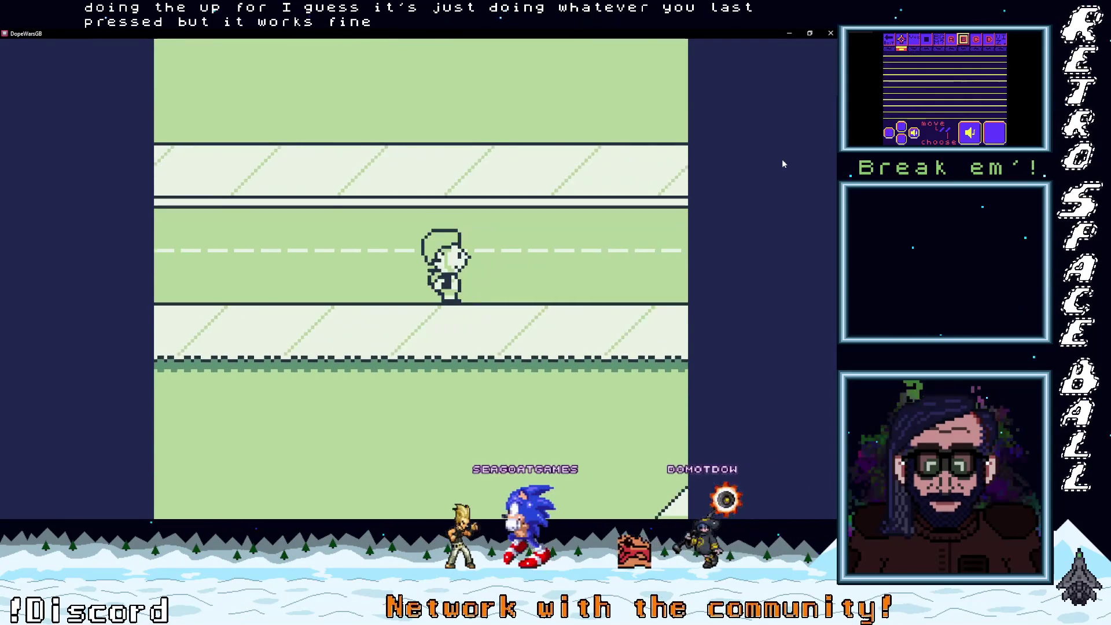
pyautogui.press('Up')
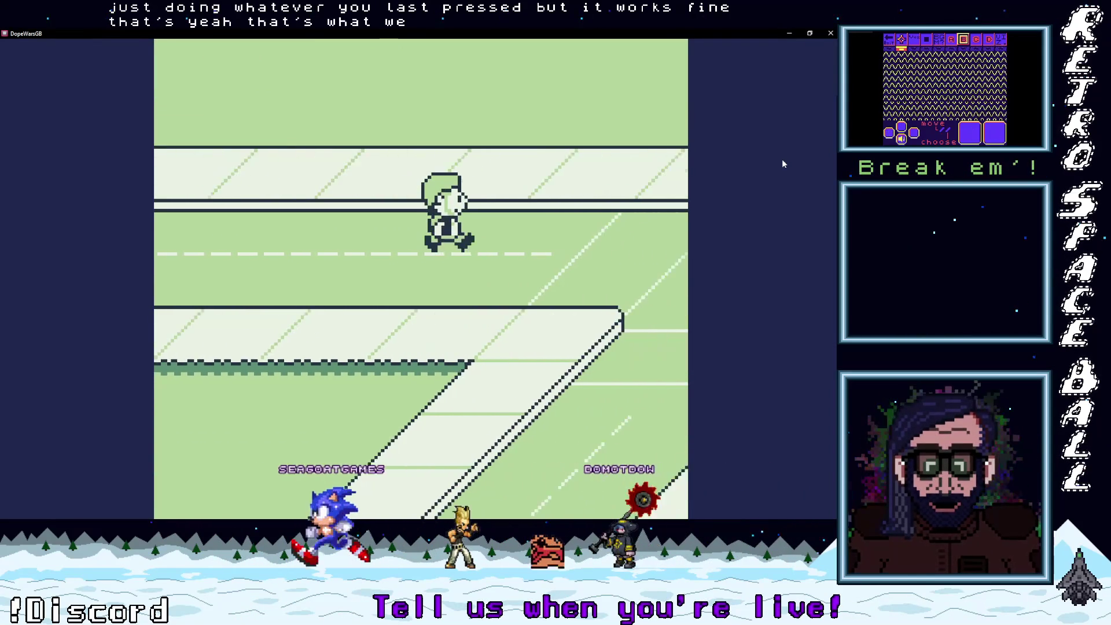
pyautogui.press('Down')
pyautogui.press('Down')
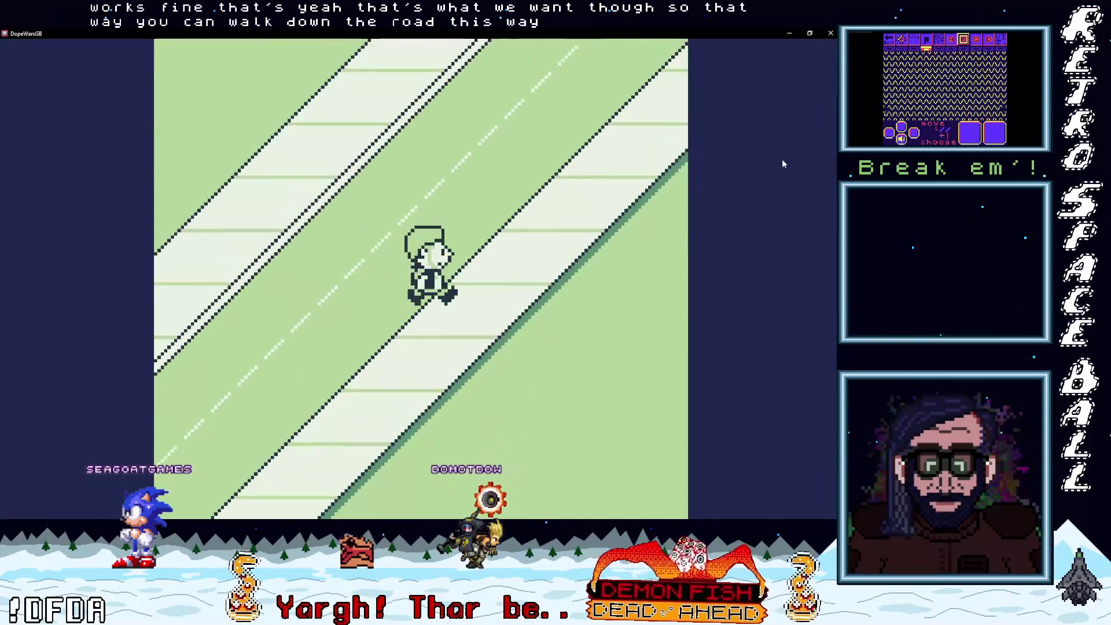
pyautogui.press('Down')
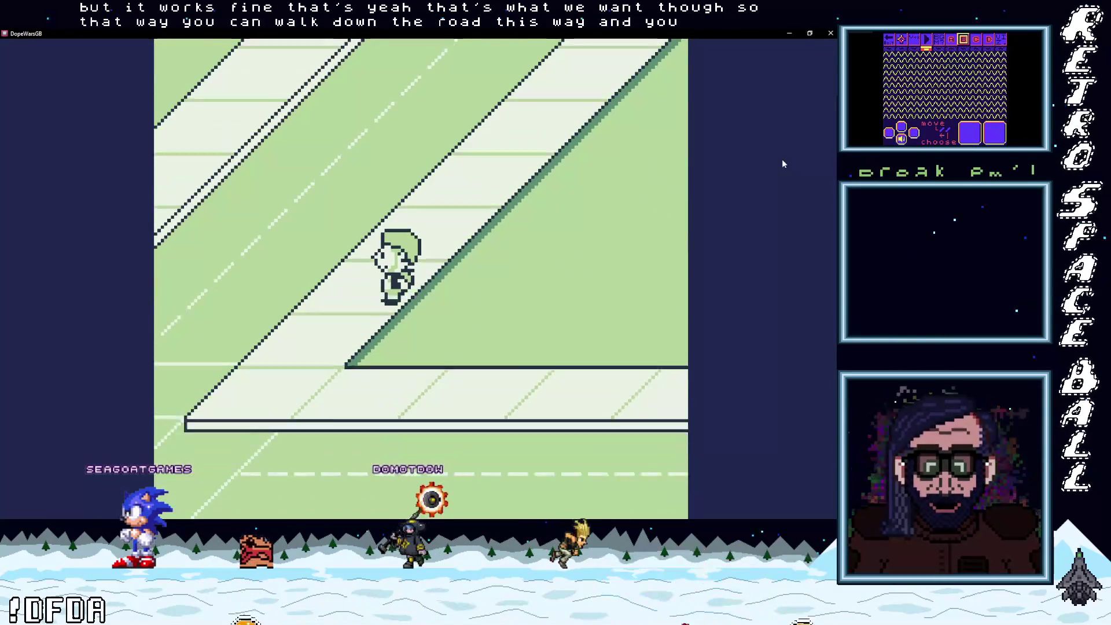
pyautogui.press('Down')
pyautogui.press('Up')
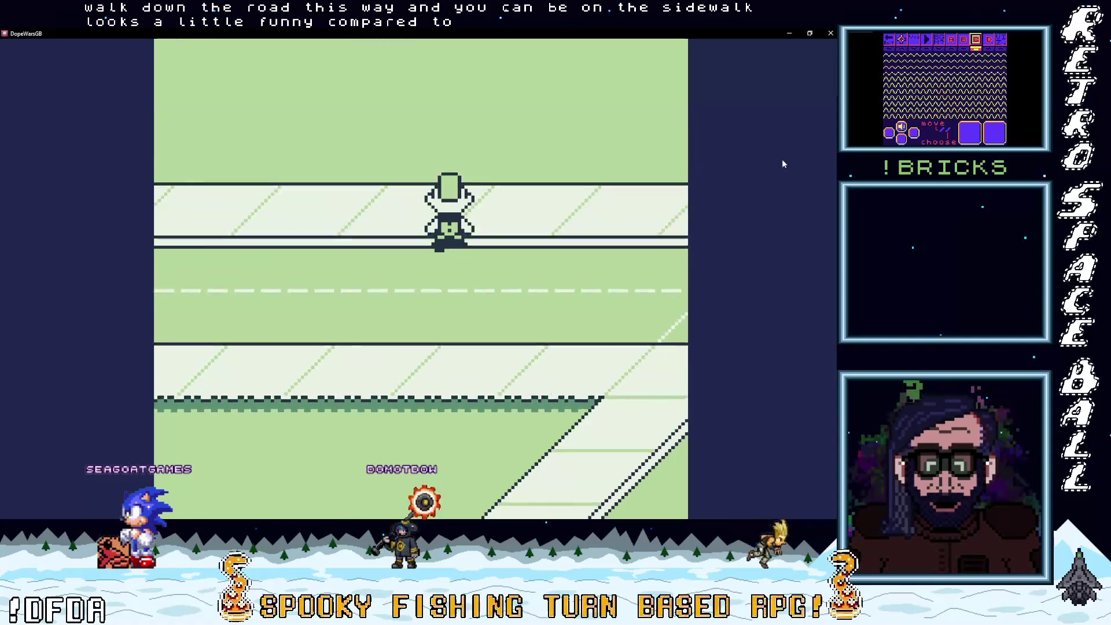
pyautogui.press('Down')
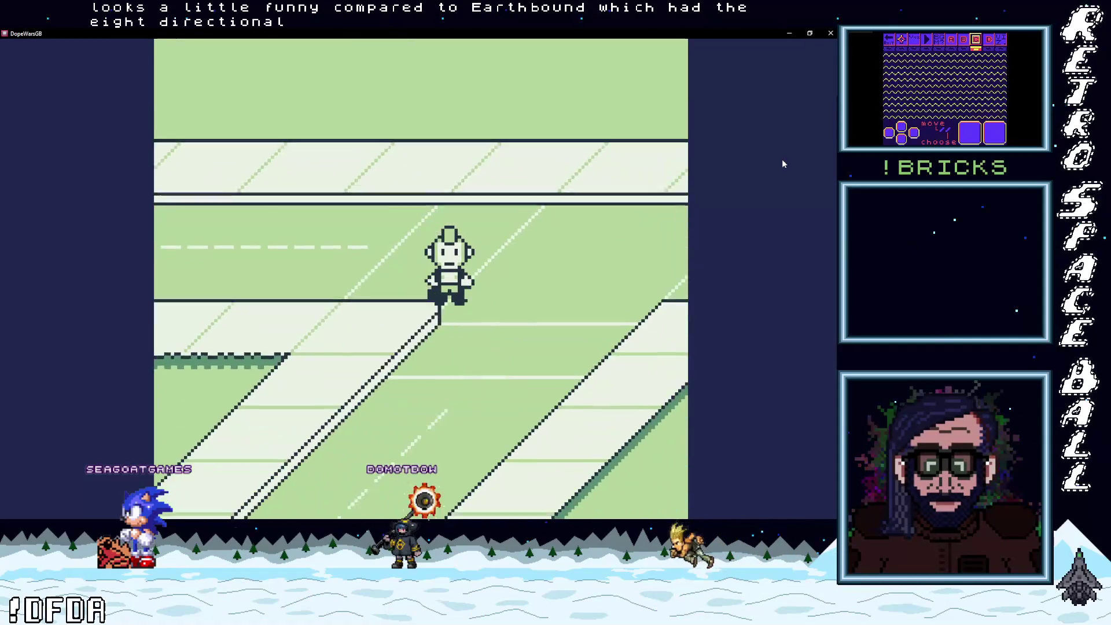
pyautogui.press('Left')
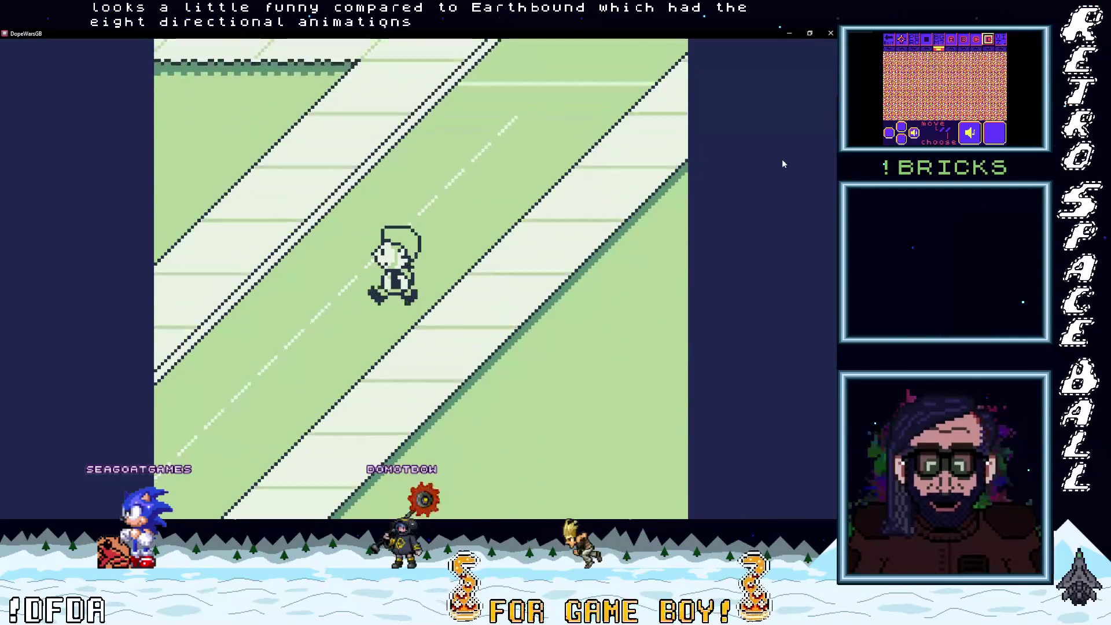
pyautogui.press('Left')
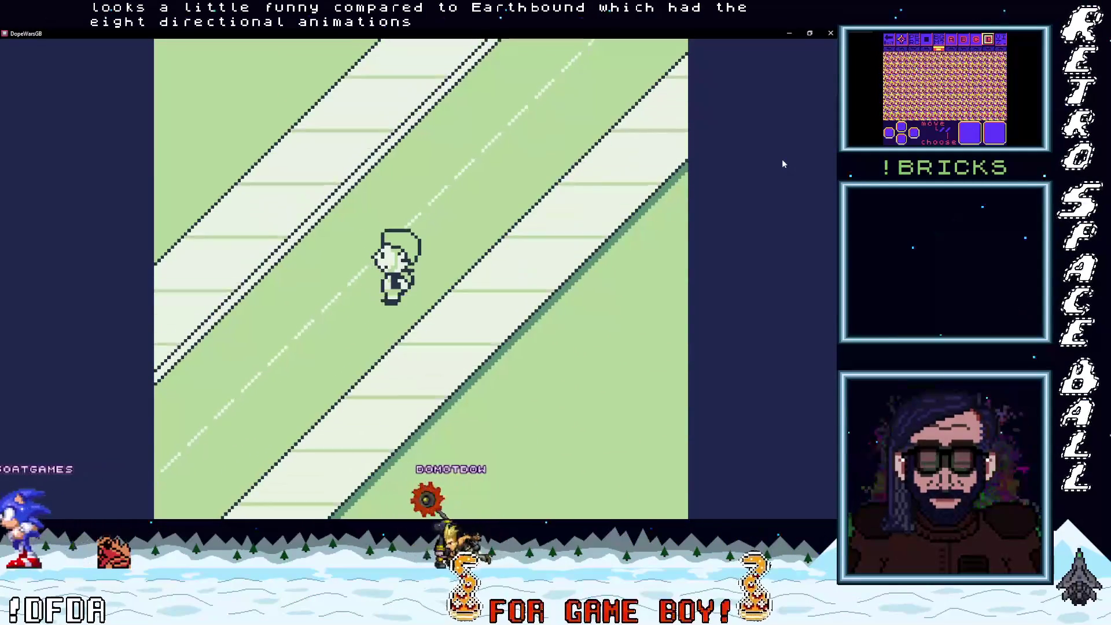
pyautogui.press('Down')
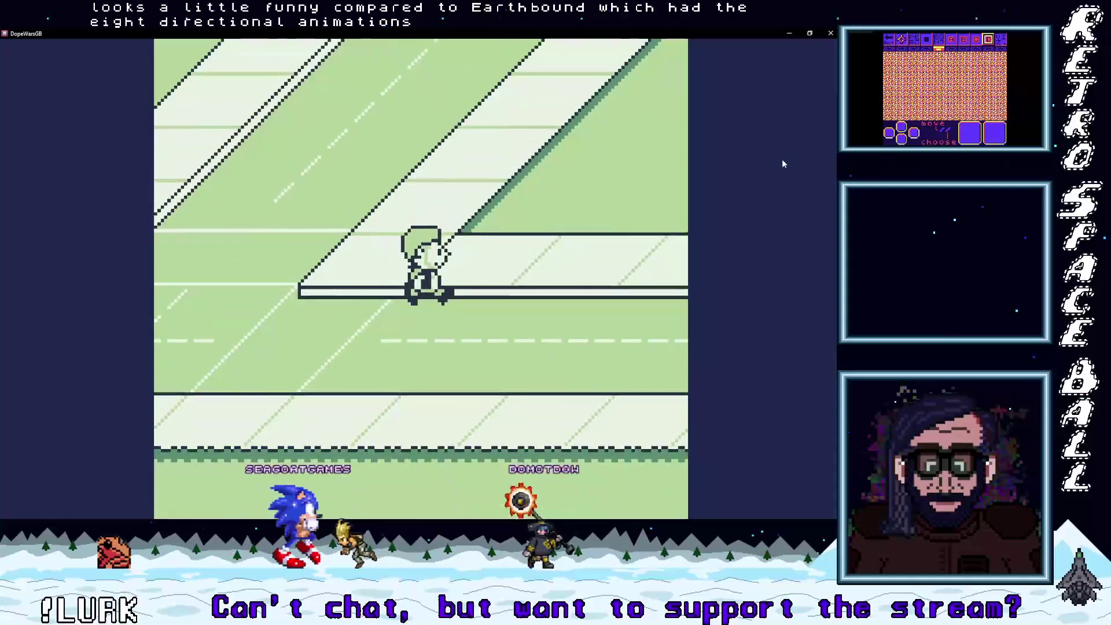
pyautogui.press('Down')
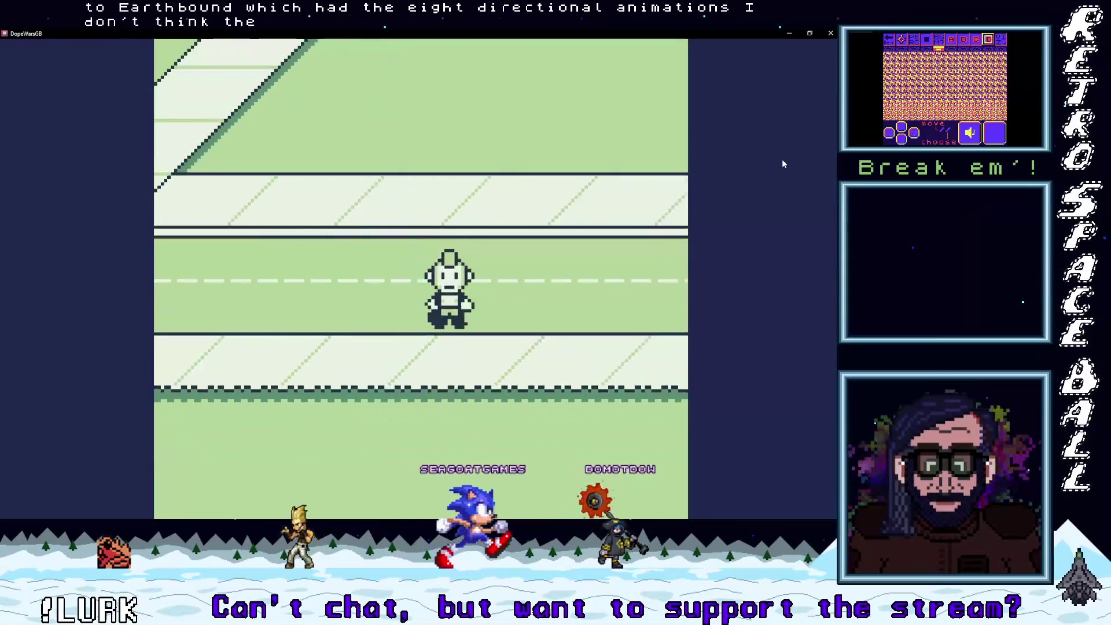
# - Walk the player back and forth between the road and the grass
pyautogui.press('Up')
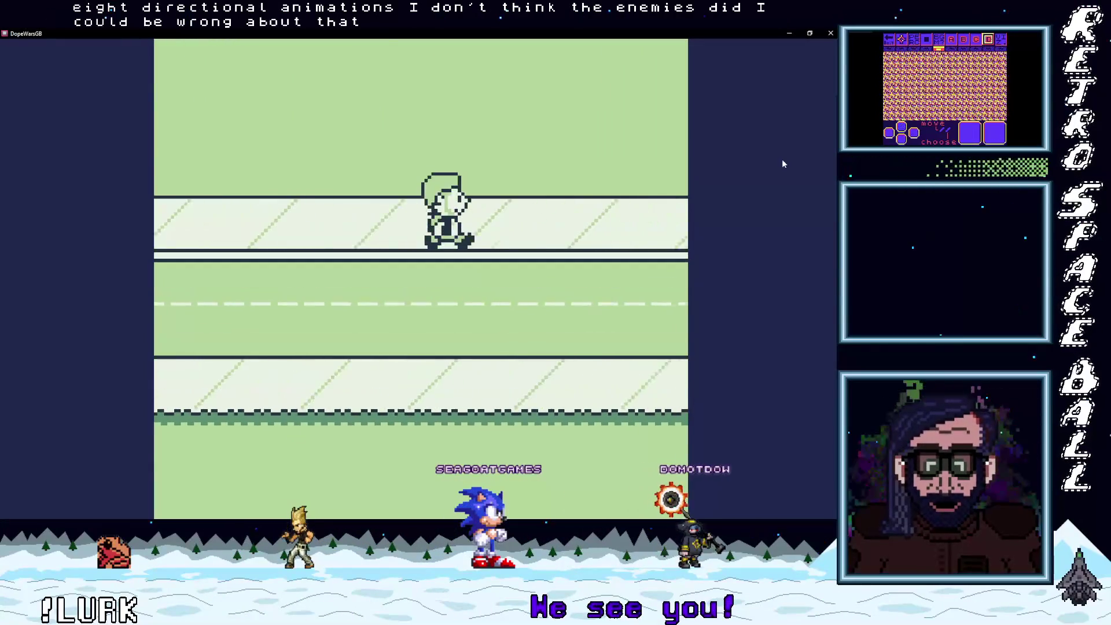
pyautogui.press('Down')
pyautogui.press('Up')
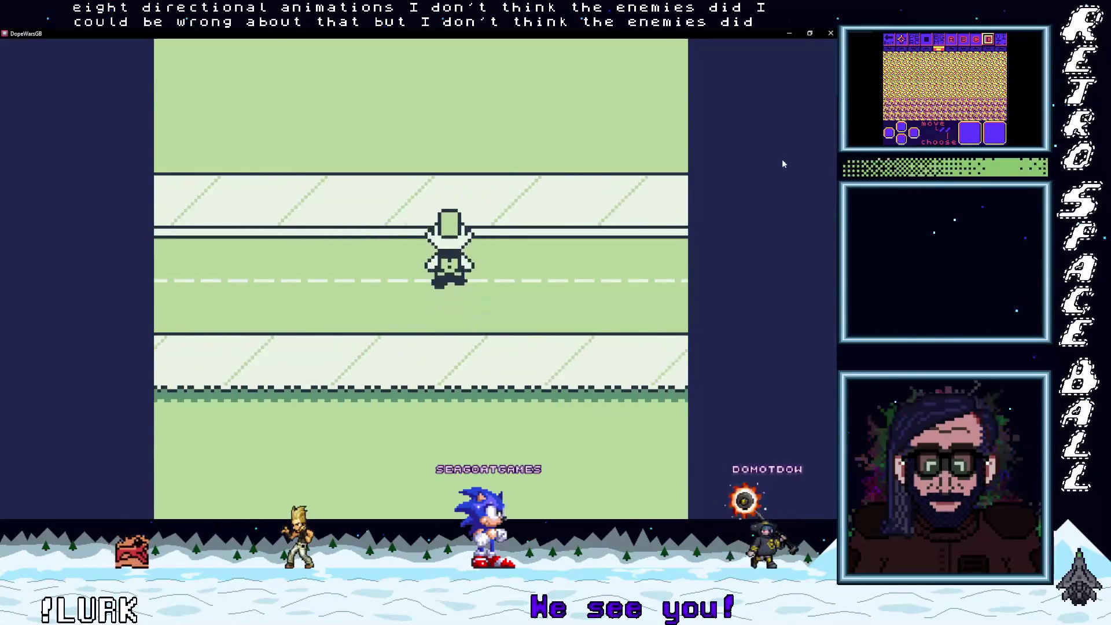
pyautogui.press('Down')
pyautogui.press('Right')
pyautogui.press('Up')
pyautogui.press('Right')
pyautogui.press('Up')
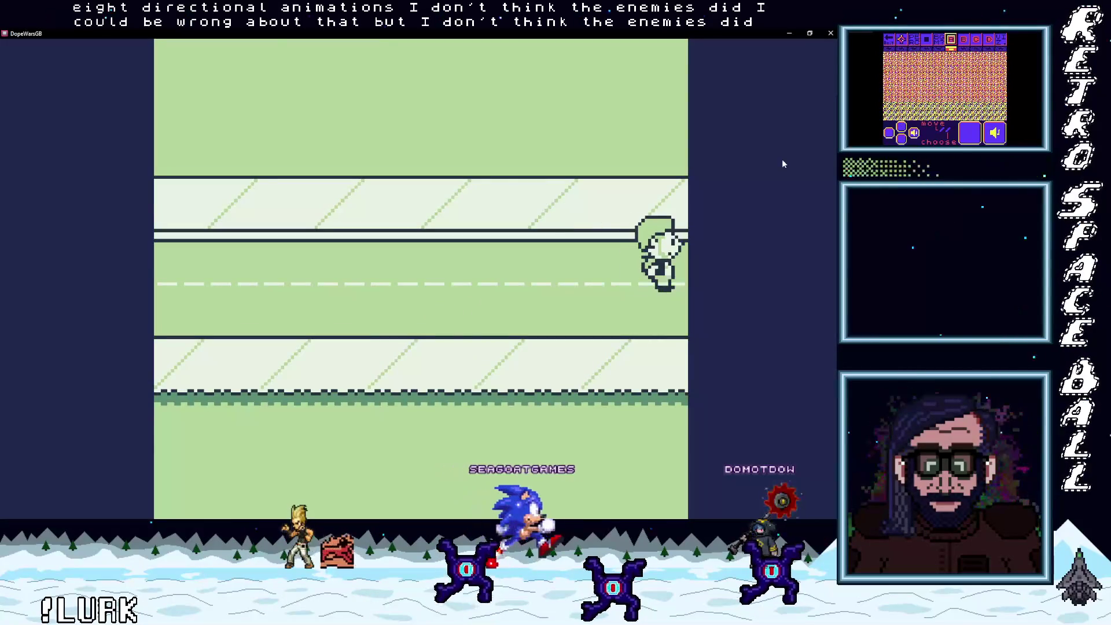
pyautogui.press('Left')
pyautogui.press('Up')
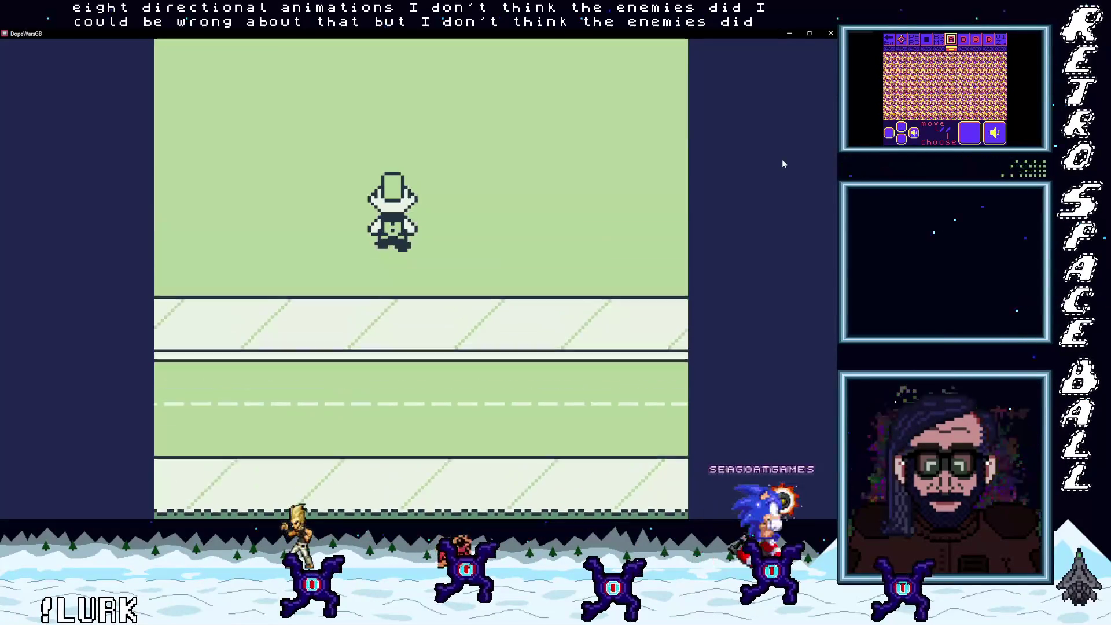
pyautogui.press('Up')
pyautogui.press('Right')
pyautogui.press('Down')
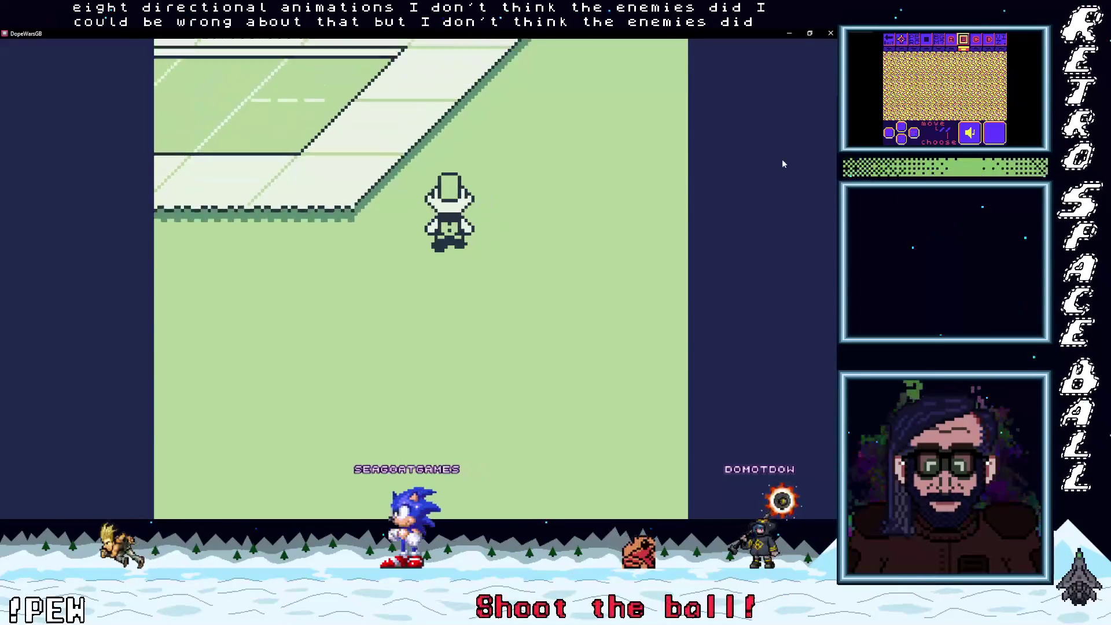
pyautogui.press('Up')
pyautogui.press('Left')
pyautogui.press('Up')
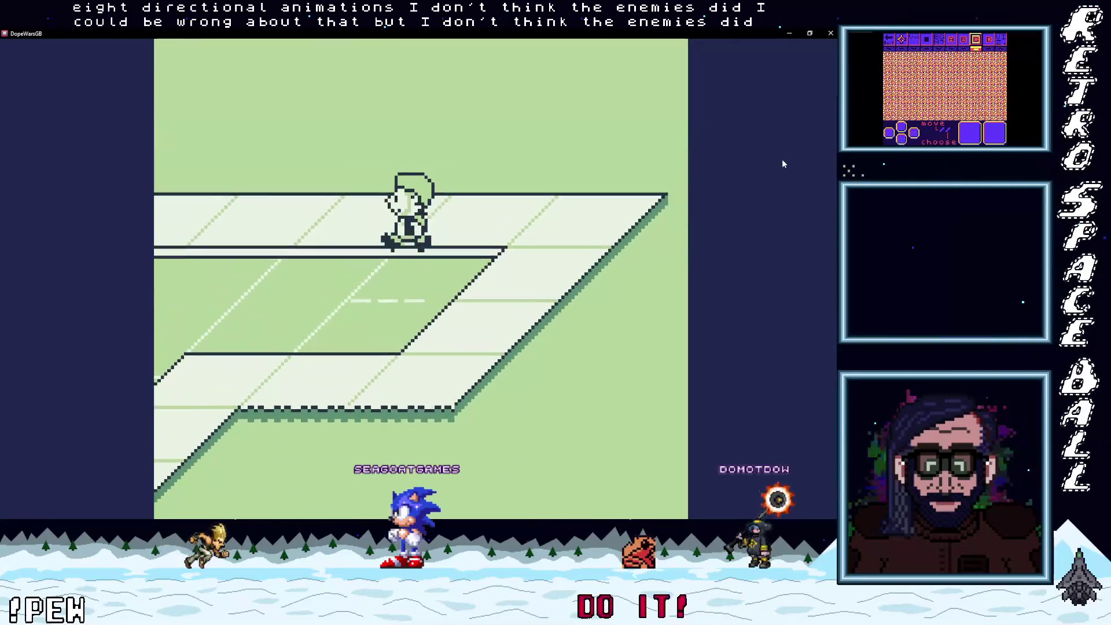
pyautogui.press('Down')
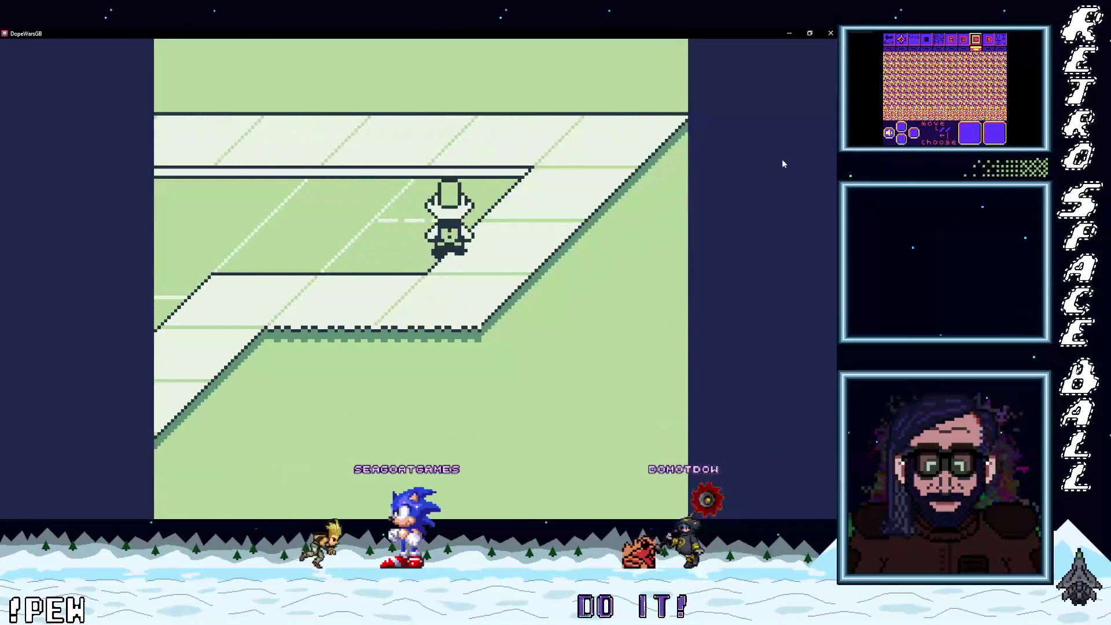
pyautogui.press('Down')
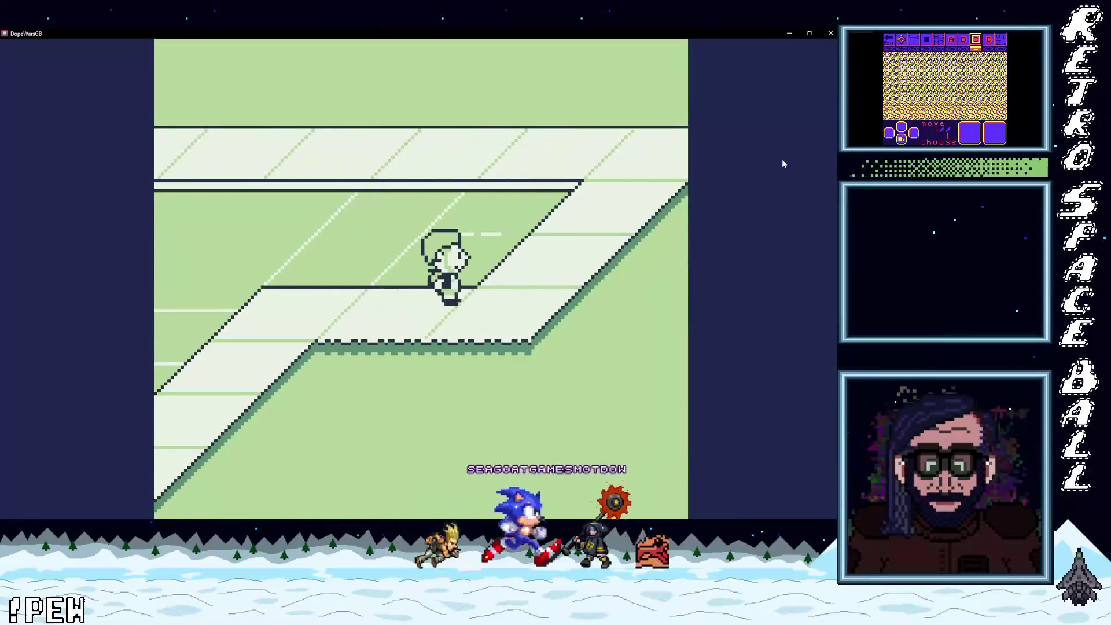
pyautogui.press('Up')
# - Walk along and across the diagonal roads and sidewalks, then close the emulator
pyautogui.press('Down')
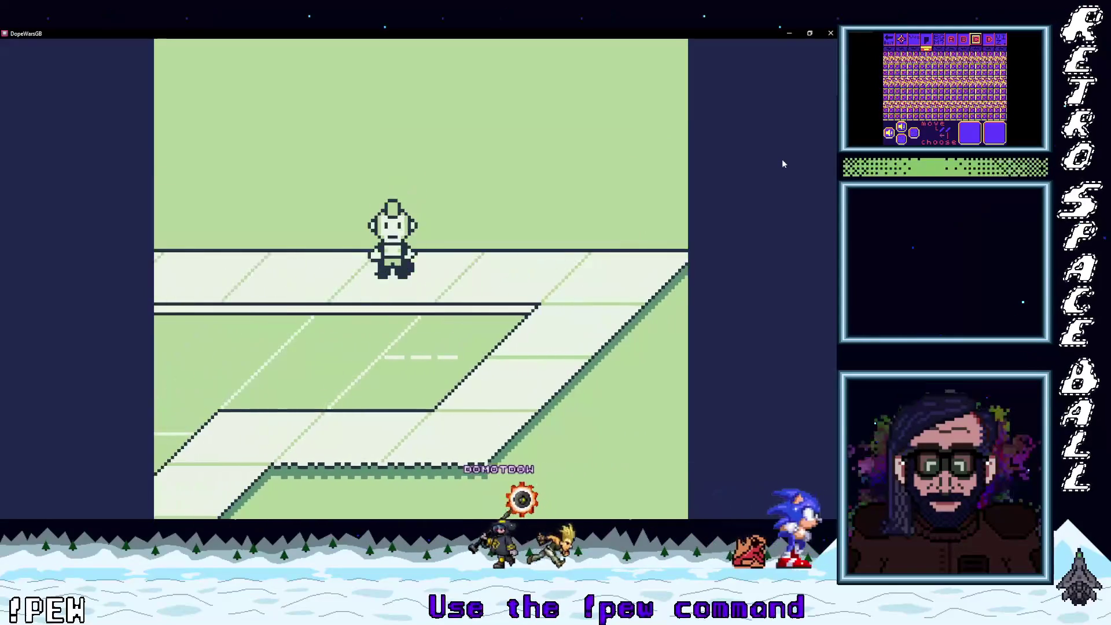
pyautogui.press('Down')
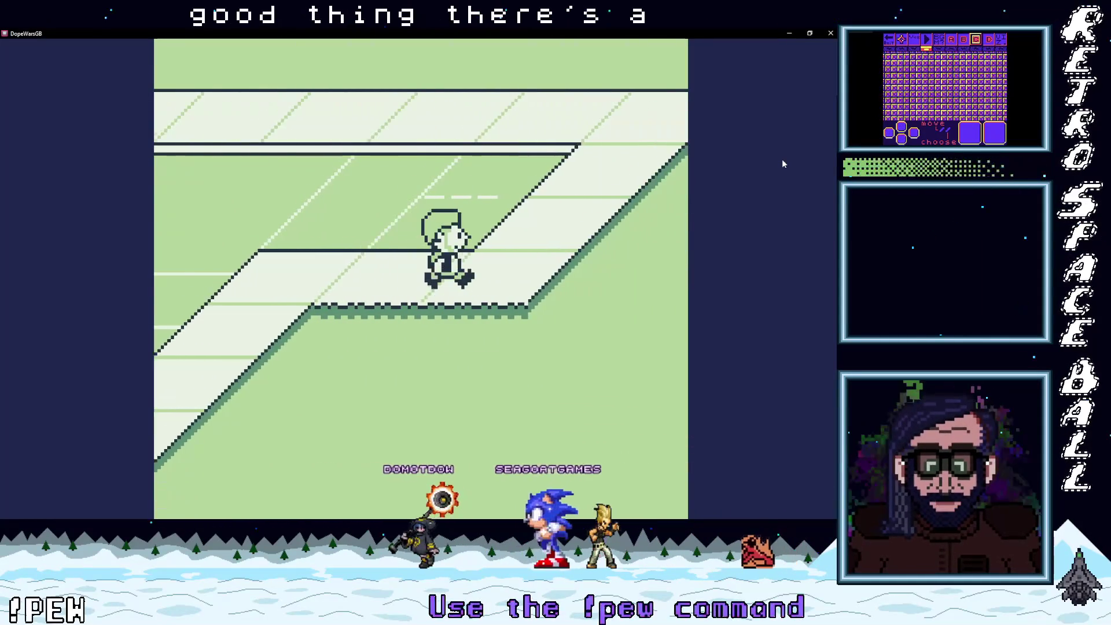
pyautogui.press('Up')
pyautogui.press('Down')
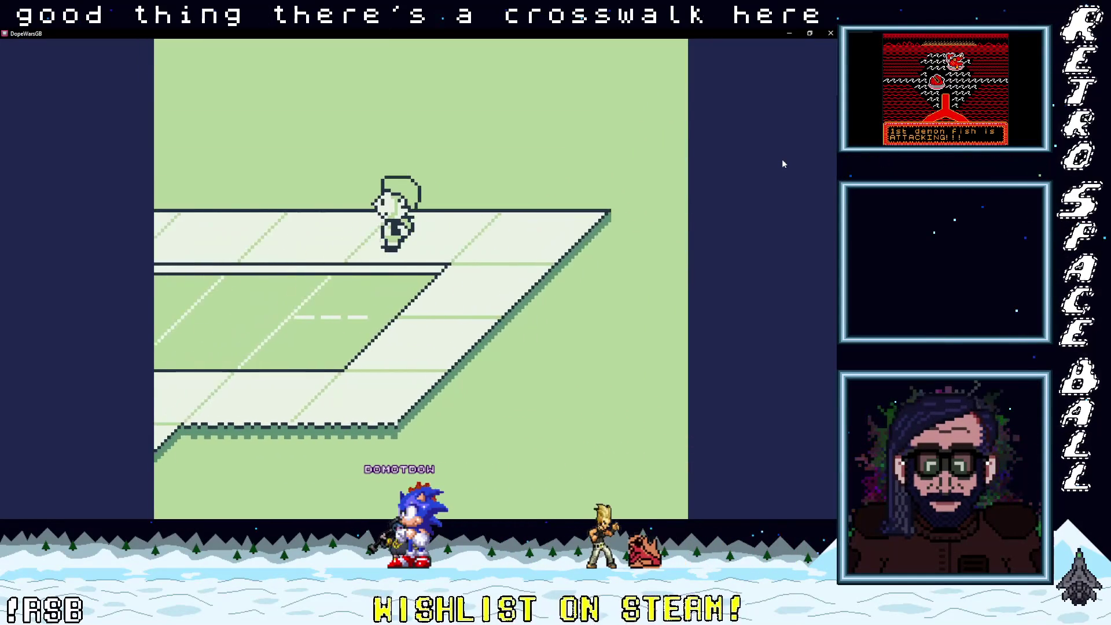
pyautogui.press('Right')
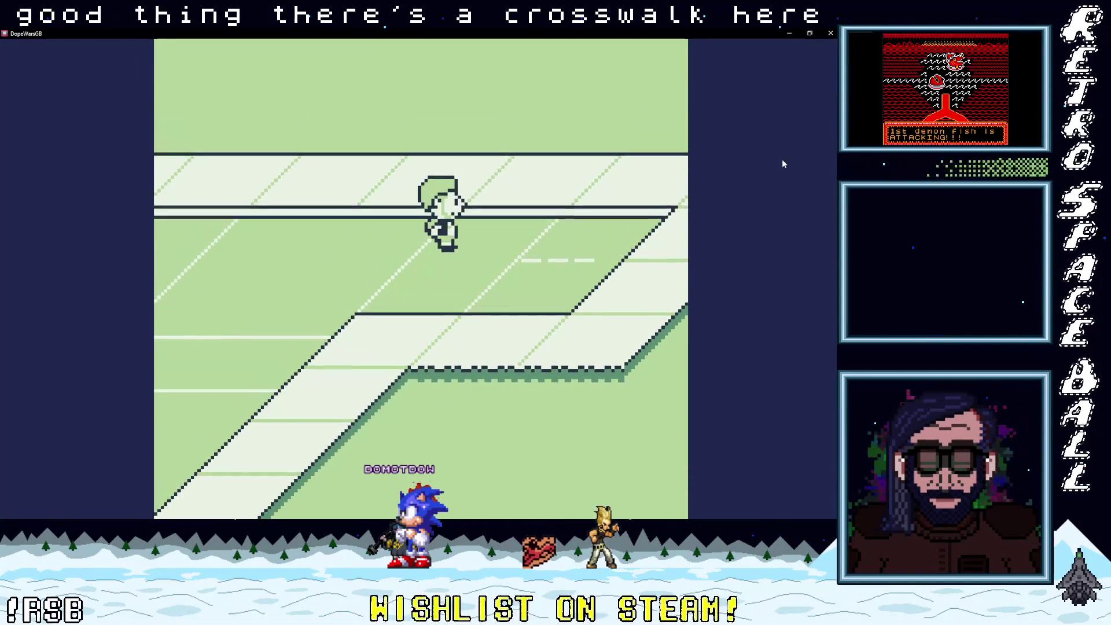
pyautogui.press('Down')
pyautogui.press('Up')
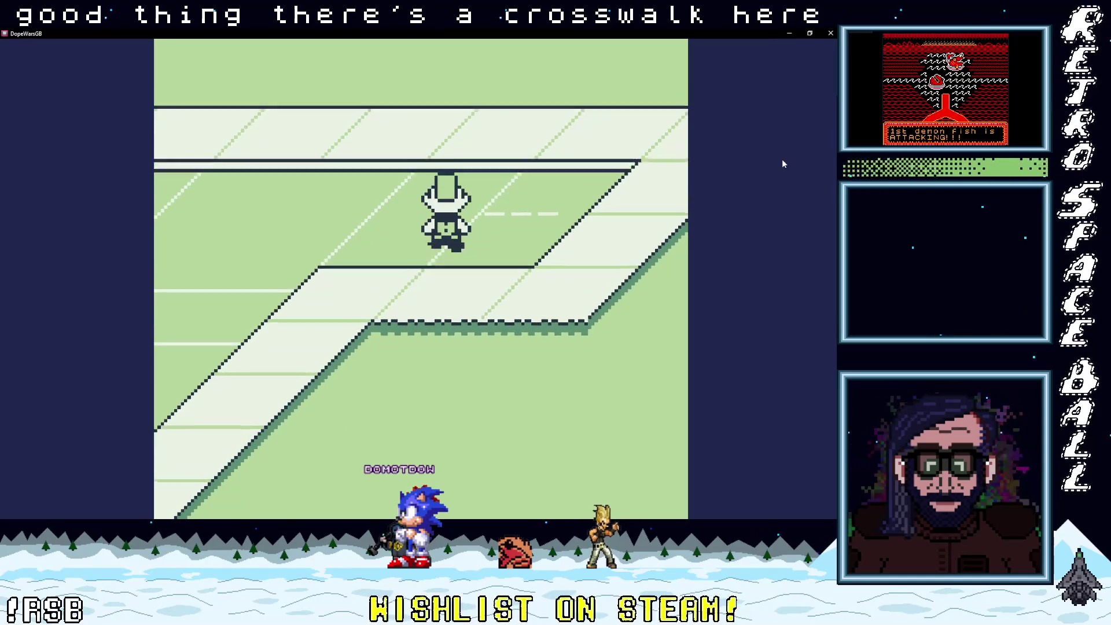
pyautogui.press('Down')
pyautogui.press('Right')
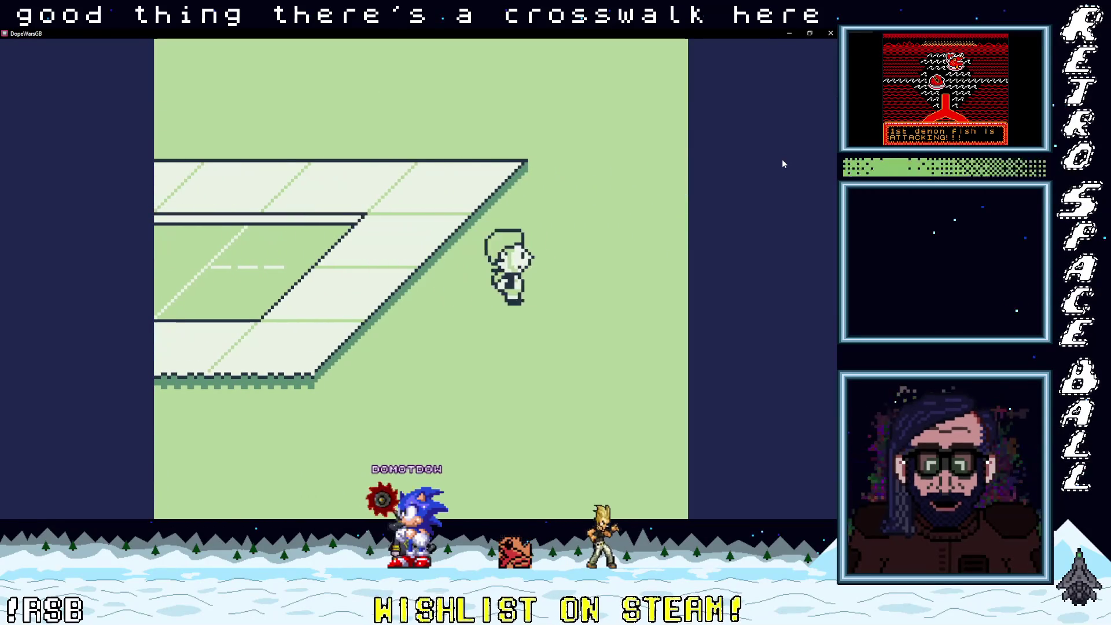
pyautogui.press('Up')
pyautogui.press('Left')
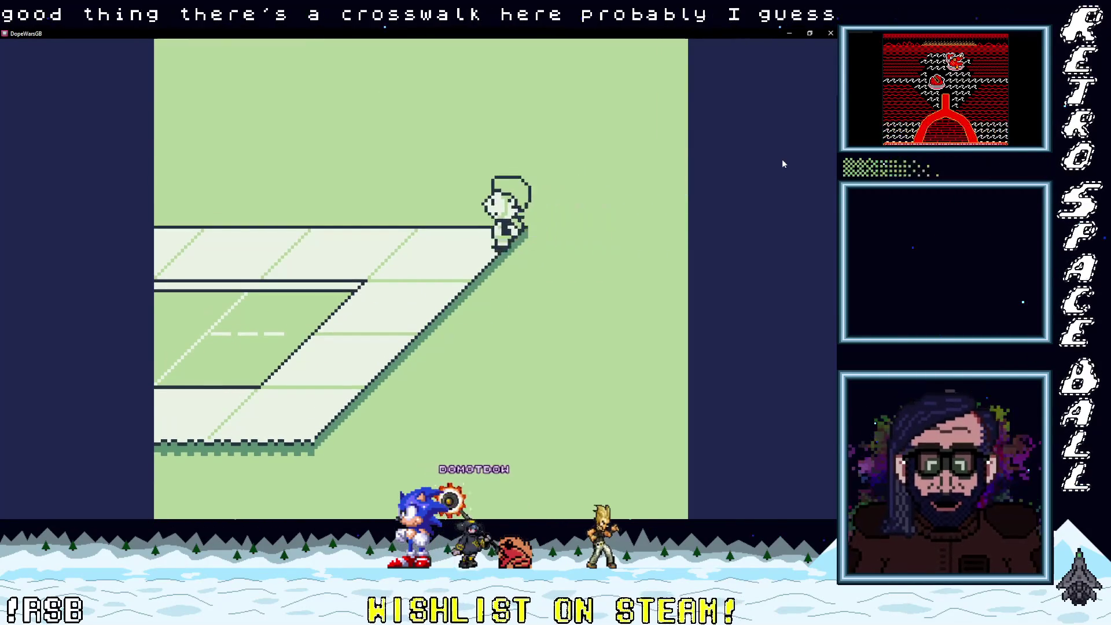
pyautogui.press('Up')
pyautogui.press('Right')
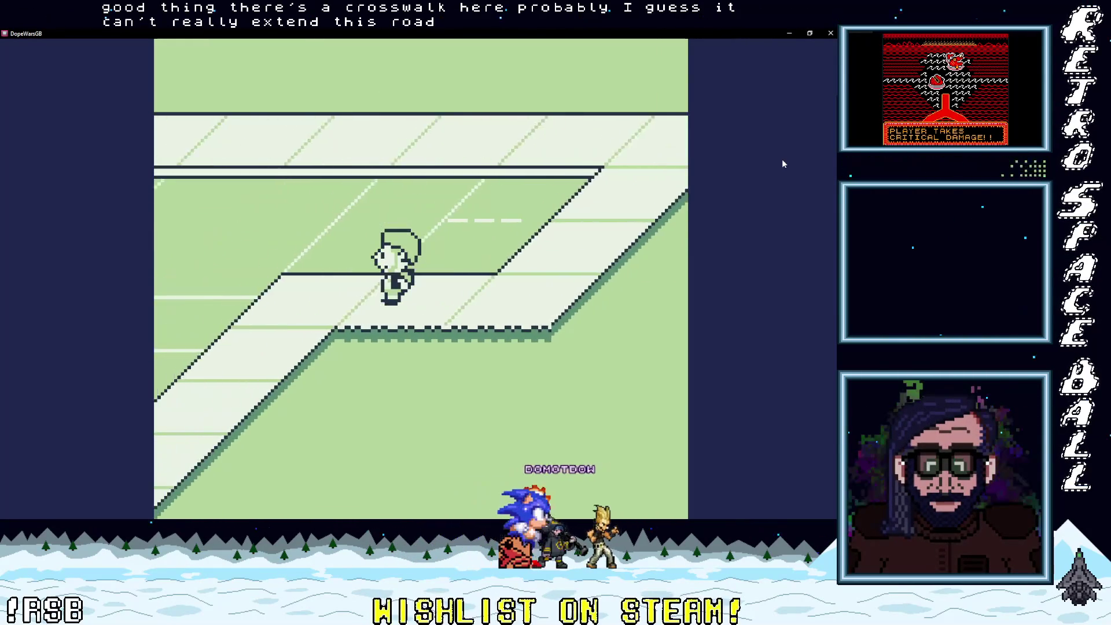
pyautogui.press('Up')
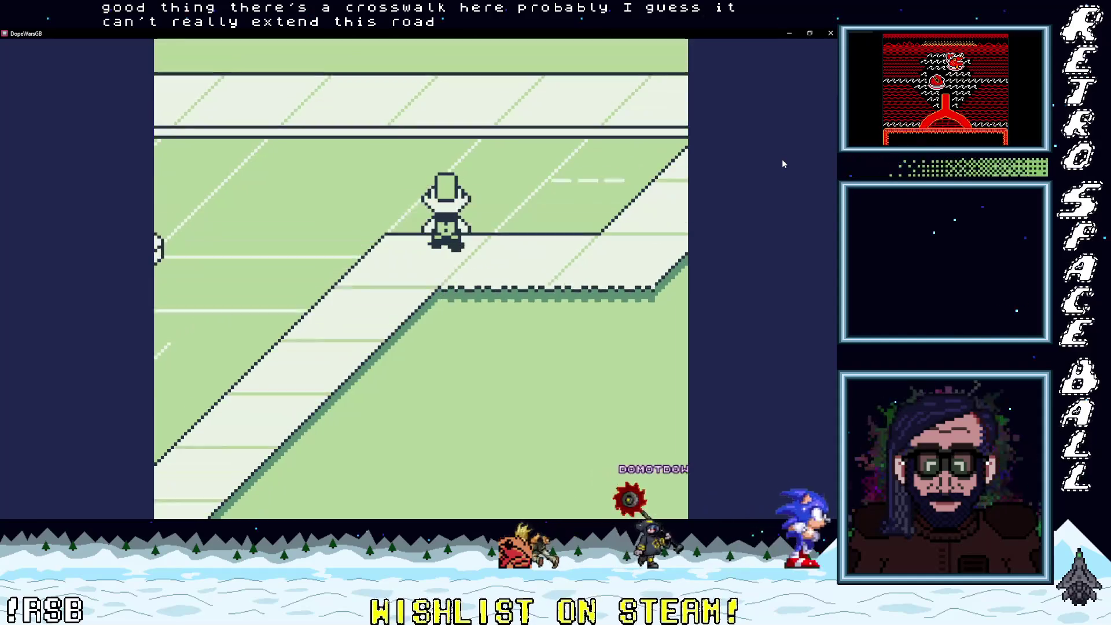
pyautogui.press('Up')
pyautogui.press('Left')
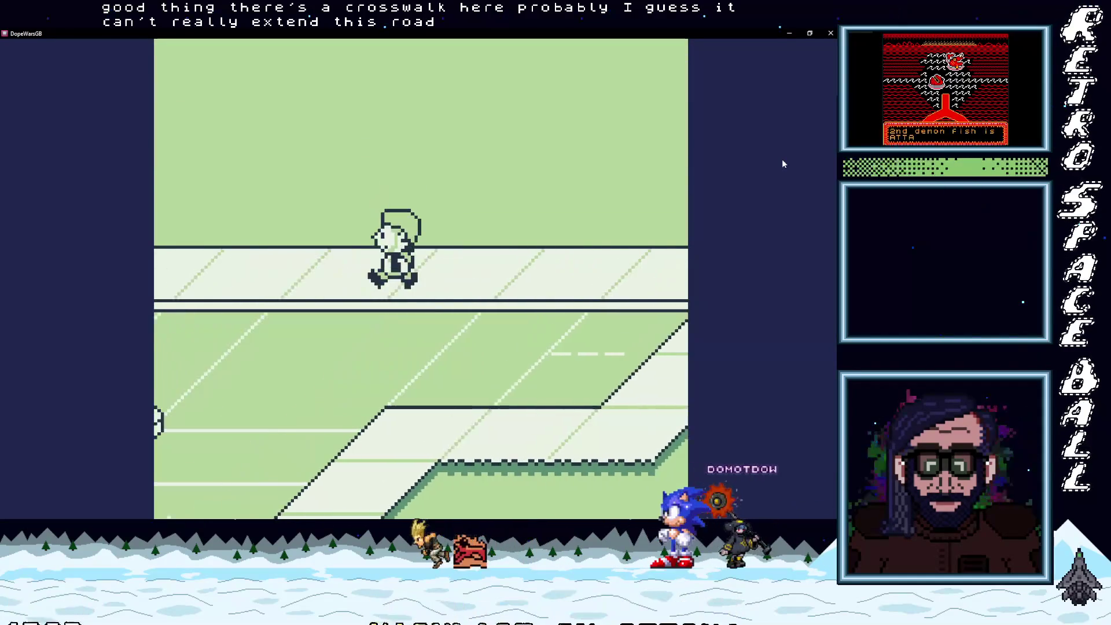
pyautogui.press('Down')
pyautogui.press('Left')
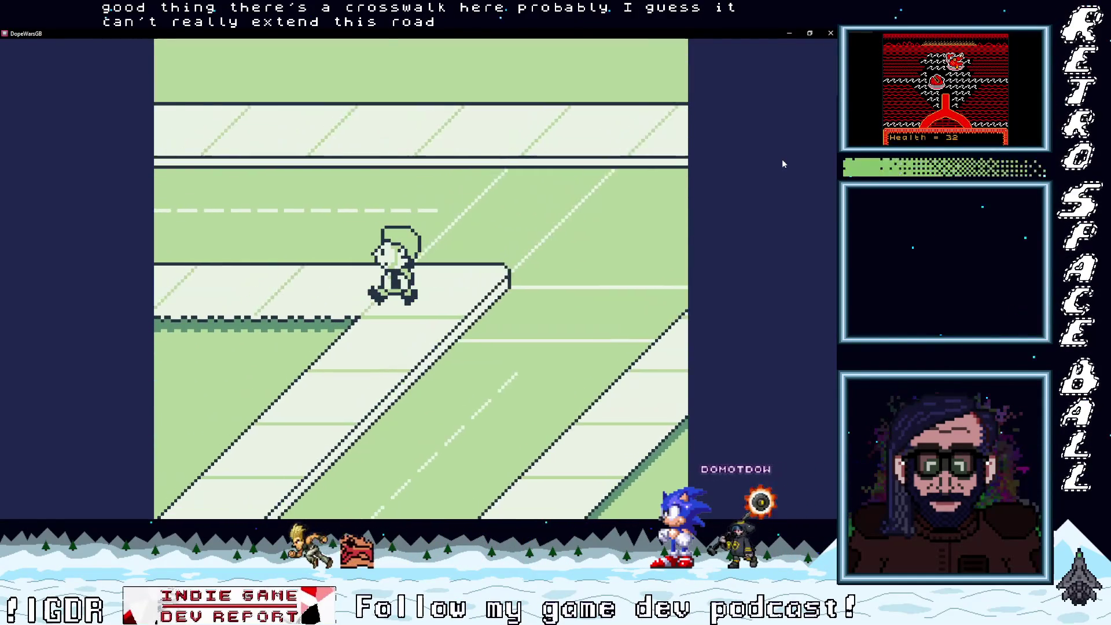
pyautogui.press('Left')
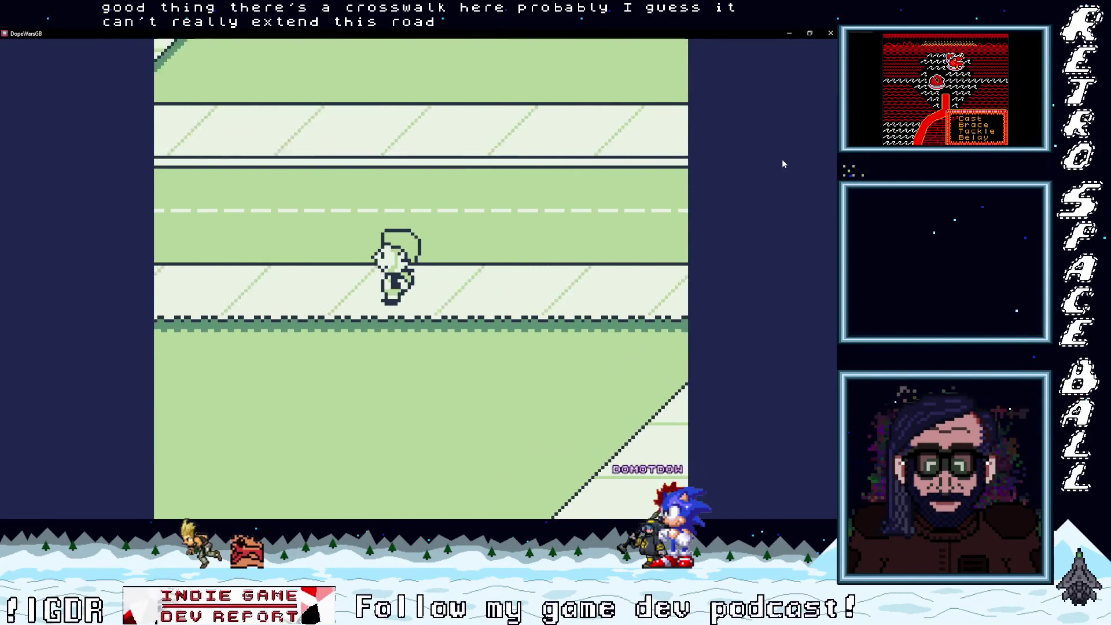
pyautogui.press('Left')
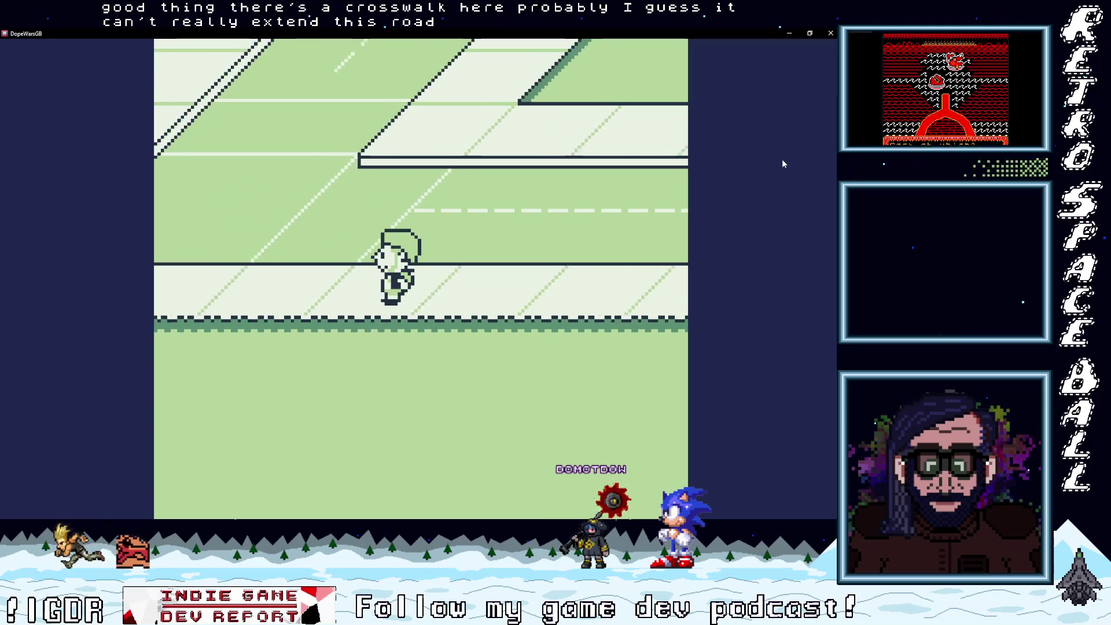
pyautogui.press('Up')
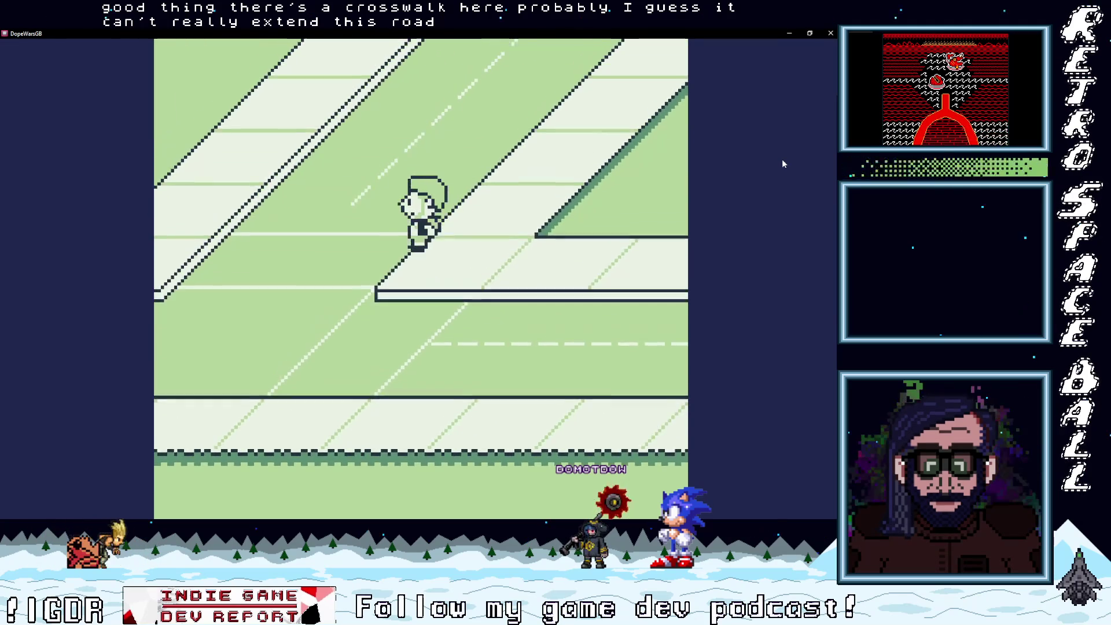
pyautogui.press('Up')
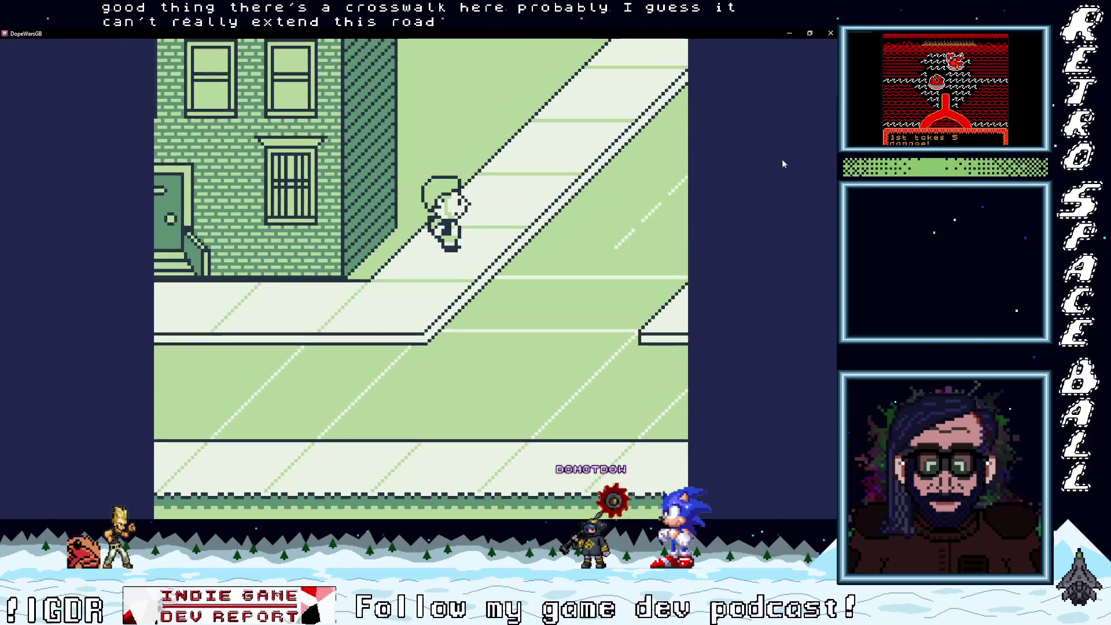
pyautogui.press('Right')
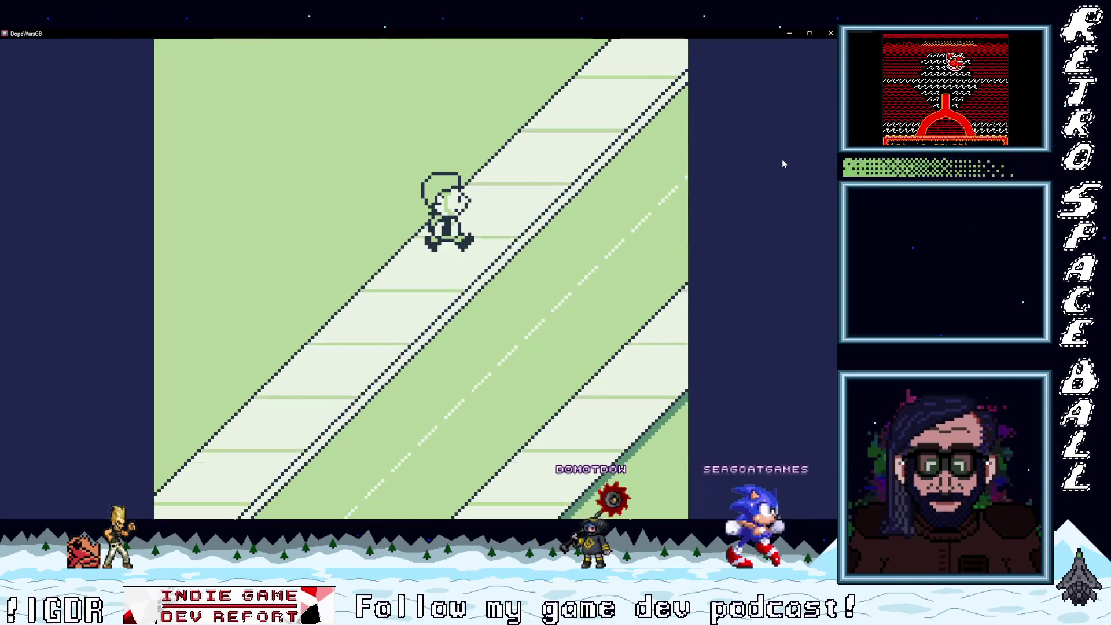
pyautogui.press('Left')
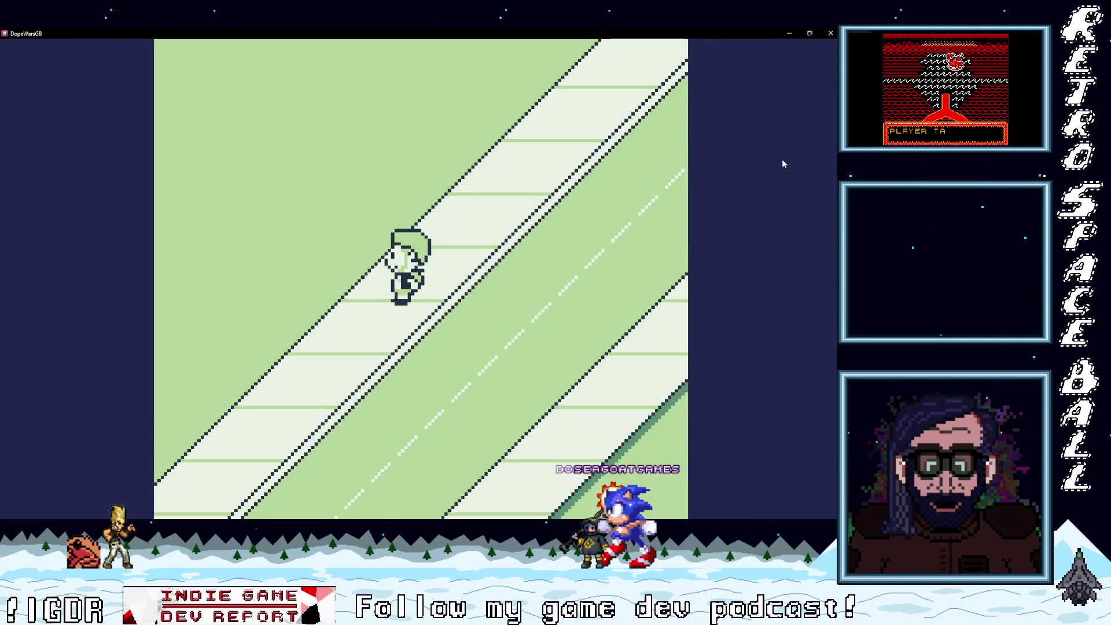
pyautogui.click(830, 33)
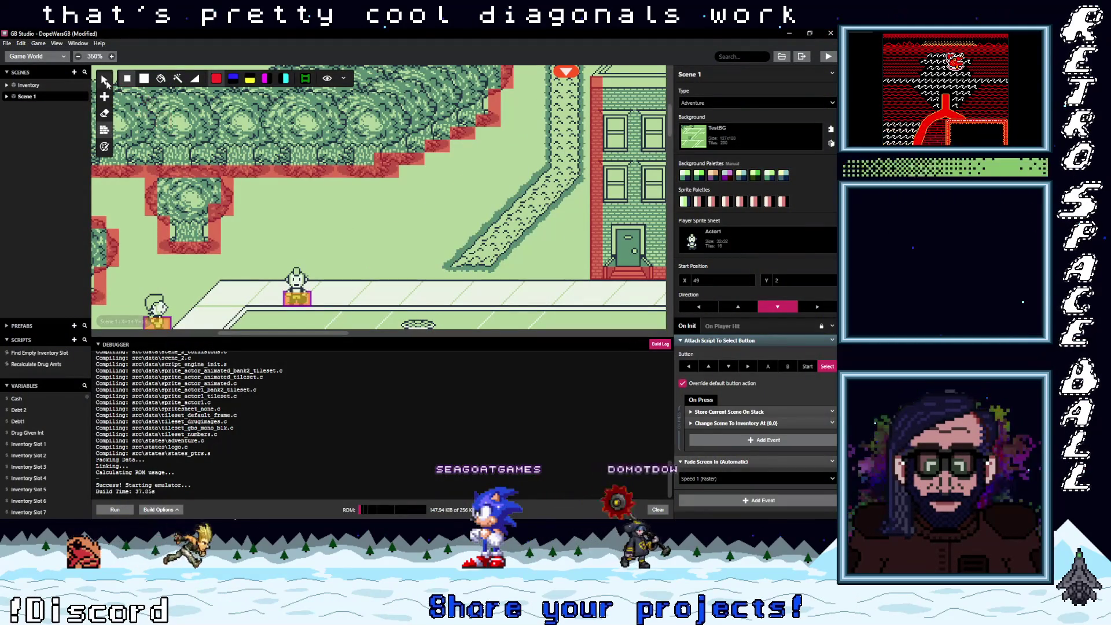
# - Scroll around the scene's roads, then switch to the Aseprite road map with Alt+Tab
pyautogui.scroll(-3, 347, 232)
pyautogui.hscroll(3, 376, 248)
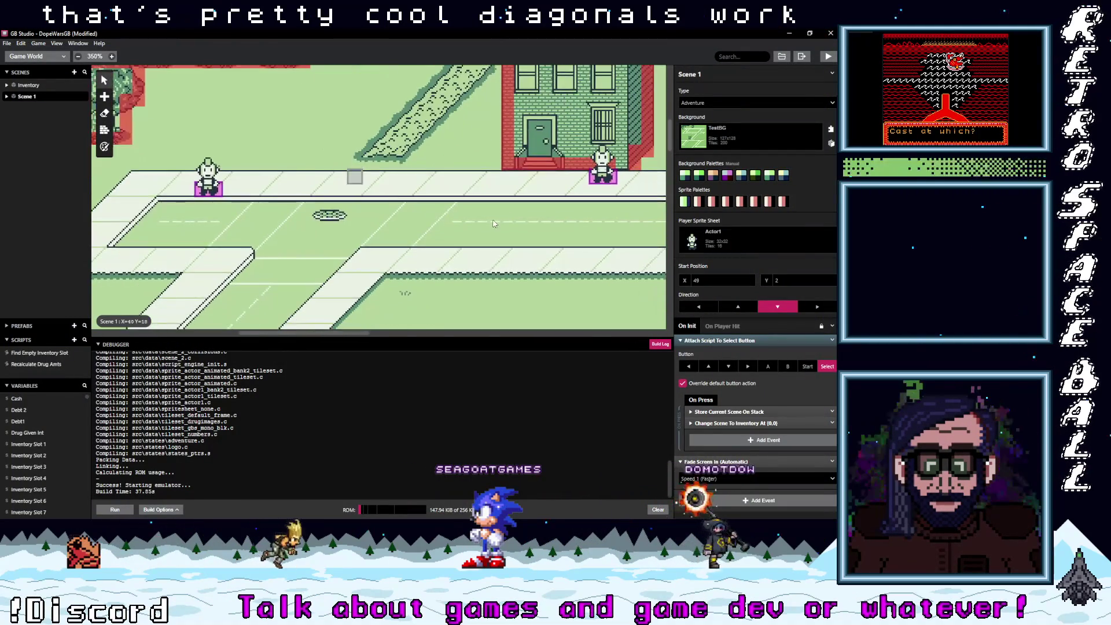
pyautogui.scroll(2, 358, 243)
pyautogui.hscroll(3, 347, 231)
pyautogui.hscroll(-5, 315, 240)
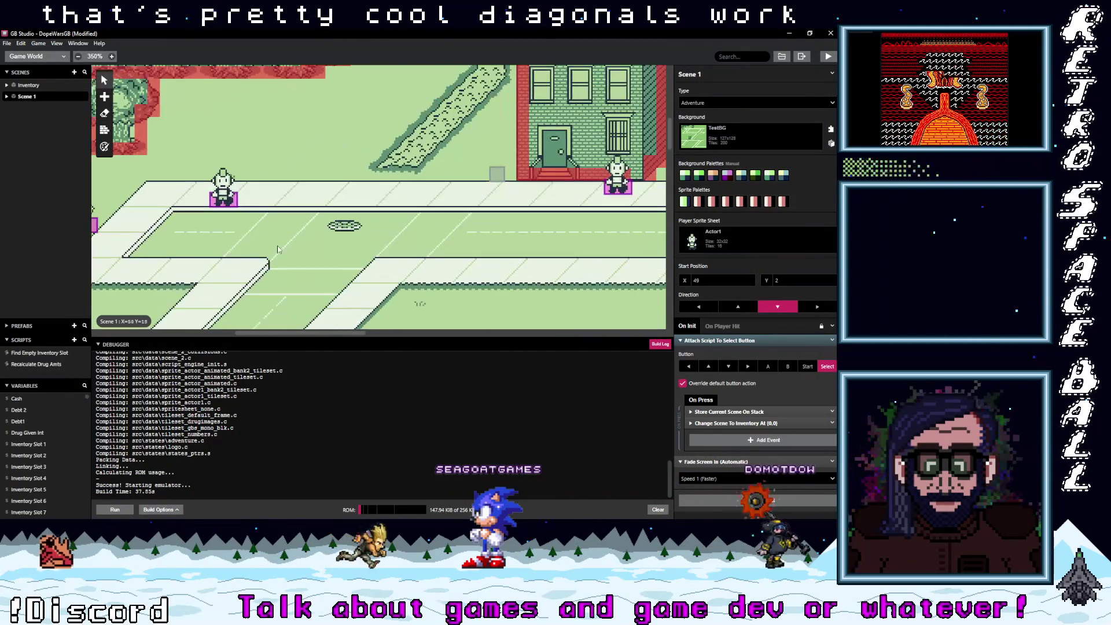
pyautogui.scroll(-3, 451, 196)
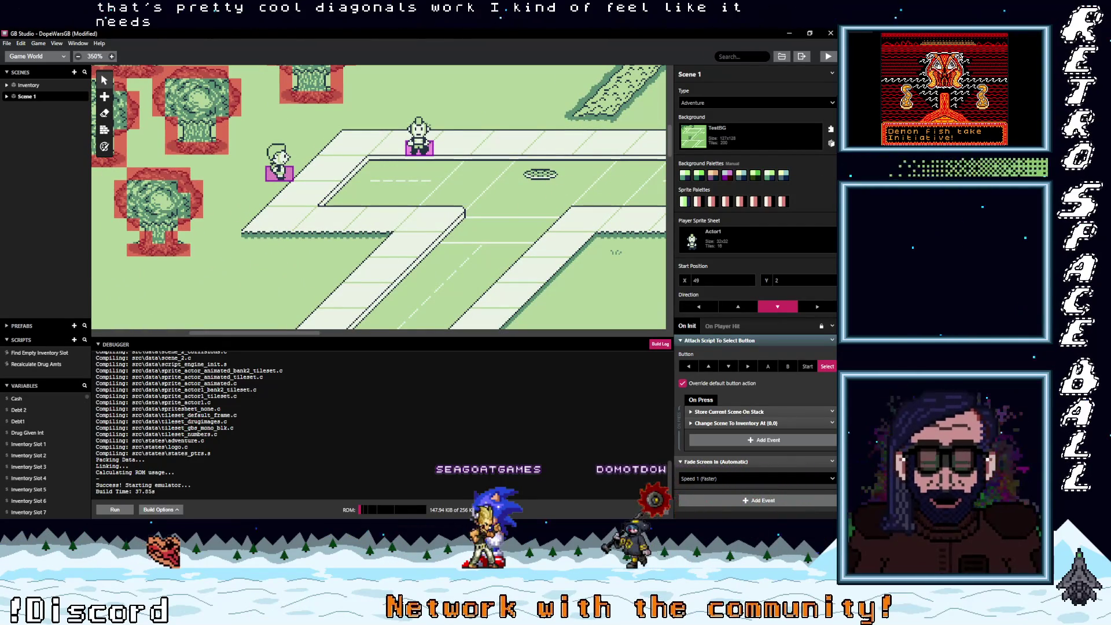
pyautogui.hotkey('alt', 'Tab')
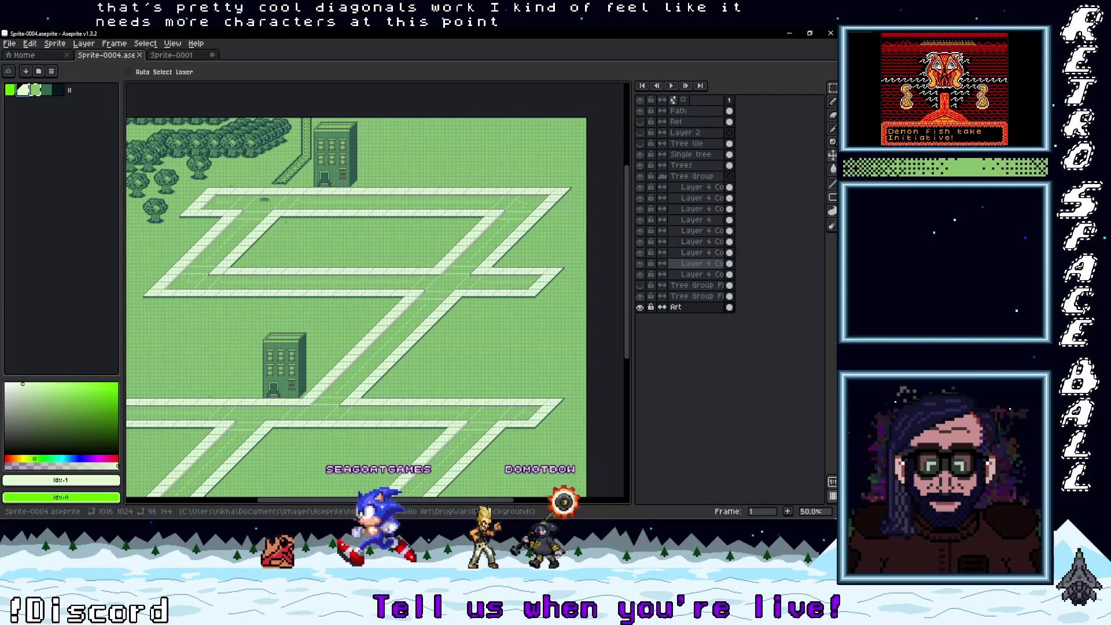
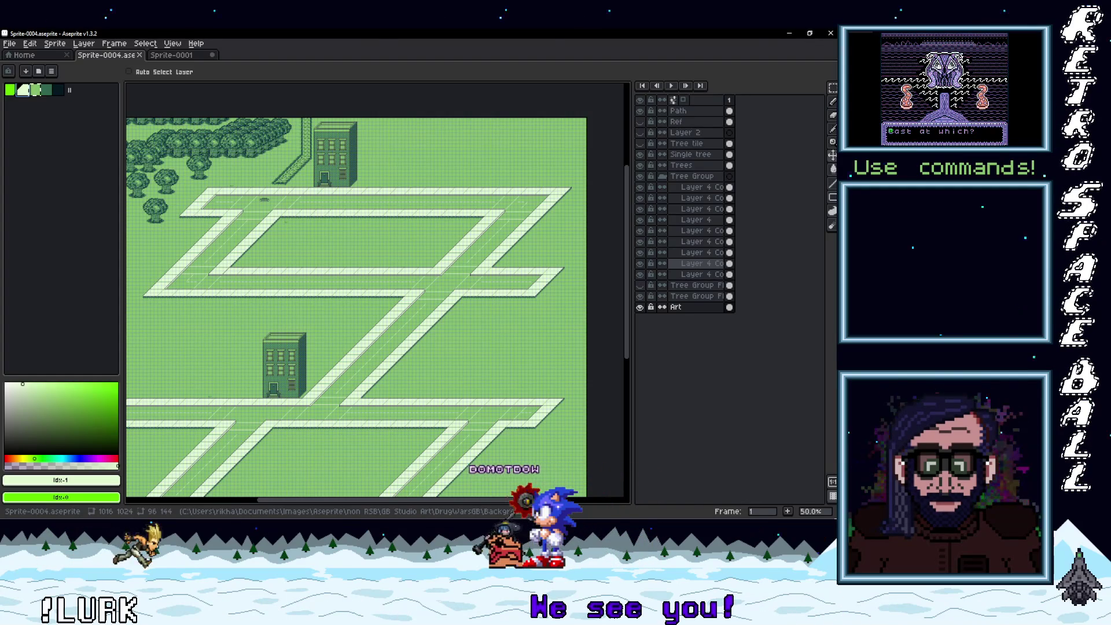
# - Open Actor1.aseprite from the Actors folder
pyautogui.hotkey('ctrl', 'o')
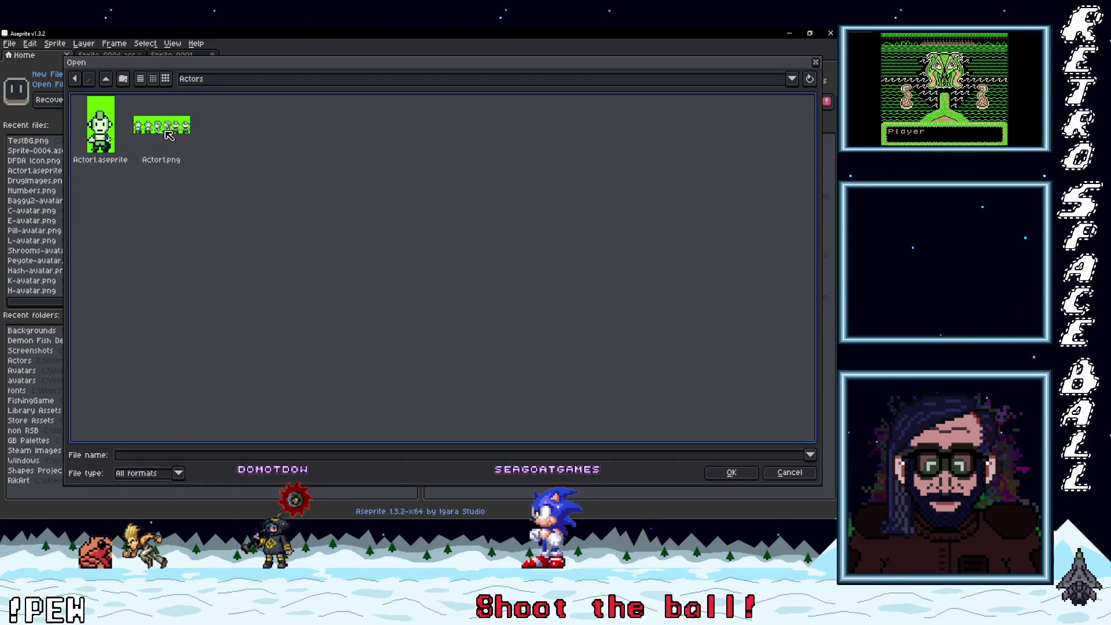
pyautogui.doubleClick(100, 125)
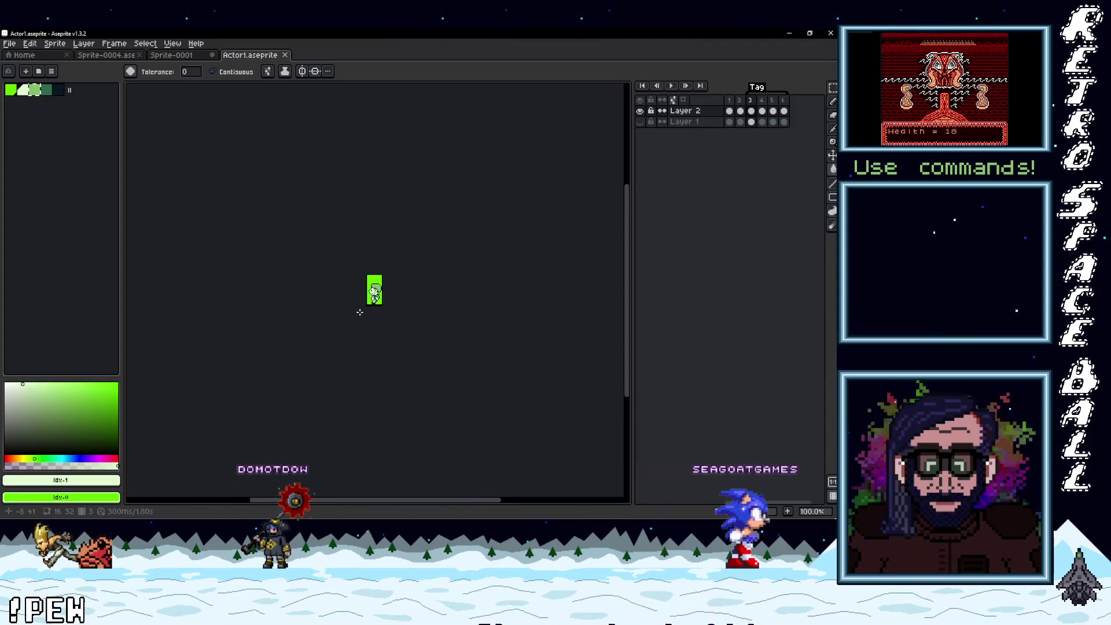
# - Play and stop the walk animation, then make Layer 2's green sprite visible again
pyautogui.click(671, 87)
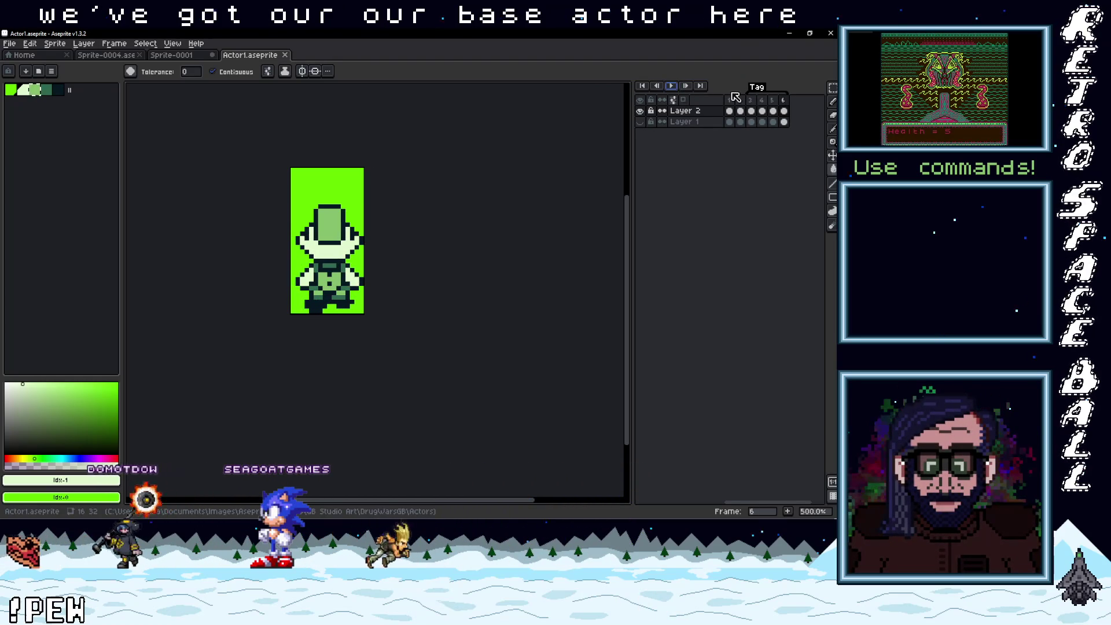
pyautogui.click(729, 100)
pyautogui.click(675, 88)
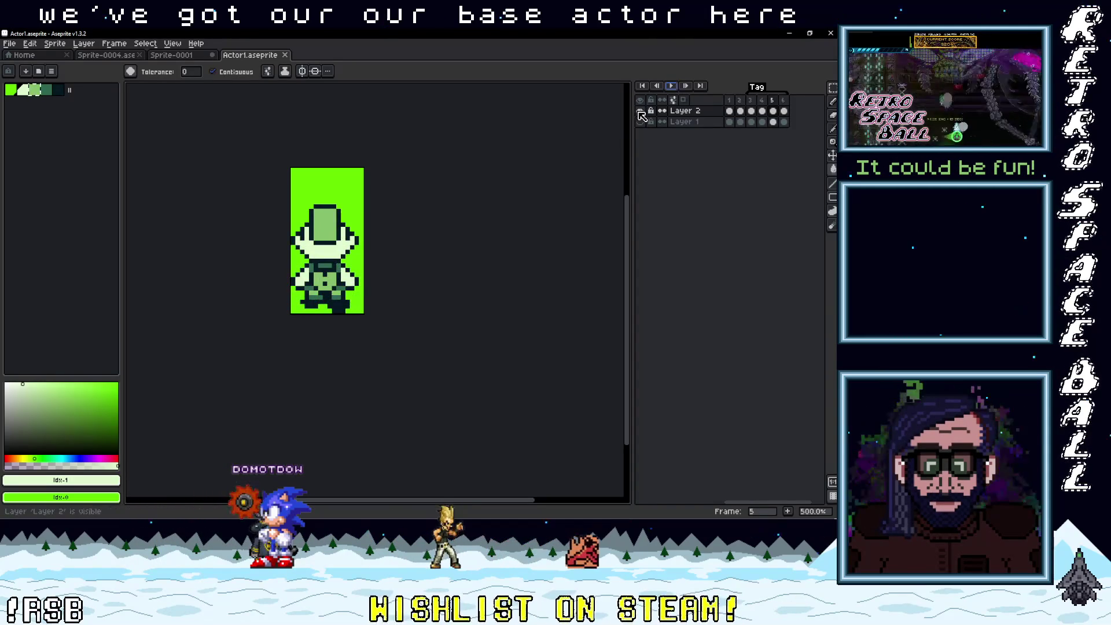
pyautogui.click(672, 86)
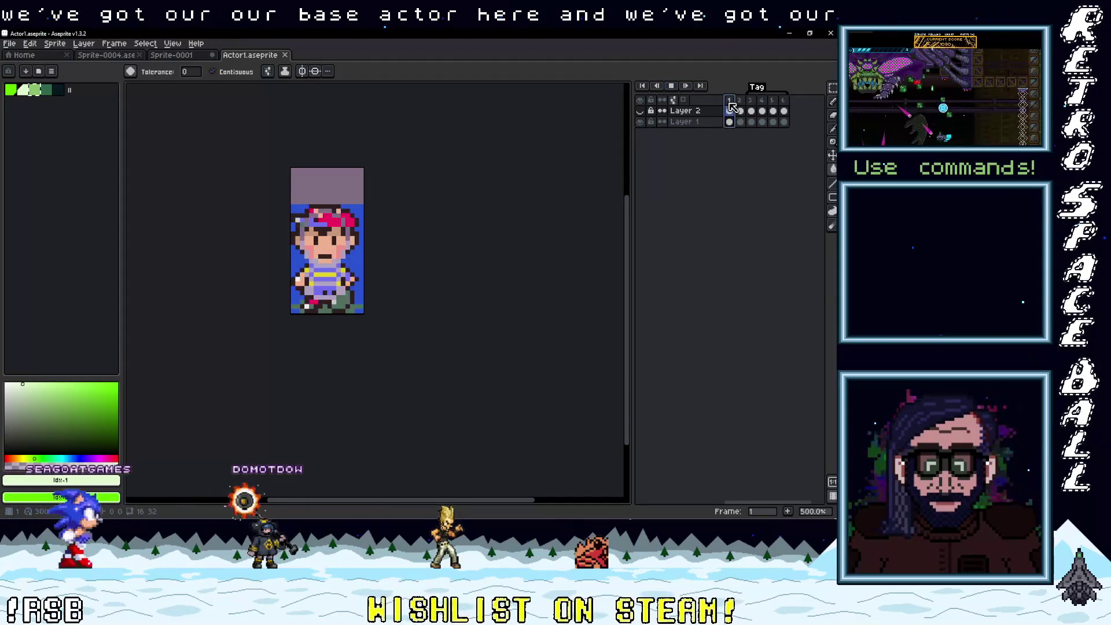
pyautogui.click(670, 86)
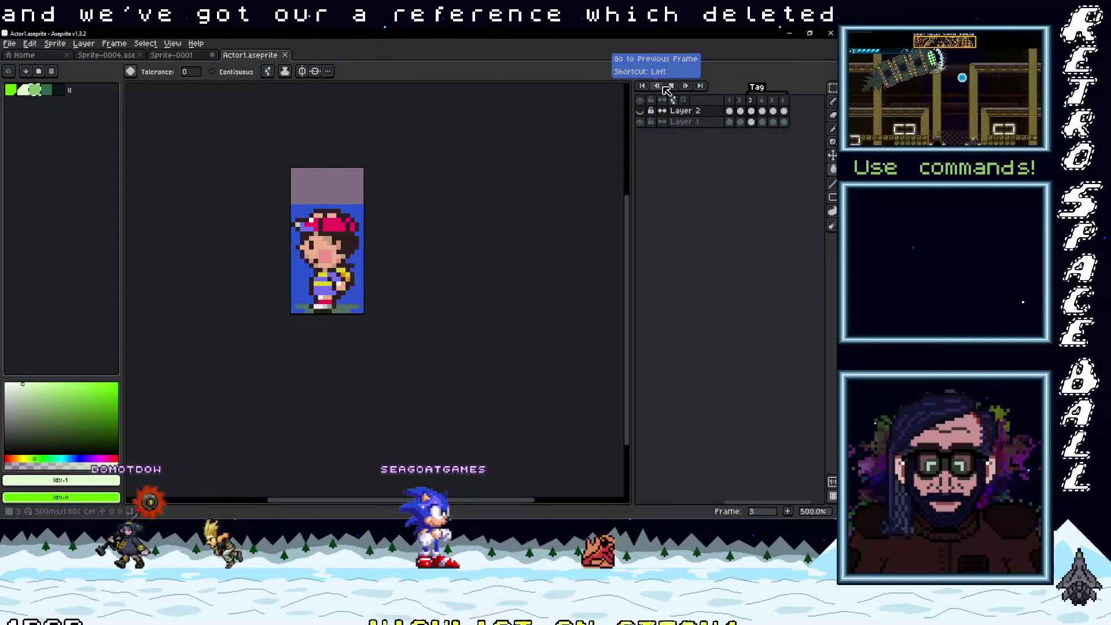
pyautogui.click(640, 111)
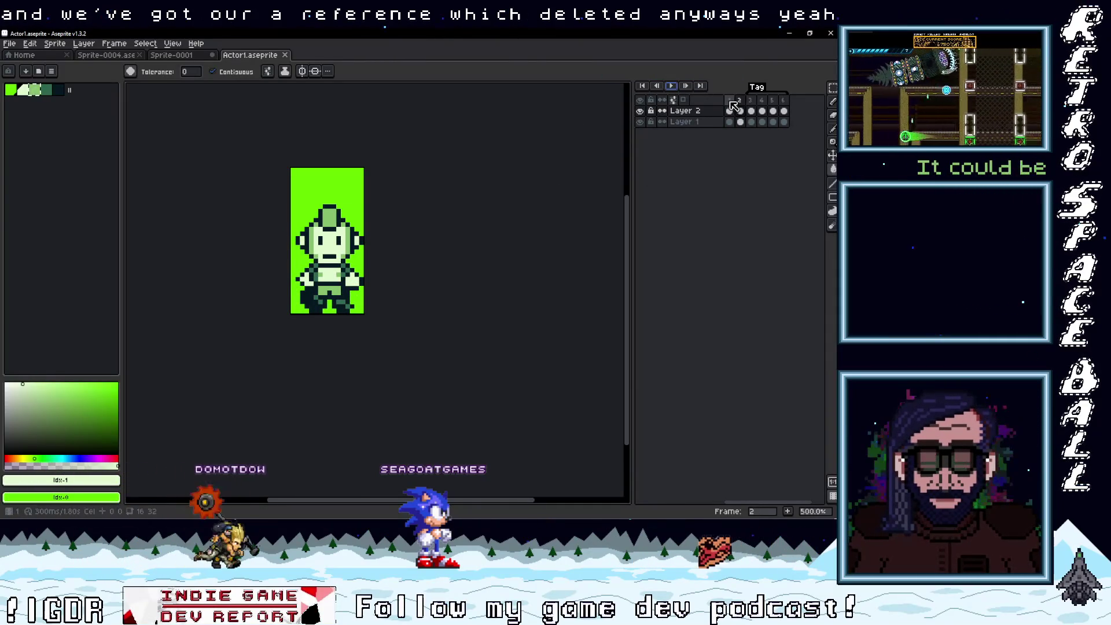
pyautogui.rightClick(686, 116)
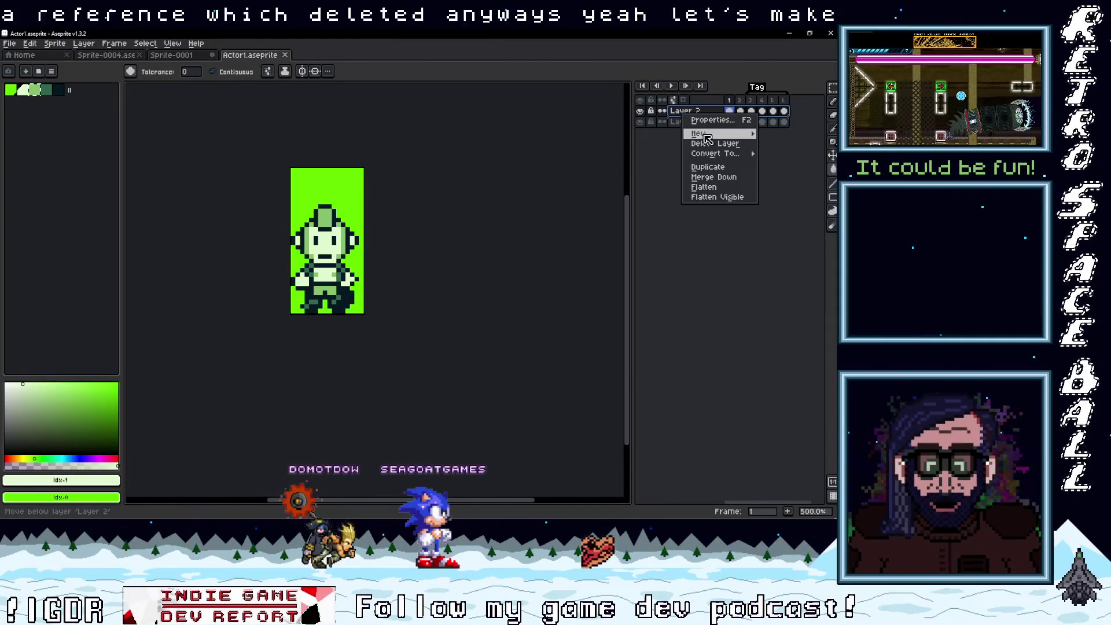
pyautogui.moveTo(712, 132)
pyautogui.click(584, 132)
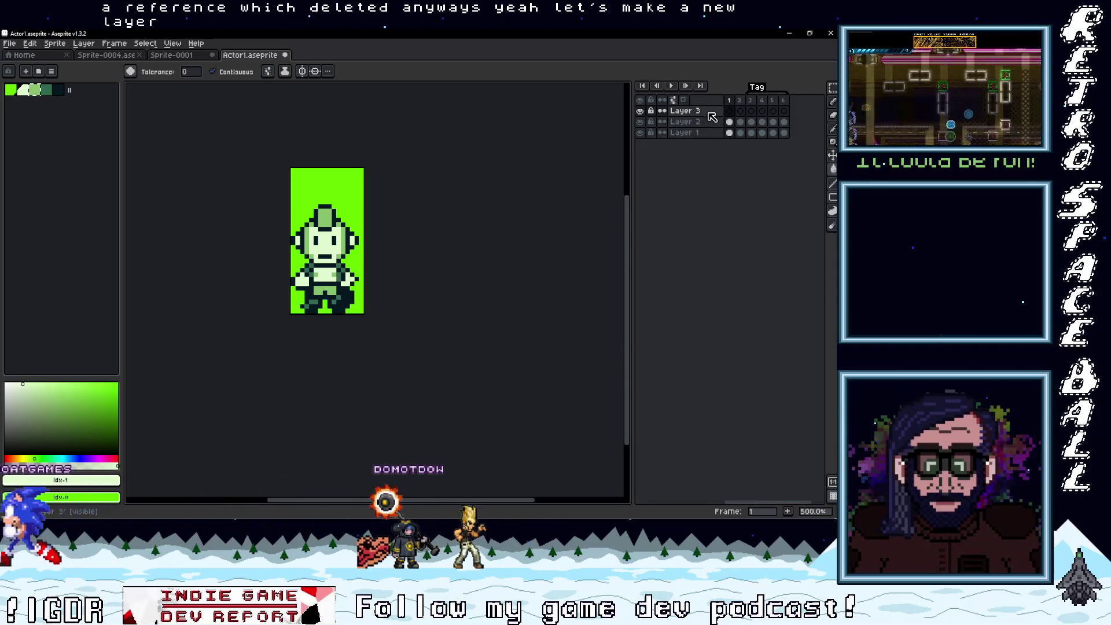
pyautogui.rightClick(710, 116)
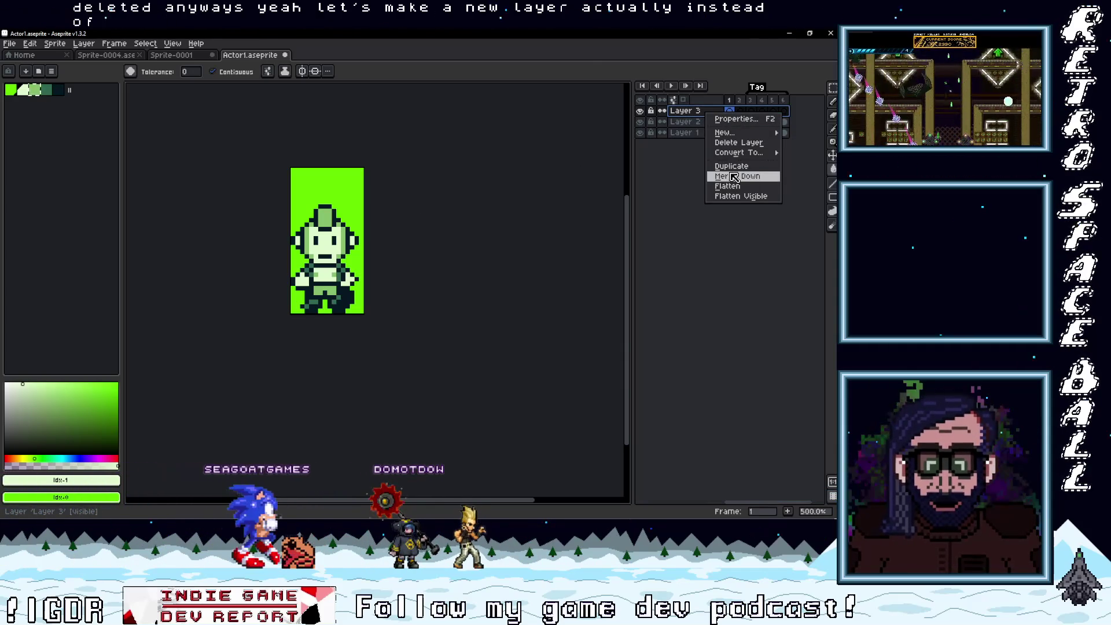
pyautogui.click(742, 143)
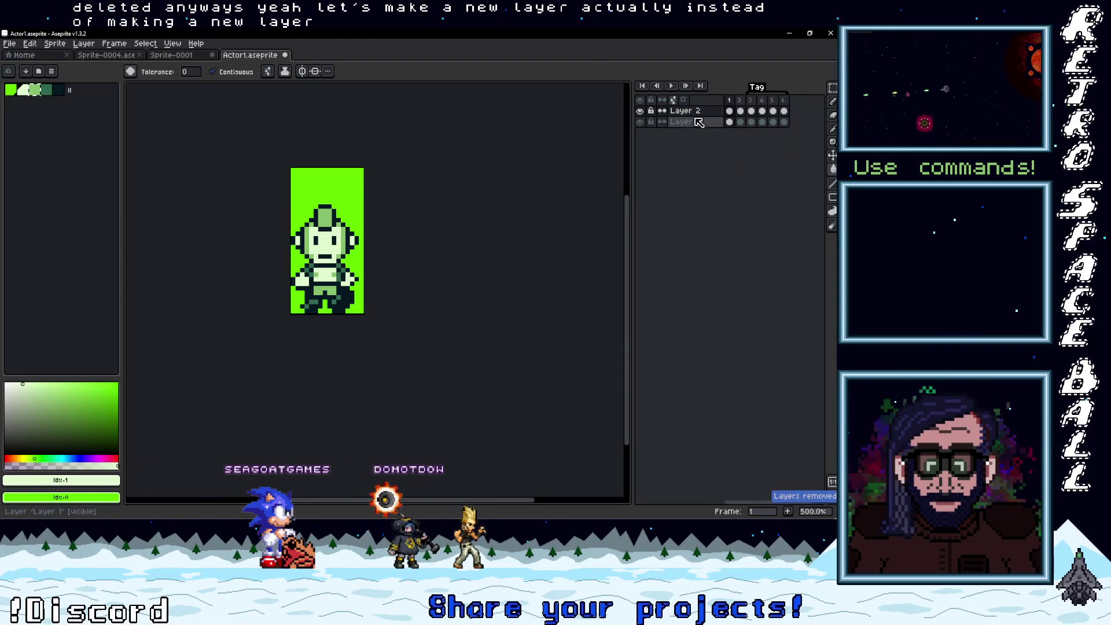
pyautogui.rightClick(694, 111)
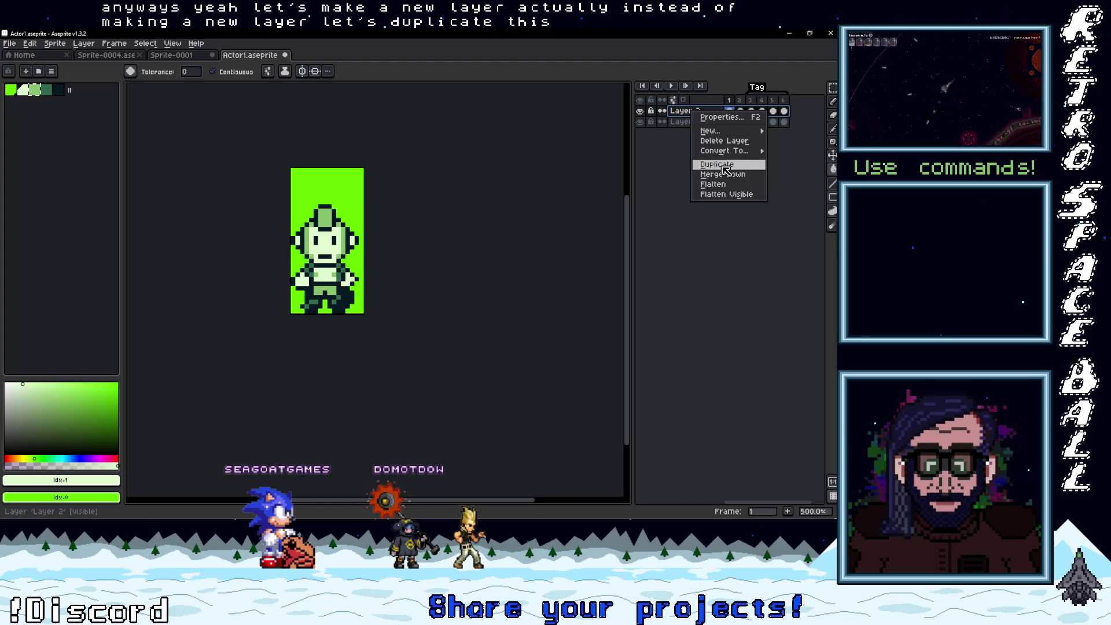
pyautogui.scroll(4, 328, 245)
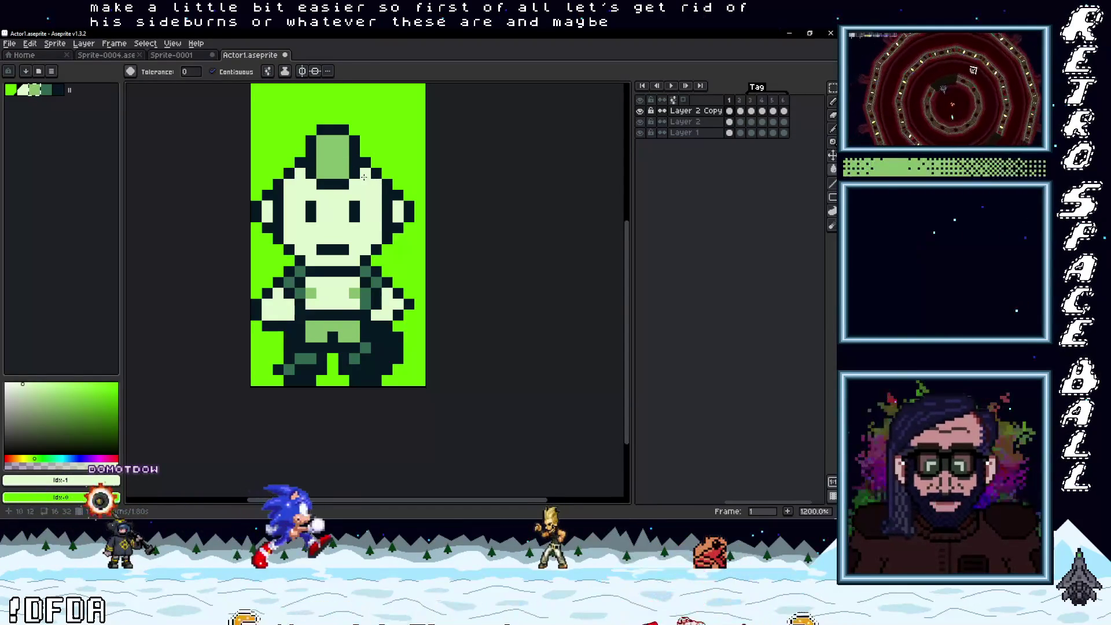
# - Repaint the hair pixels as a green cap with a brim using Eyedropper and Pencil
pyautogui.press('i')
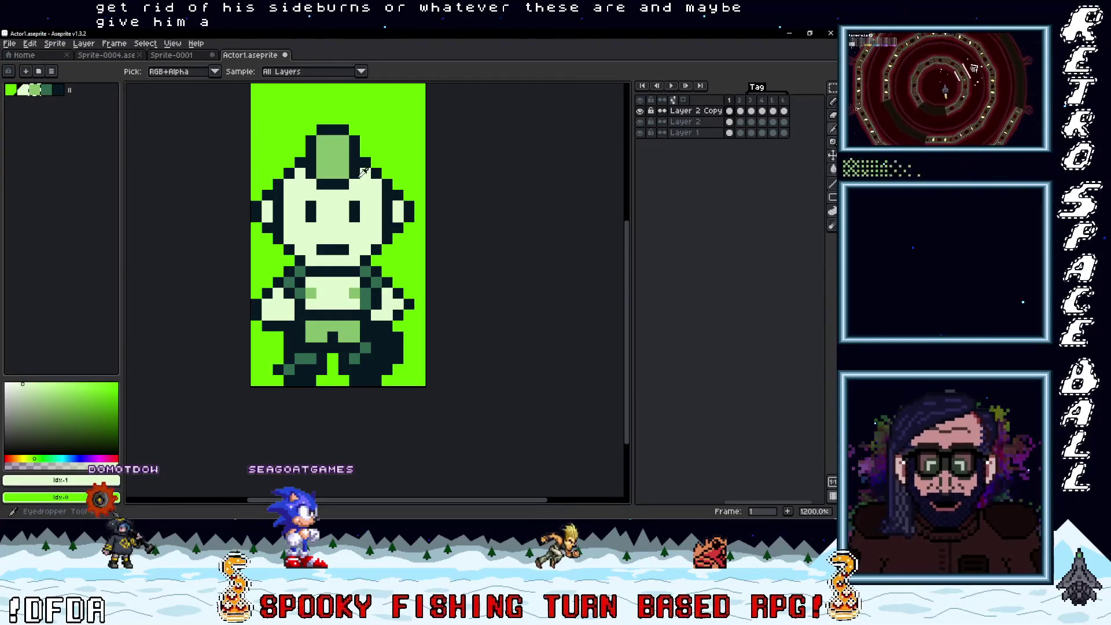
pyautogui.click(349, 181)
pyautogui.press('b')
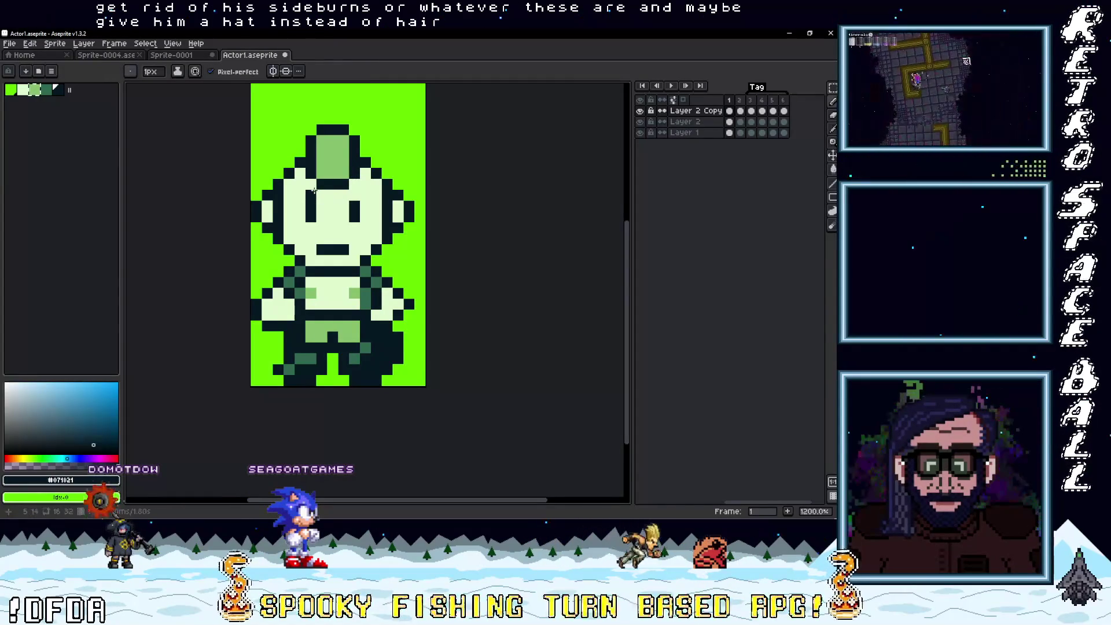
pyautogui.rightClick(309, 185)
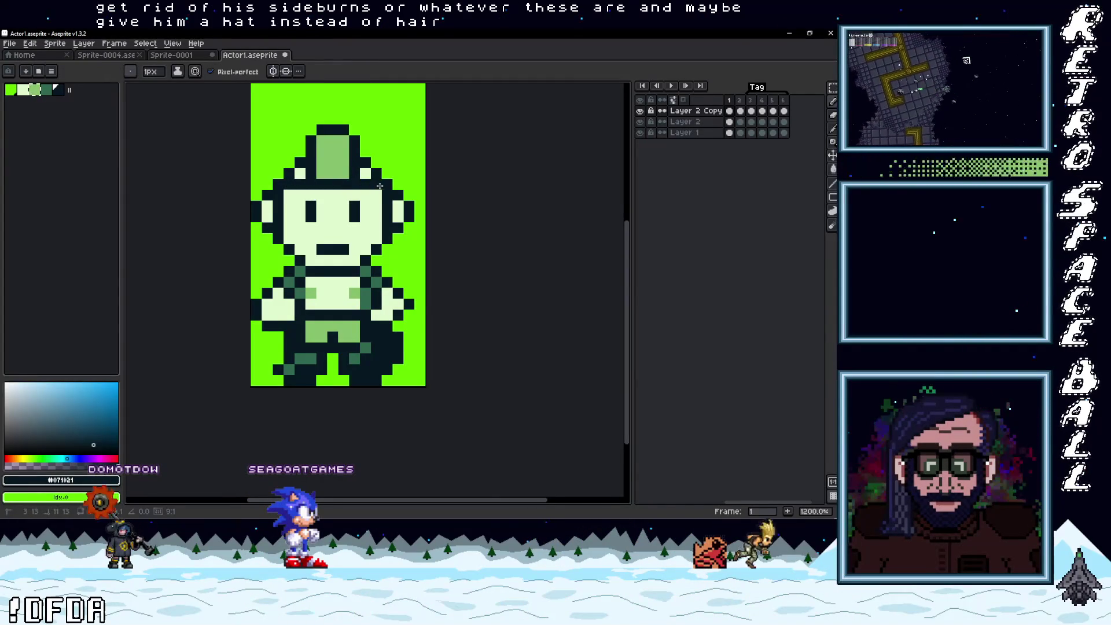
pyautogui.keyDown('alt'); pyautogui.click(347, 176); pyautogui.keyUp('alt')
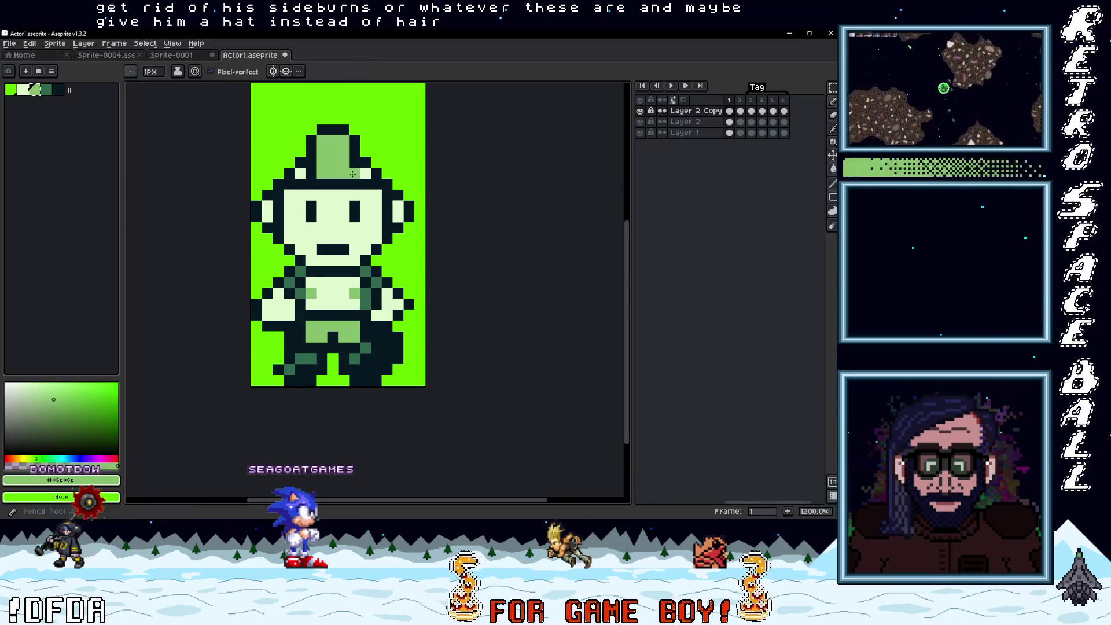
pyautogui.click(300, 172)
pyautogui.click(363, 172)
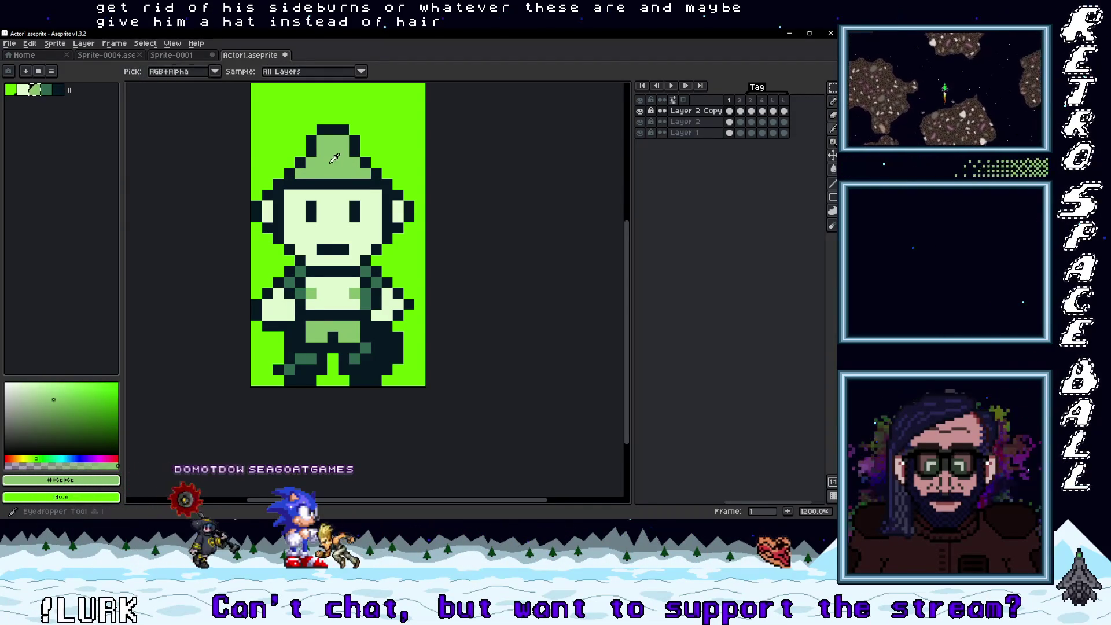
# - Sample the outline and background greens and paint a bright green chest pixel
pyautogui.keyDown('alt'); pyautogui.click(354, 141); pyautogui.keyUp('alt')
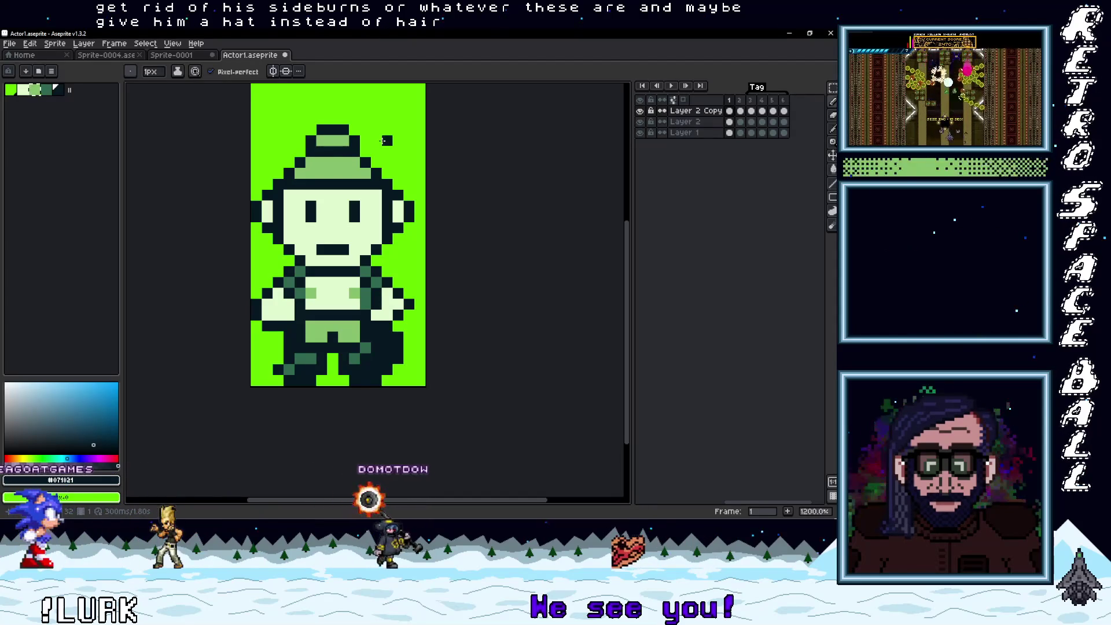
pyautogui.keyDown('alt'); pyautogui.click(365, 146); pyautogui.keyUp('alt')
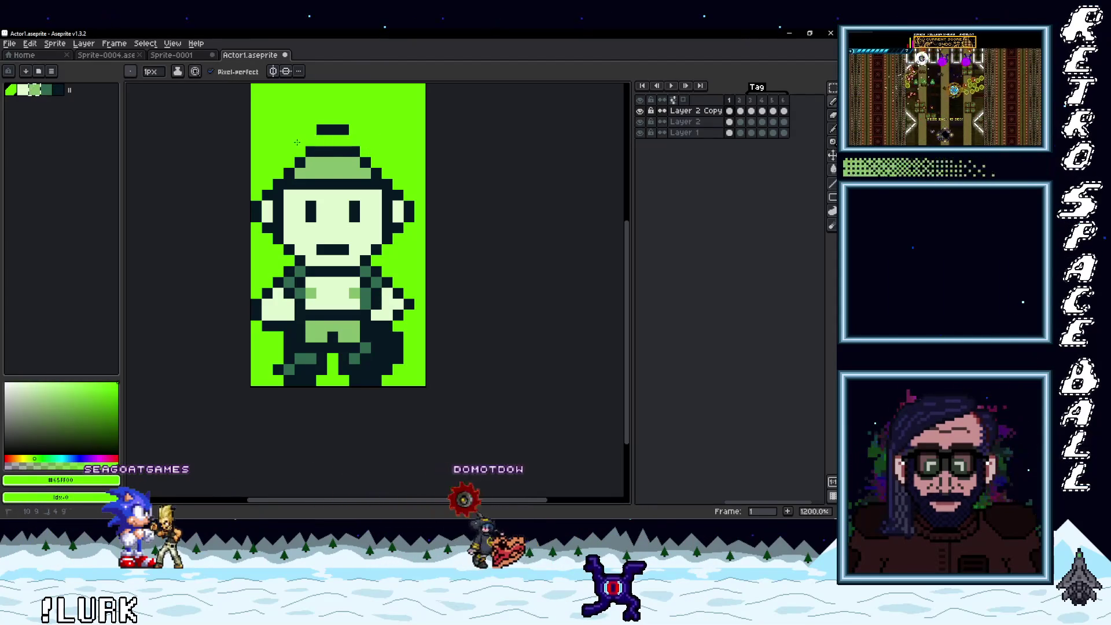
pyautogui.scroll(-4, 421, 228)
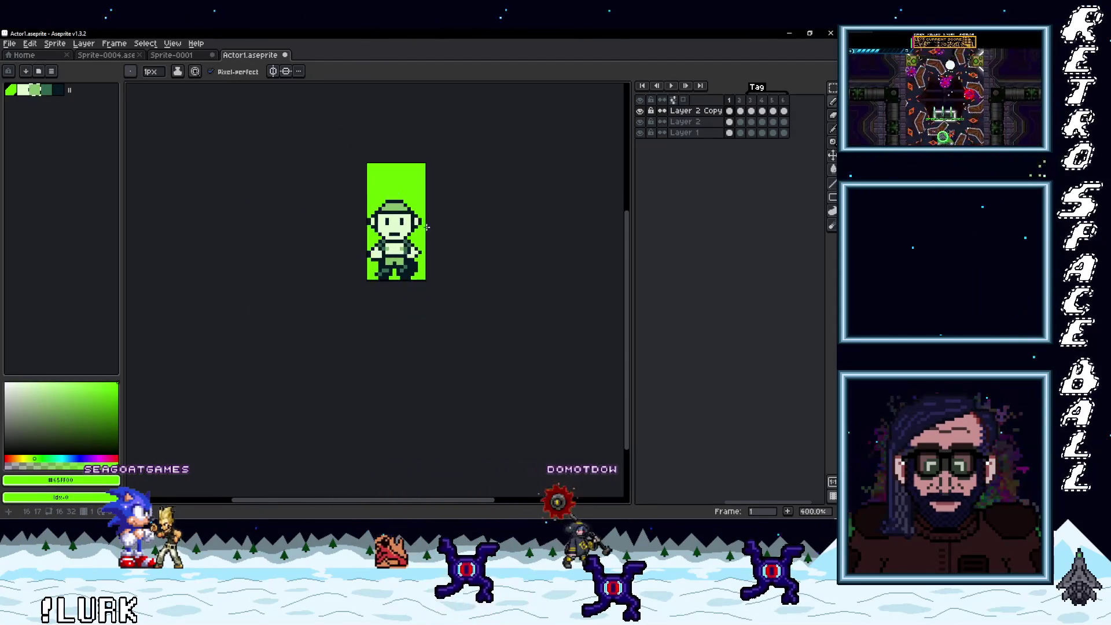
pyautogui.scroll(6, 404, 231)
pyautogui.click(397, 238)
pyautogui.keyDown('alt'); pyautogui.click(412, 236); pyautogui.keyUp('alt')
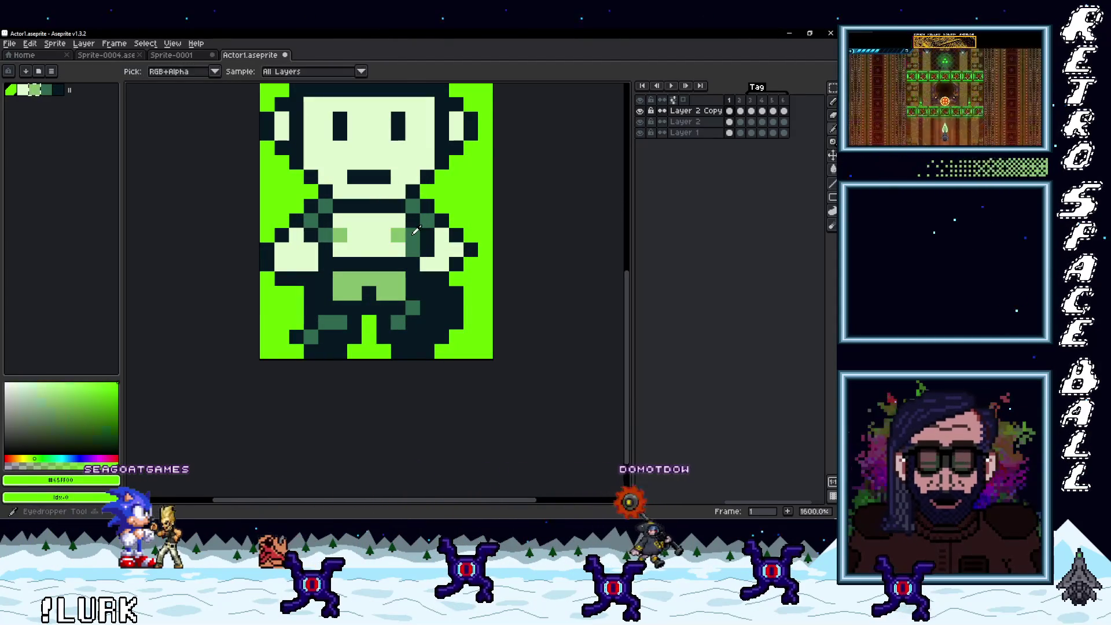
# - Fill both chest sides and the pale centre stripe with dark green #306850
pyautogui.moveTo(397, 222); pyautogui.dragTo(398, 250)
pyautogui.moveTo(342, 219); pyautogui.dragTo(341, 251)
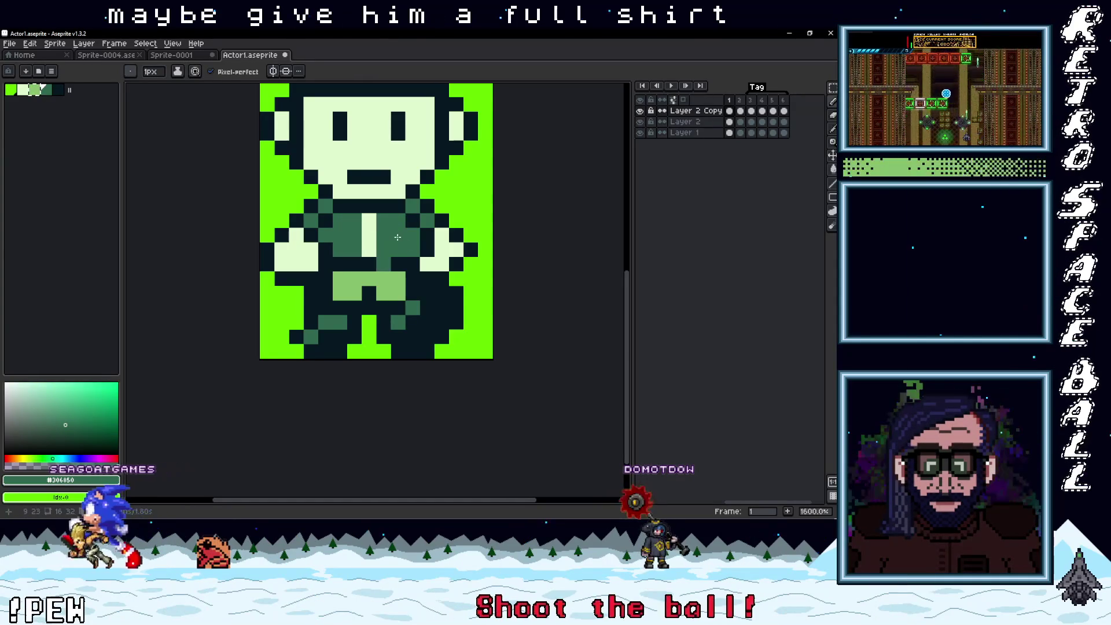
pyautogui.moveTo(371, 219); pyautogui.dragTo(369, 251)
pyautogui.scroll(-4, 370, 251)
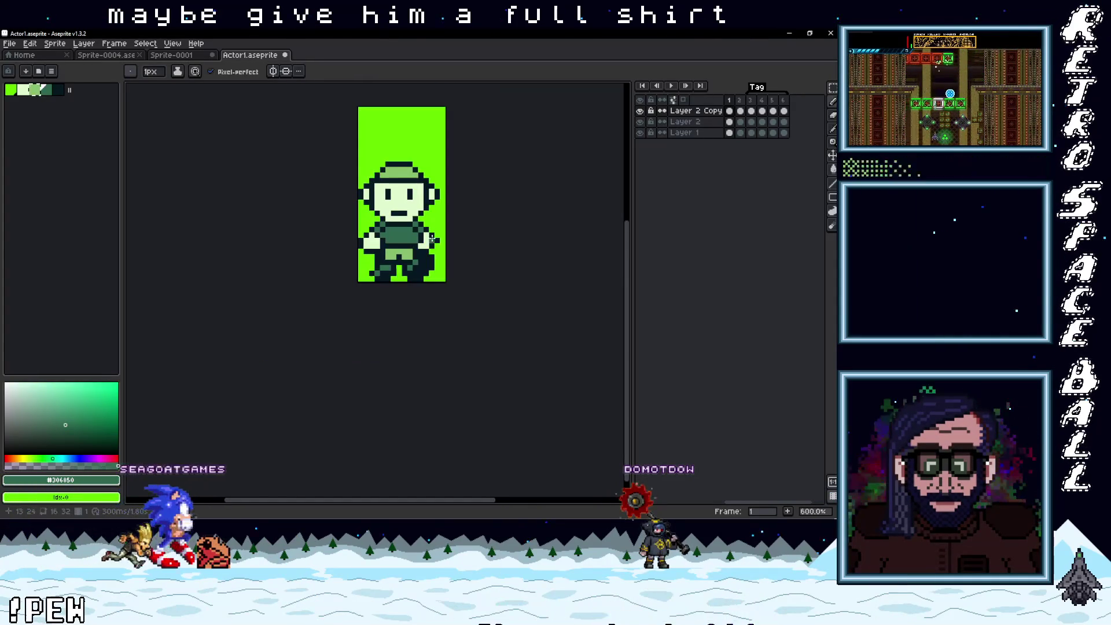
pyautogui.scroll(3, 421, 260)
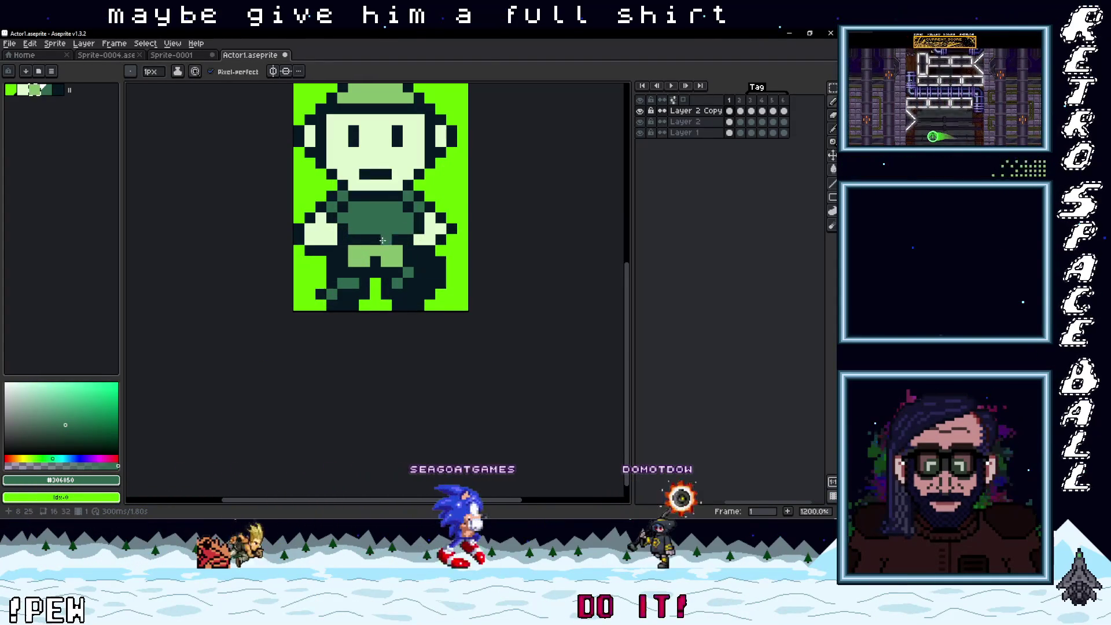
pyautogui.scroll(1, 351, 240)
# - Sample the light face colour and switch to the Move tool
pyautogui.press('i')
pyautogui.click(319, 231)
pyautogui.press('v')
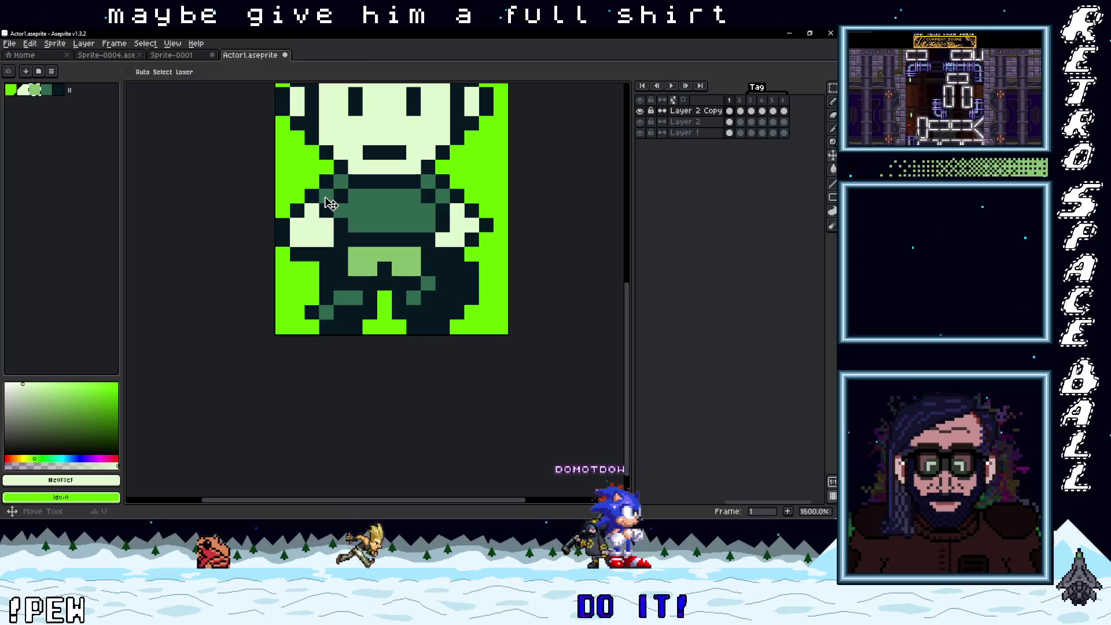
pyautogui.scroll(-4, 444, 190)
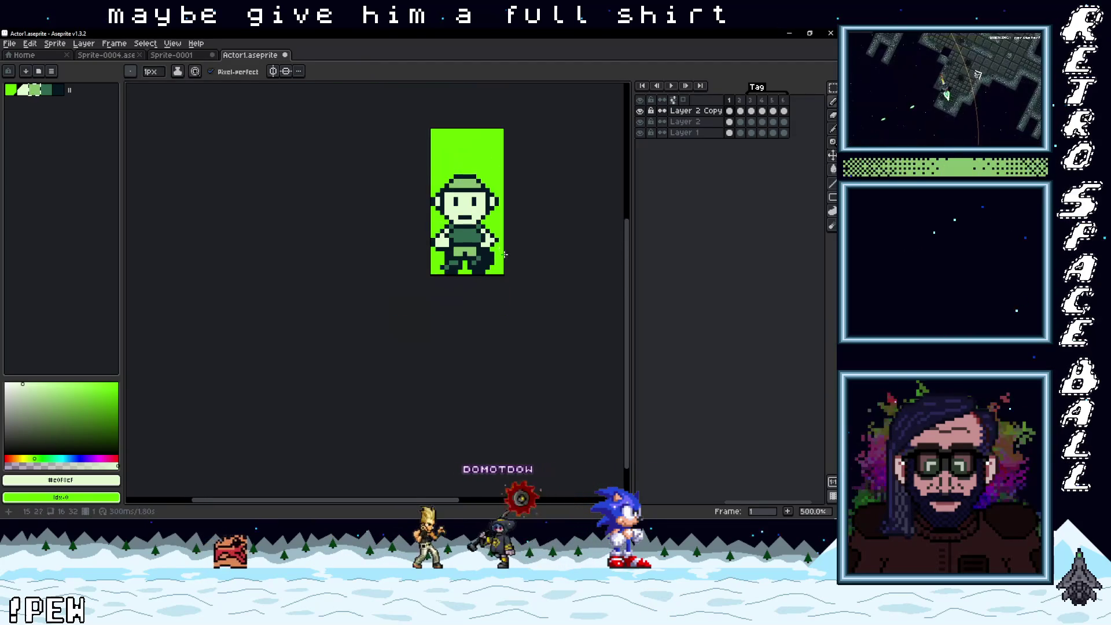
pyautogui.scroll(5, 472, 255)
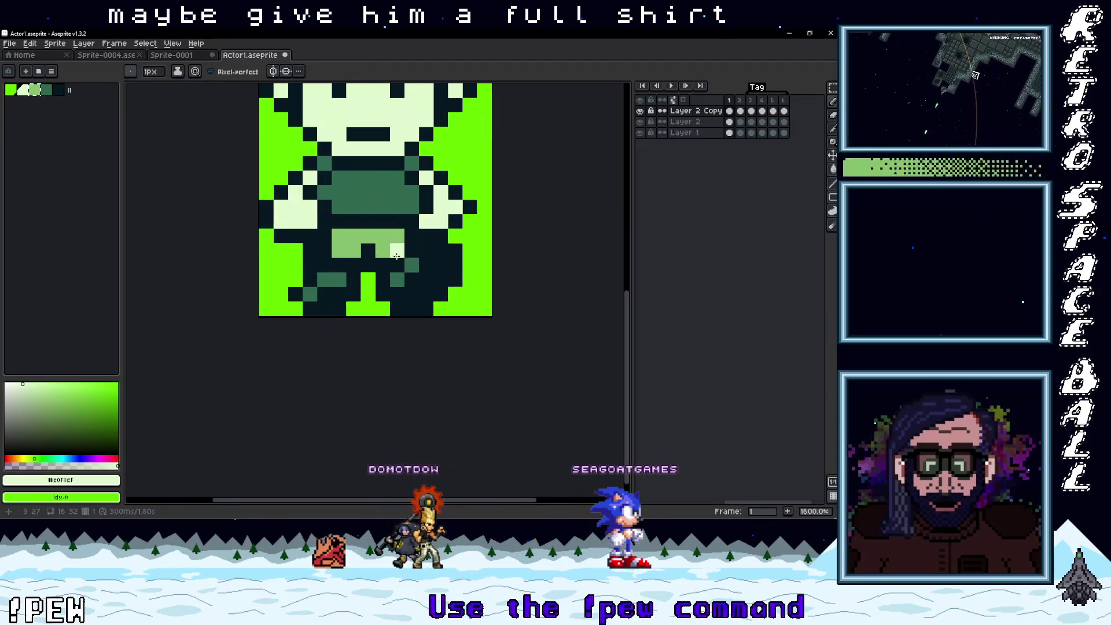
pyautogui.scroll(-3, 468, 280)
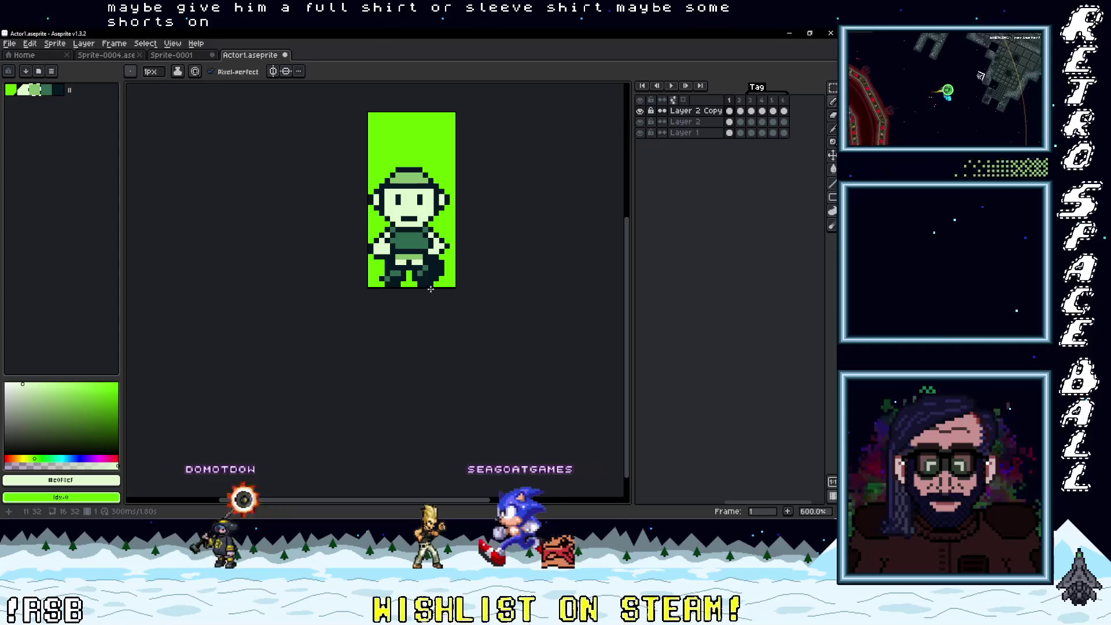
pyautogui.scroll(2, 417, 201)
# - Paint shirt-green strokes down the left and right sides of the face
pyautogui.press('i')
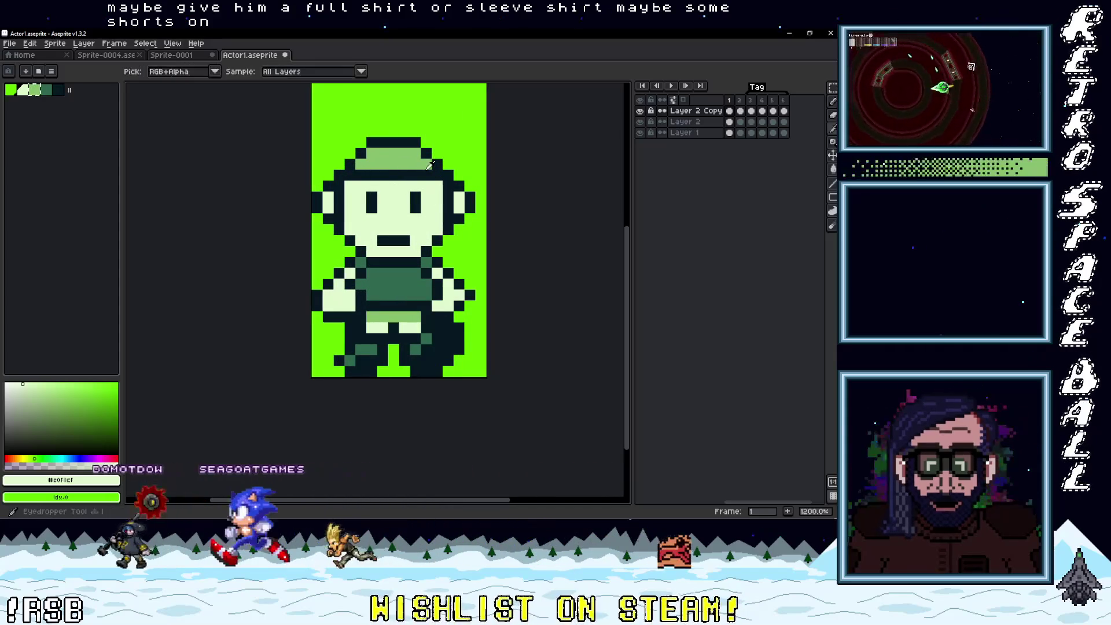
pyautogui.press('b')
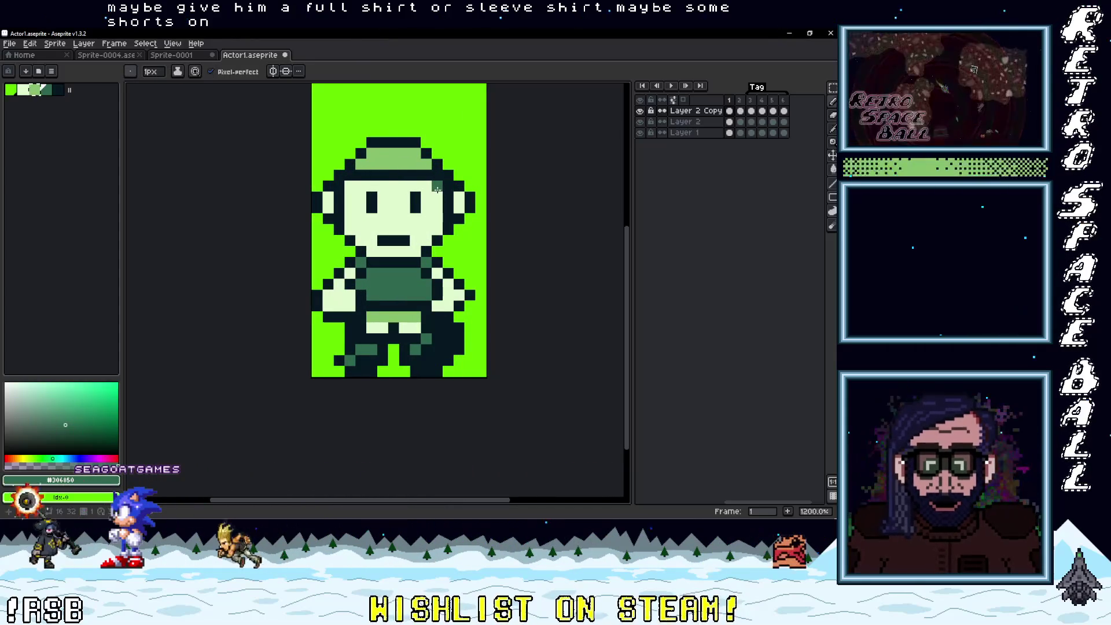
pyautogui.moveTo(437, 189); pyautogui.dragTo(436, 198)
pyautogui.moveTo(349, 187); pyautogui.dragTo(349, 197)
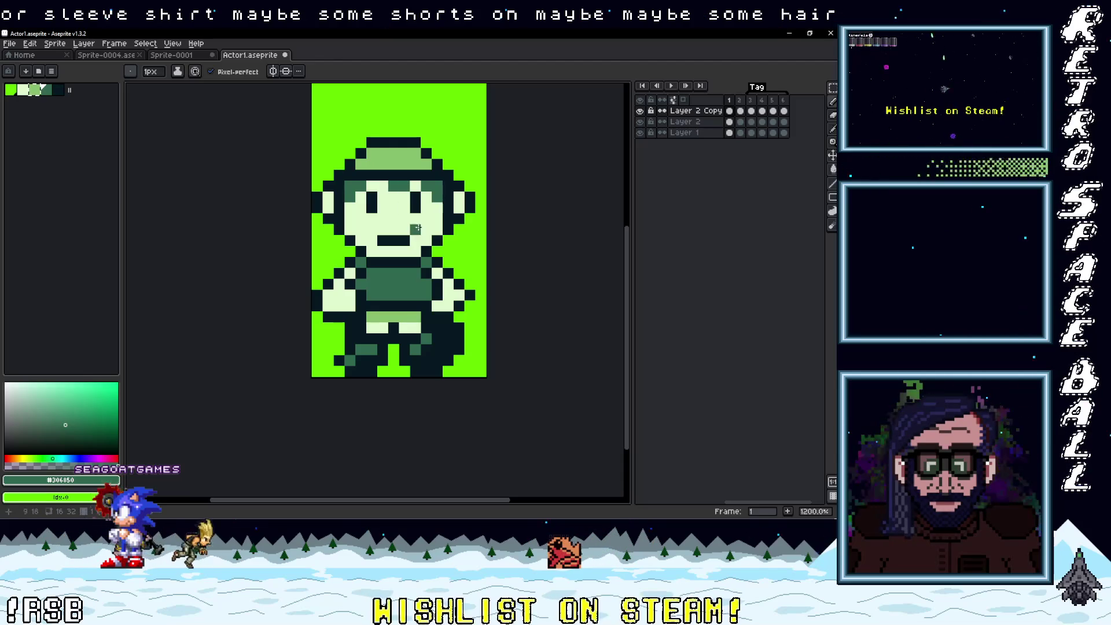
pyautogui.scroll(-3, 469, 262)
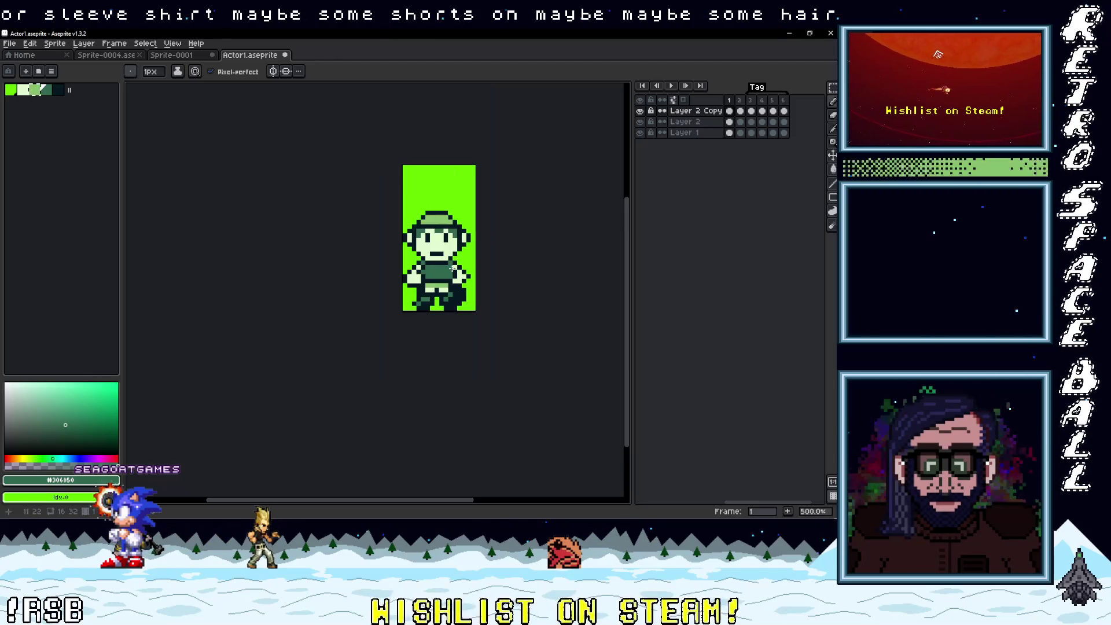
pyautogui.scroll(3, 452, 268)
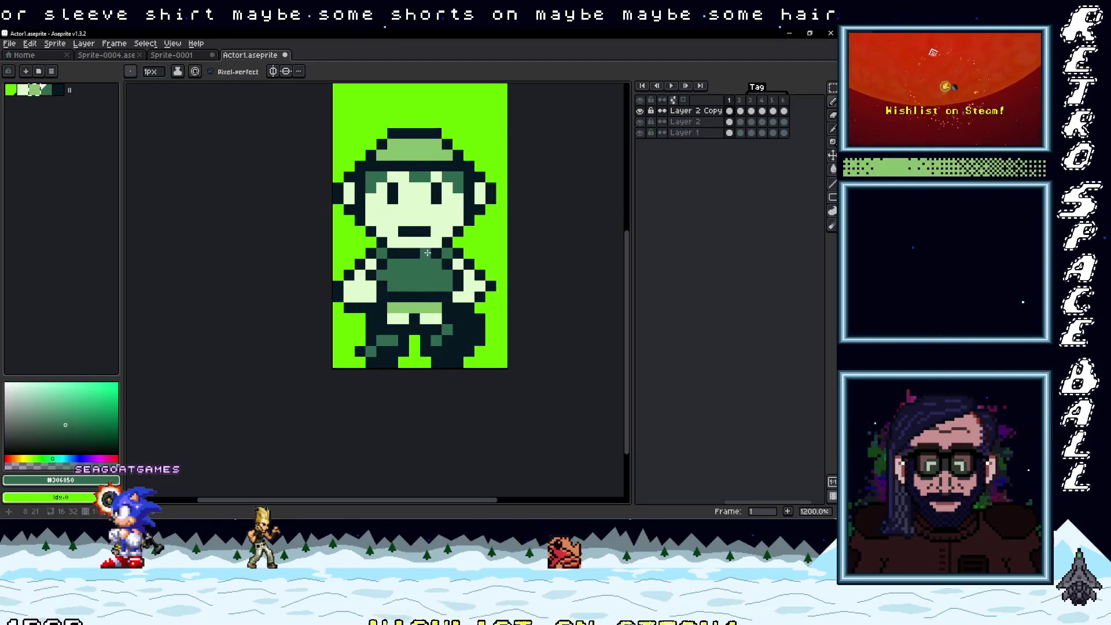
# - Repaint two leg pixels light green to form shorts above the boots
pyautogui.press('i')
pyautogui.press('b')
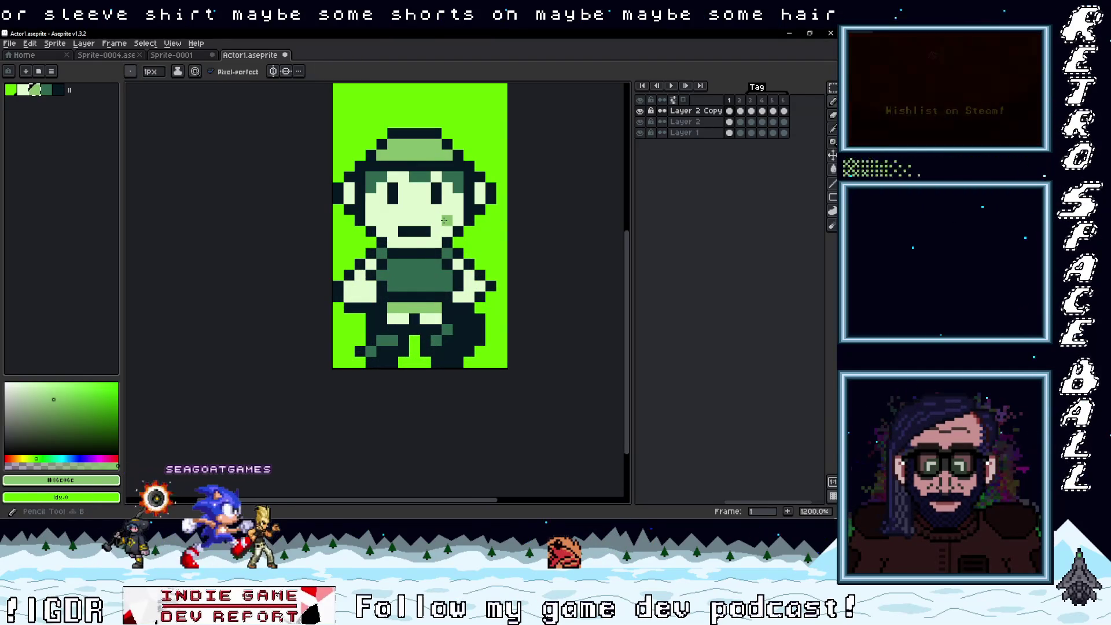
pyautogui.scroll(-4, 510, 281)
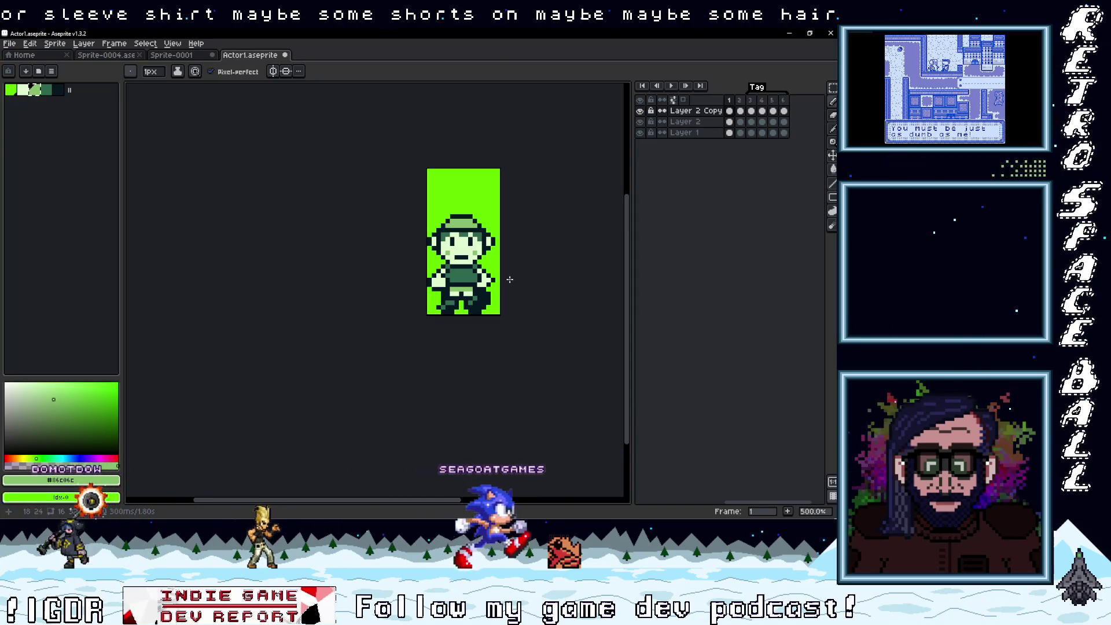
pyautogui.scroll(2, 498, 272)
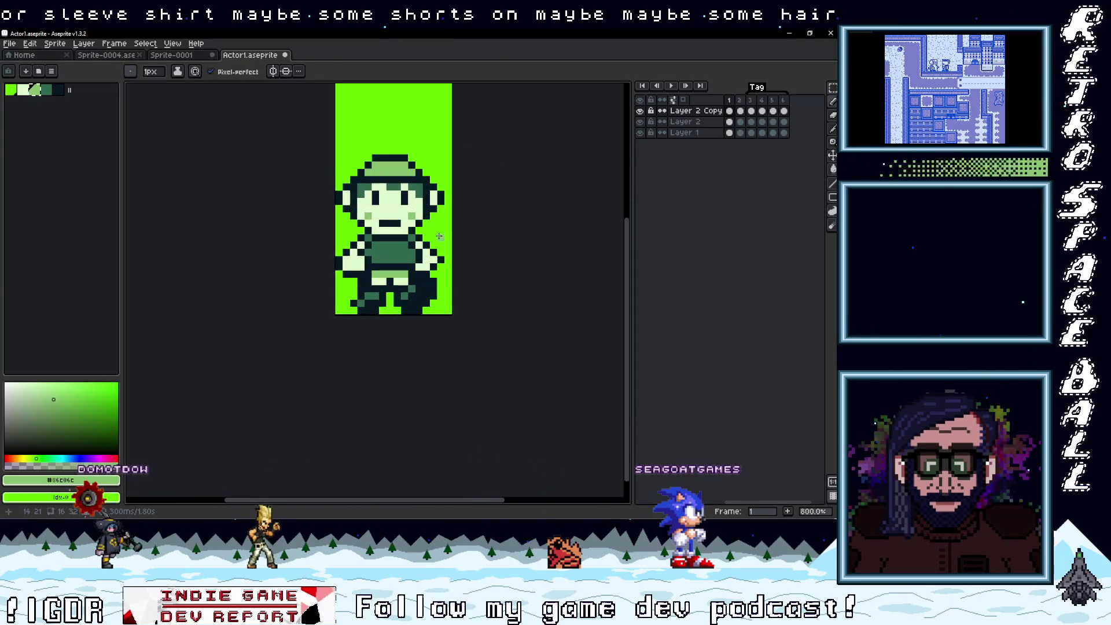
pyautogui.scroll(2, 432, 231)
pyautogui.keyDown('alt'); pyautogui.click(392, 152); pyautogui.keyUp('alt')
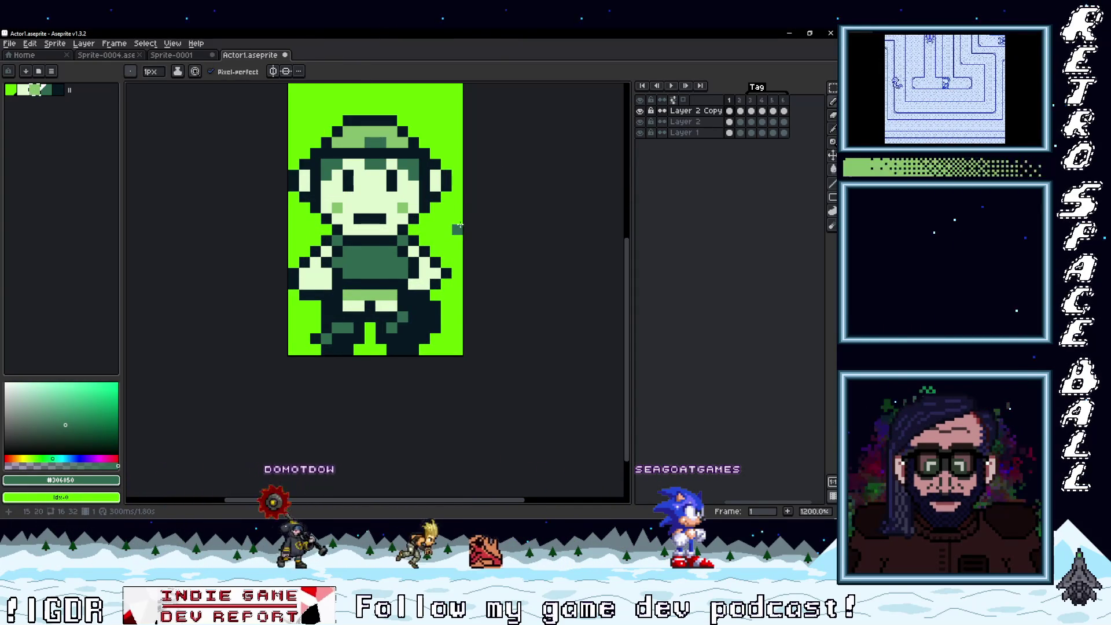
pyautogui.scroll(-4, 457, 220)
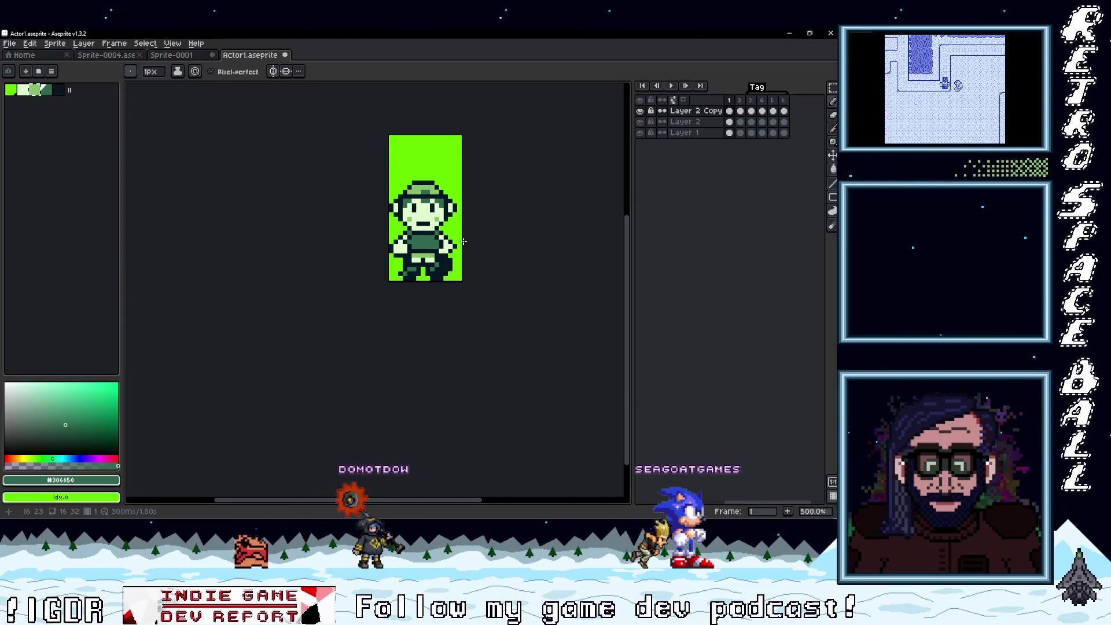
pyautogui.scroll(5, 465, 241)
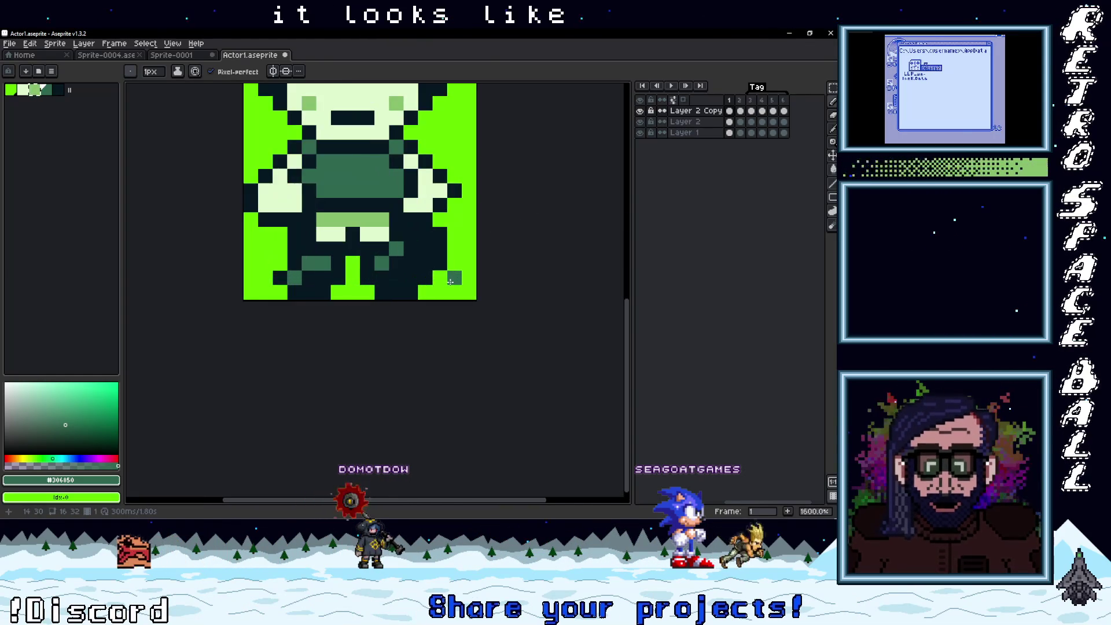
pyautogui.scroll(-1, 450, 281)
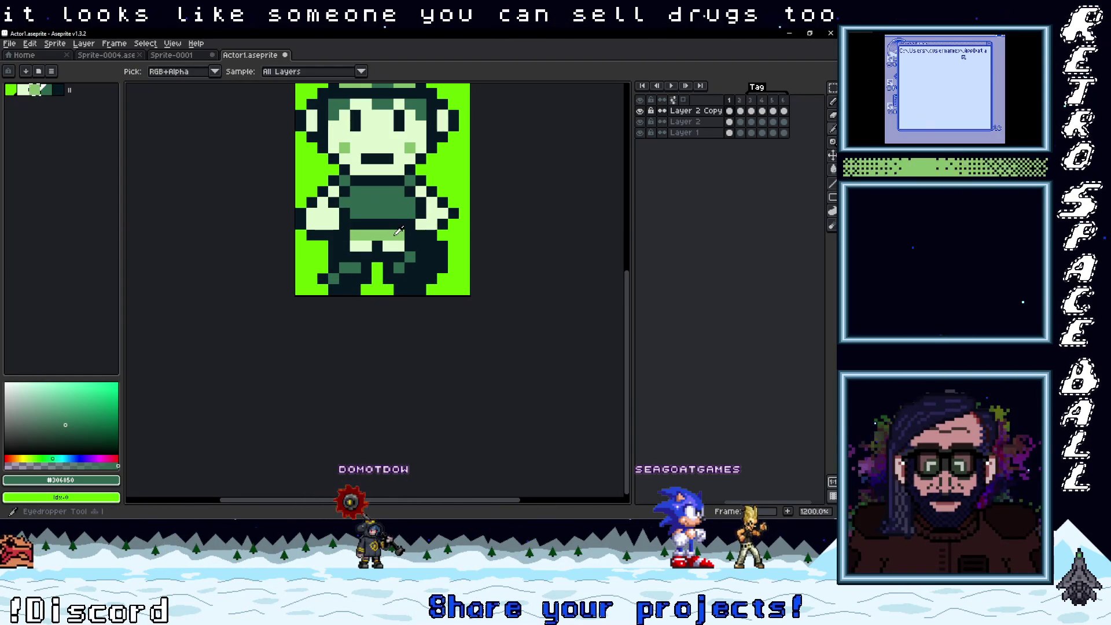
pyautogui.keyDown('alt'); pyautogui.click(399, 262); pyautogui.keyUp('alt')
pyautogui.click(399, 264)
pyautogui.click(346, 268)
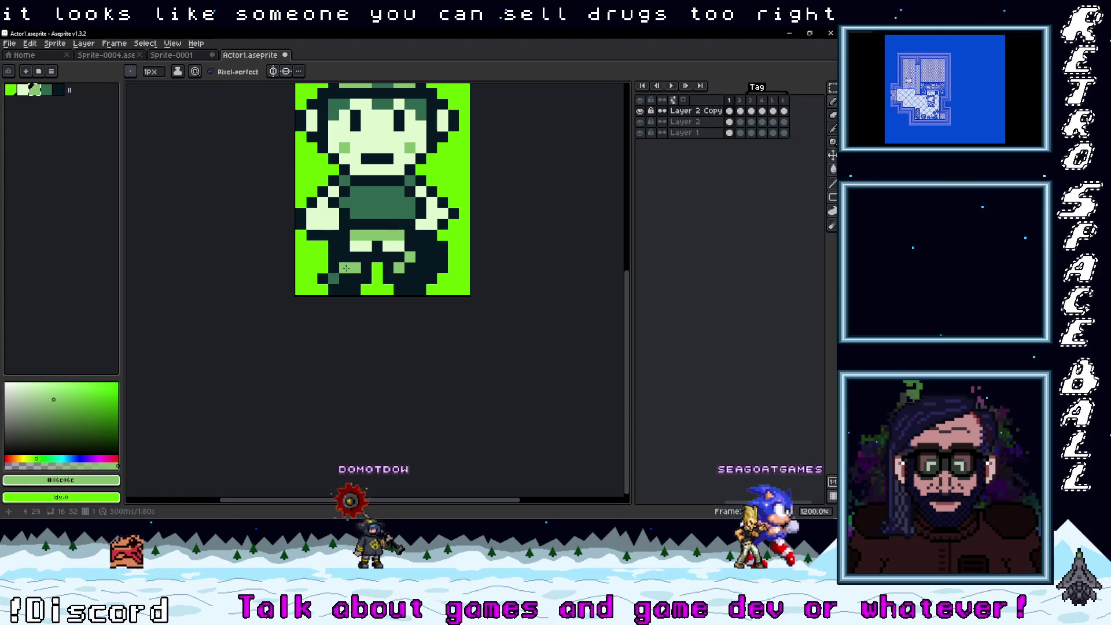
# - Compare frames 1 and 2, select the whole character and paste it onto frame 2
pyautogui.scroll(-2, 460, 267)
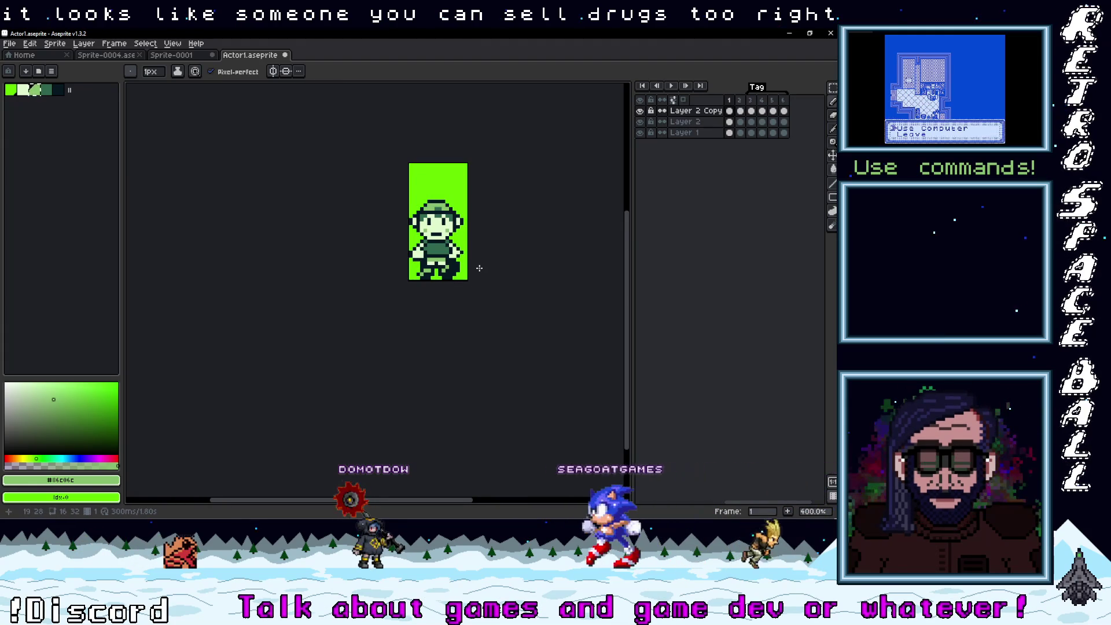
pyautogui.moveTo(469, 269); pyautogui.dragTo(457, 285)
pyautogui.click(740, 110)
pyautogui.click(729, 111)
pyautogui.click(740, 112)
pyautogui.click(729, 111)
pyautogui.moveTo(489, 214); pyautogui.dragTo(558, 199)
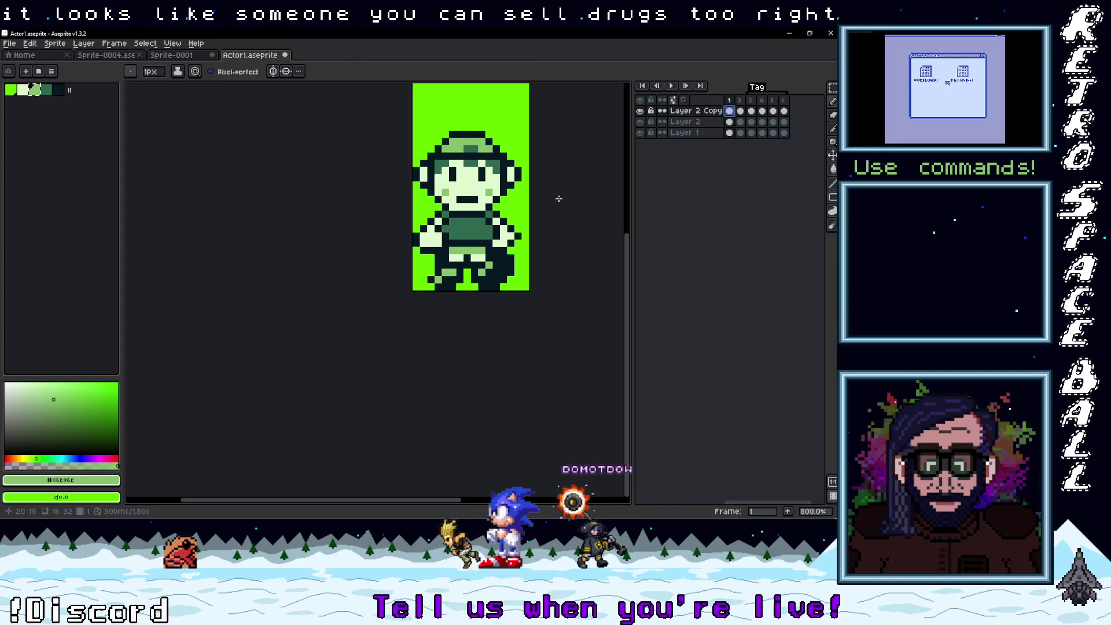
pyautogui.moveTo(531, 292); pyautogui.dragTo(414, 136)
pyautogui.click(740, 111)
pyautogui.hotkey('ctrl', 'v')
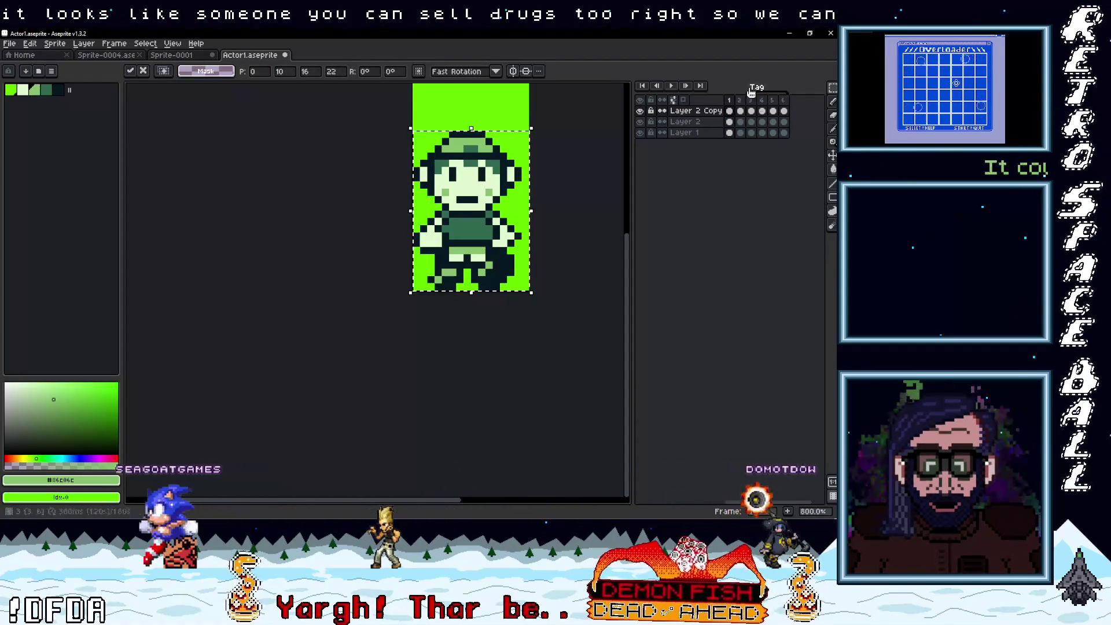
# - Commit the paste and compare Layer 2 and Layer 2 Copy cels on frames 1 and 2
pyautogui.click(739, 123)
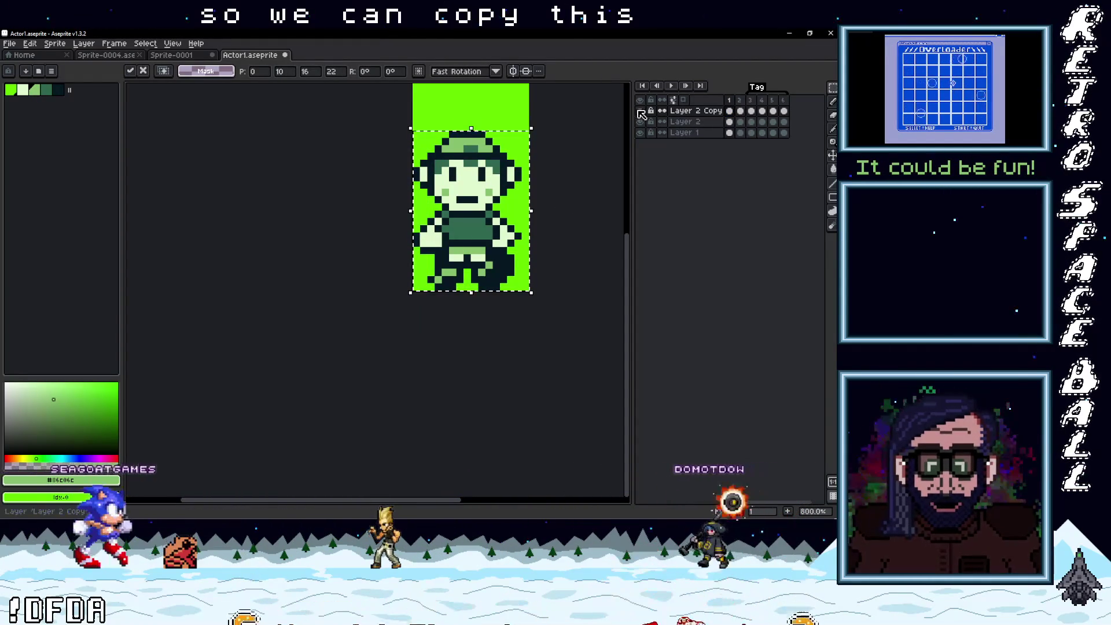
pyautogui.click(741, 124)
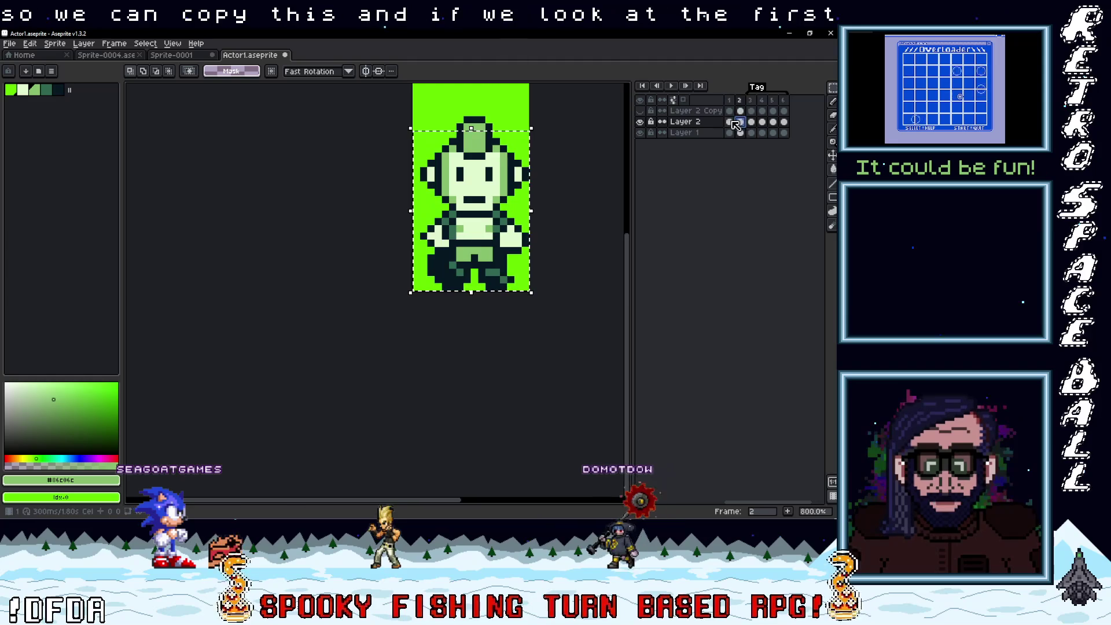
pyautogui.click(729, 123)
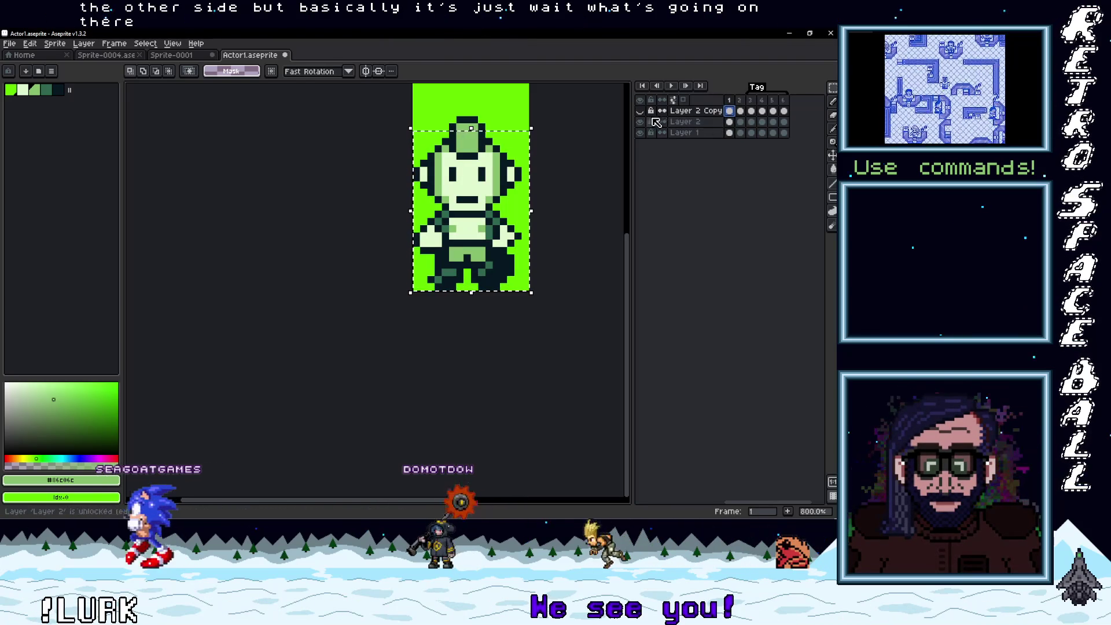
pyautogui.click(740, 121)
pyautogui.click(730, 110)
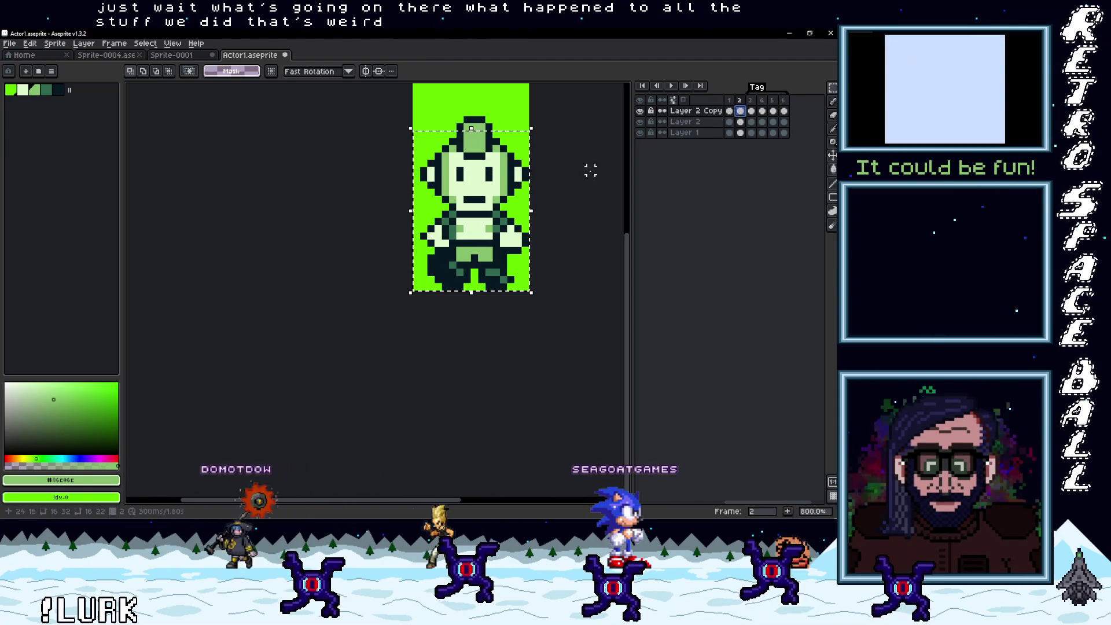
pyautogui.click(729, 111)
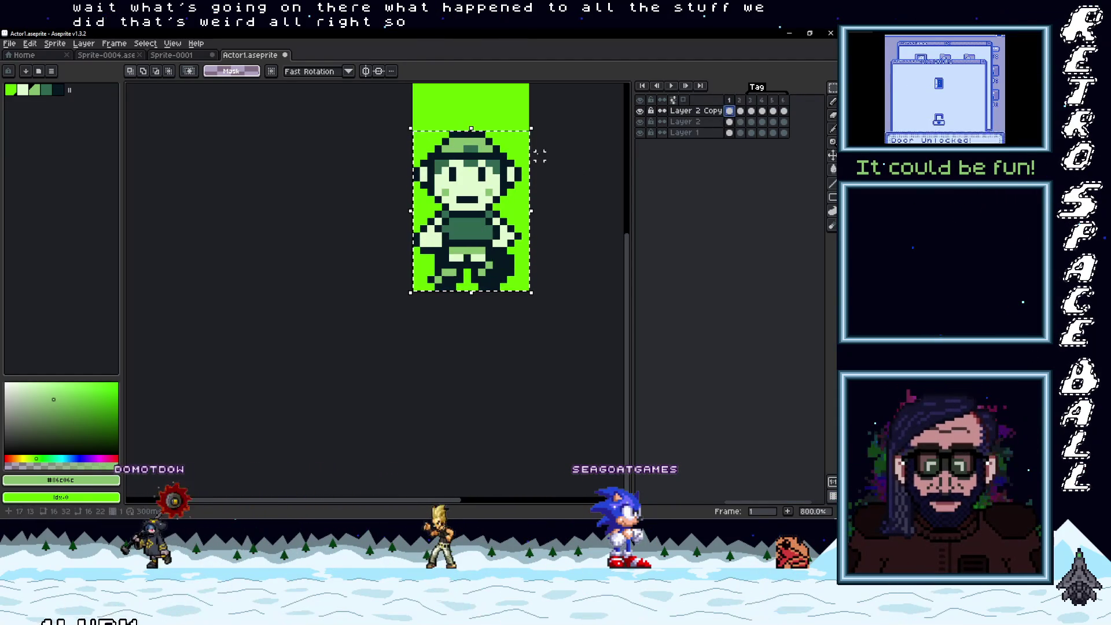
# - Select the entire frame 1 character and paste it onto frame 2
pyautogui.click(483, 182)
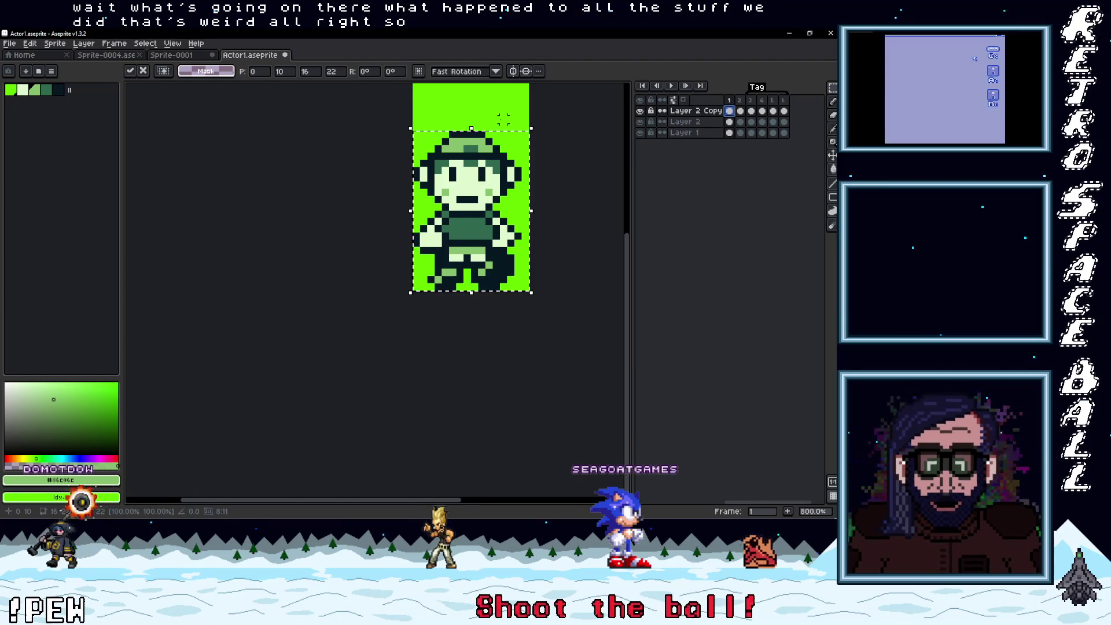
pyautogui.moveTo(524, 99); pyautogui.dragTo(407, 215)
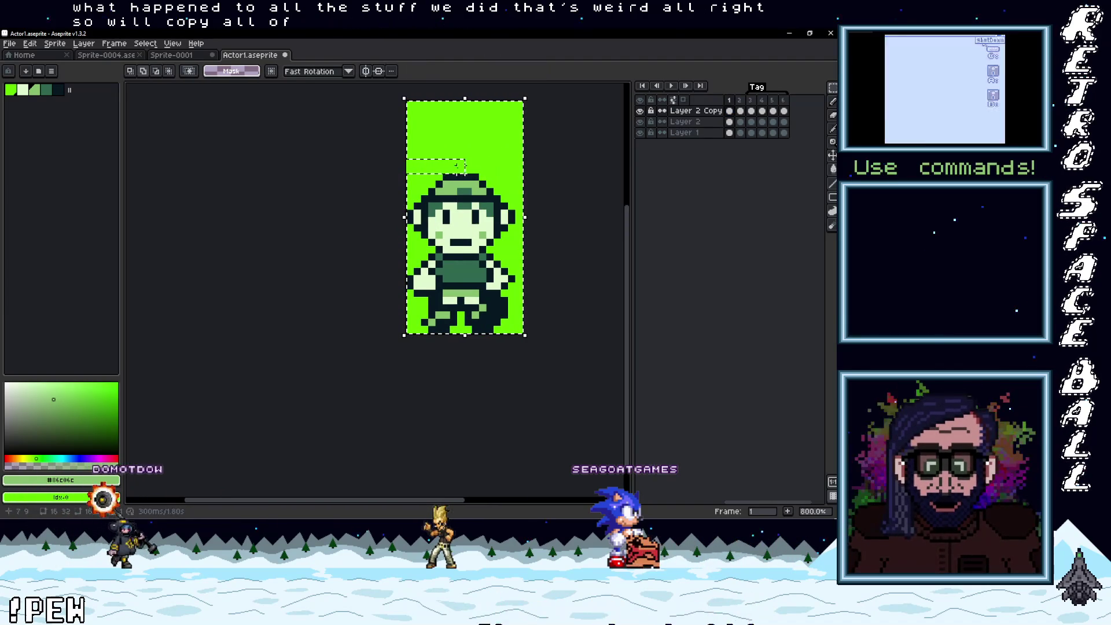
pyautogui.click(740, 99)
pyautogui.hotkey('ctrl', 'v')
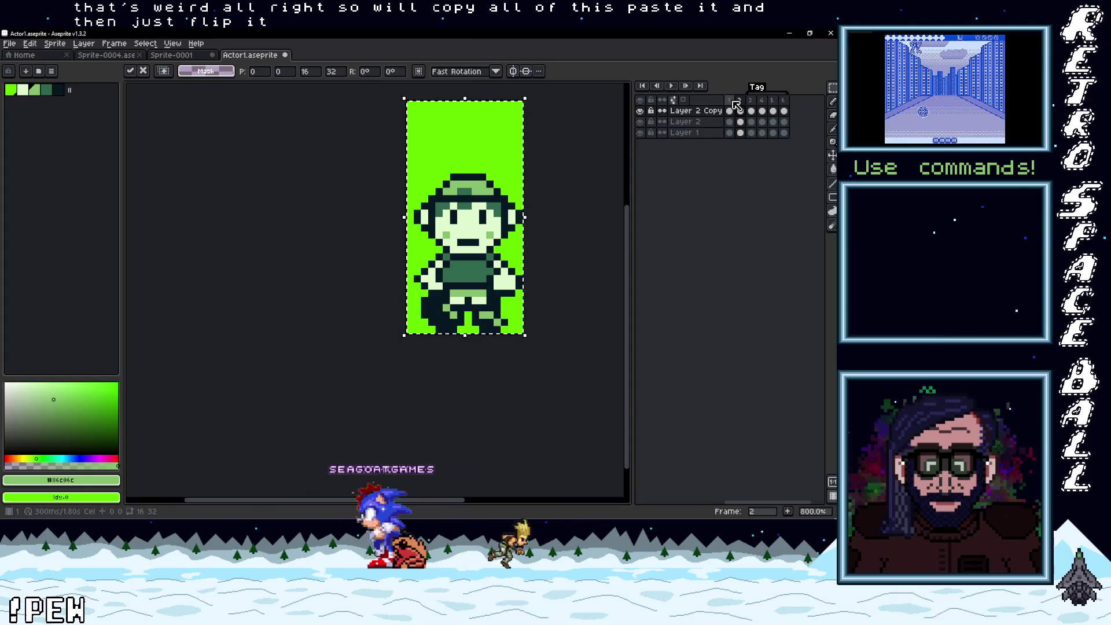
pyautogui.scroll(1, 489, 185)
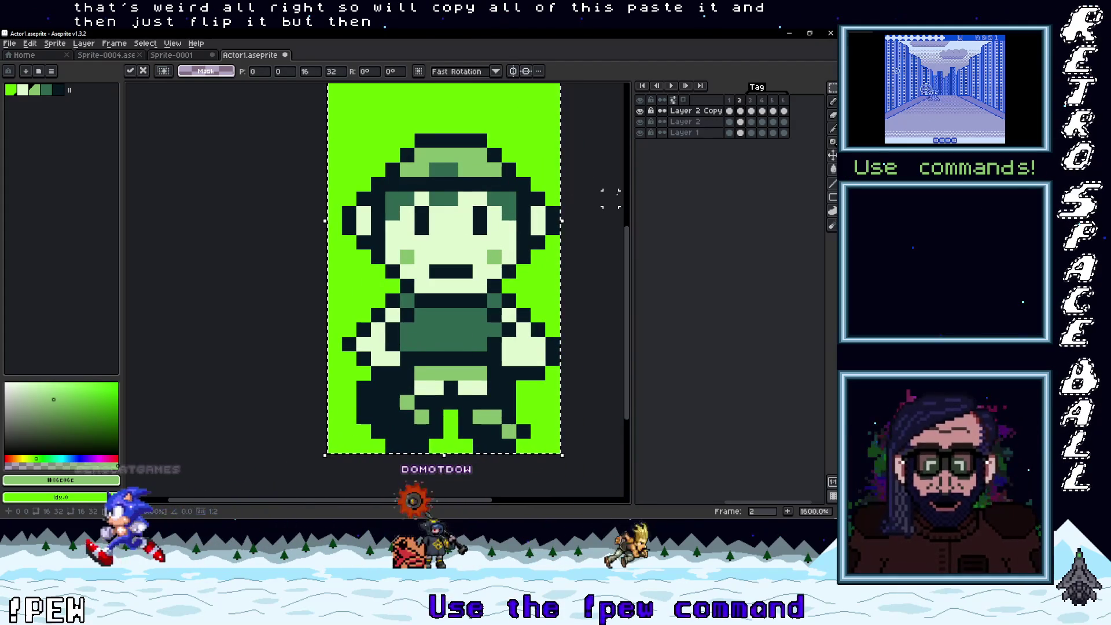
# - Confirm frame 2's paste, then copy frame 1's capped head onto frame 2
pyautogui.moveTo(746, 99); pyautogui.dragTo(738, 100)
pyautogui.click(729, 101)
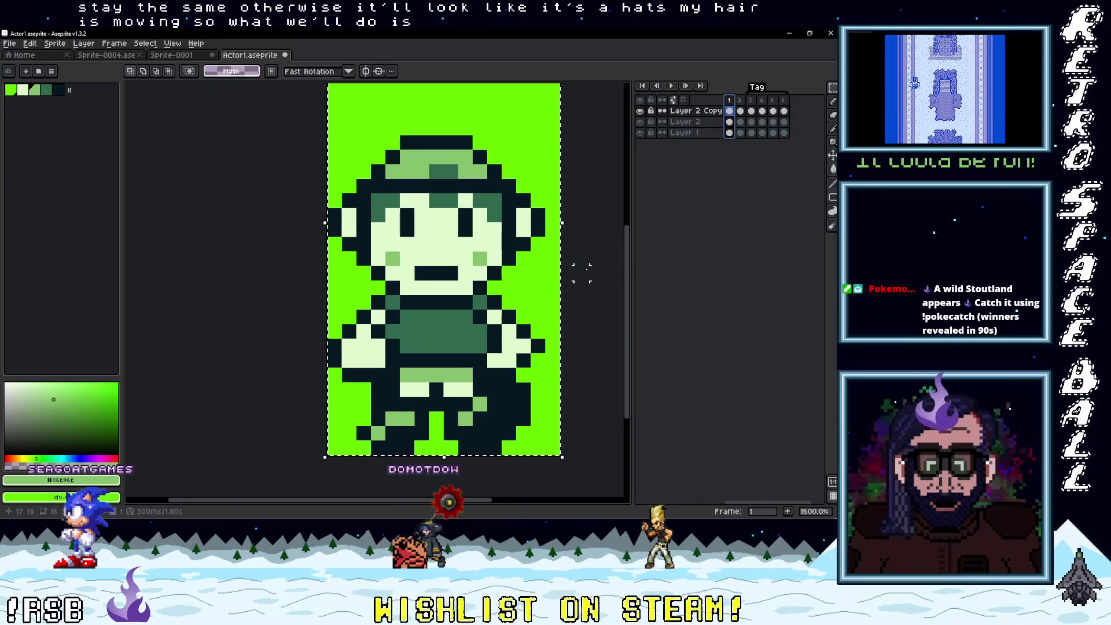
pyautogui.moveTo(550, 287); pyautogui.dragTo(378, 144)
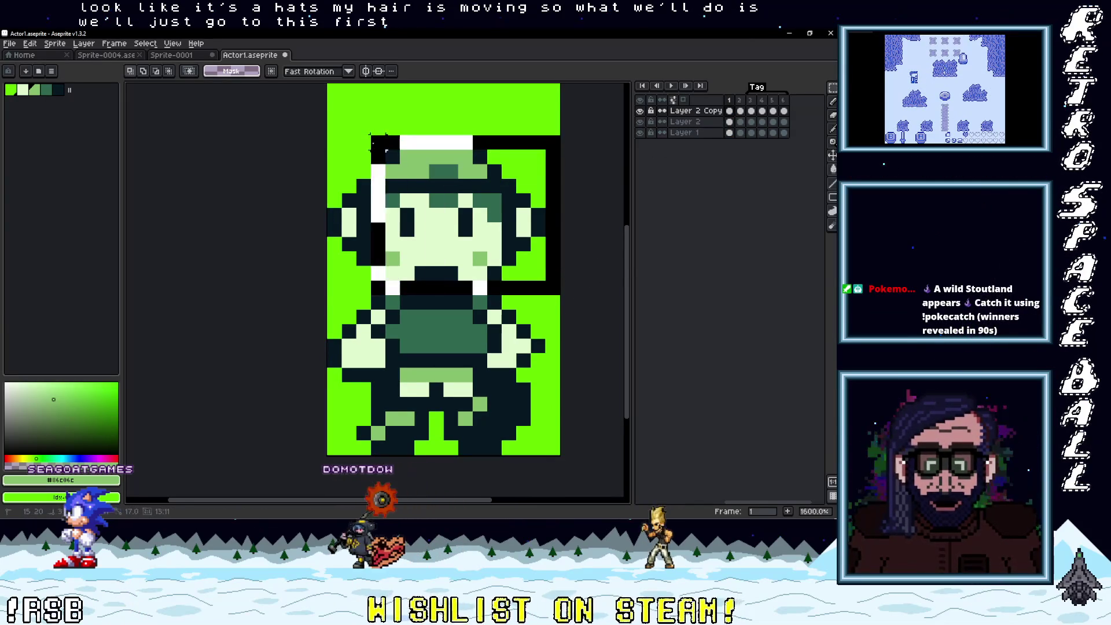
pyautogui.hotkey('ctrl', 'c')
pyautogui.click(739, 99)
pyautogui.hotkey('ctrl', 'v')
# - Shift the pasted head one pixel right, commit it, and play the walk preview
pyautogui.moveTo(437, 228); pyautogui.dragTo(451, 229)
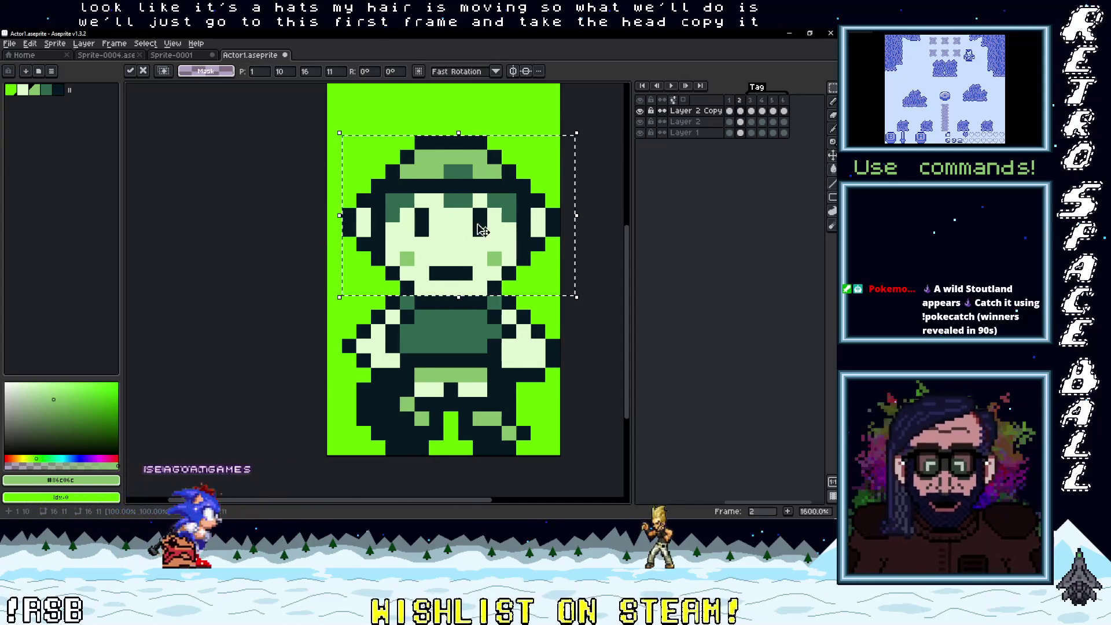
pyautogui.click(590, 229)
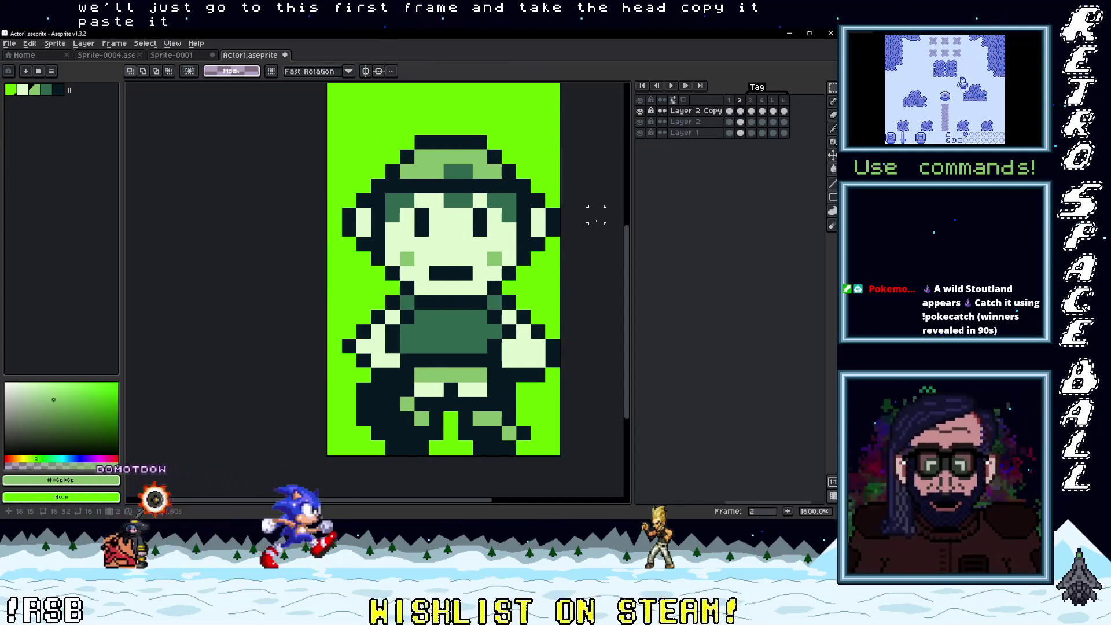
pyautogui.click(730, 100)
pyautogui.press('Return')
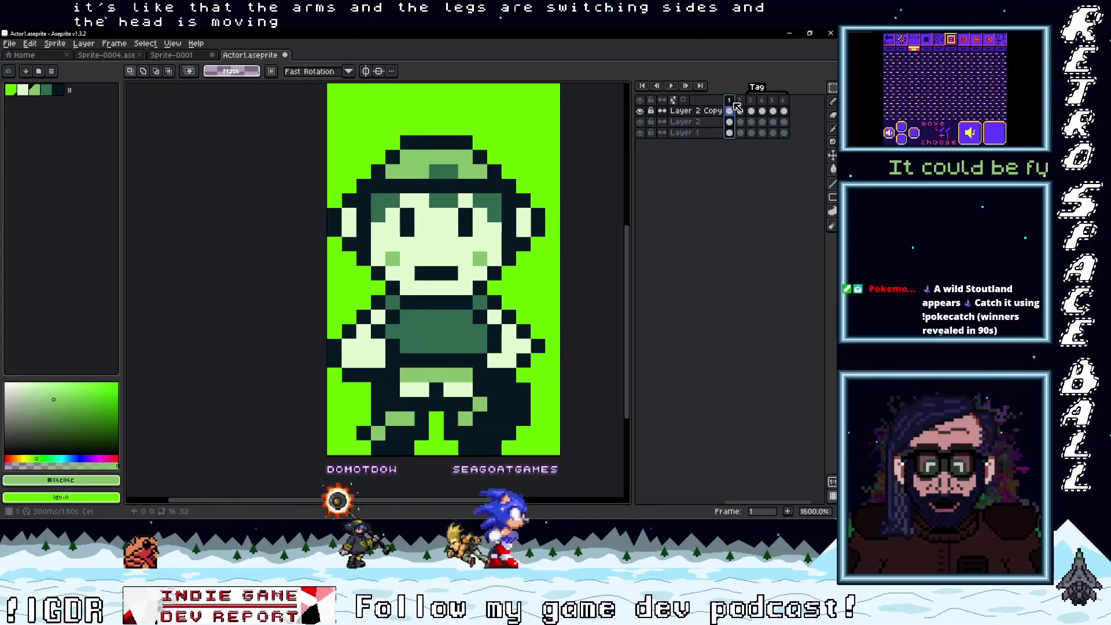
# - Compare front-facing frames 1 and 2 with the frame 3 side view, then paste the copied head
pyautogui.moveTo(730, 102); pyautogui.dragTo(740, 104)
pyautogui.click(730, 102)
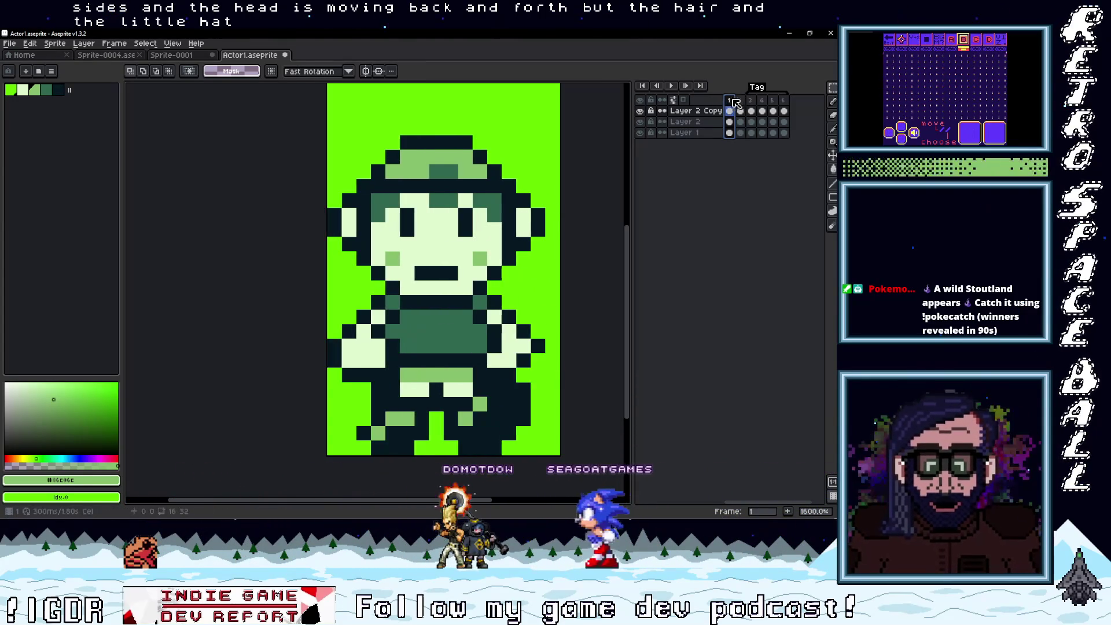
pyautogui.click(752, 101)
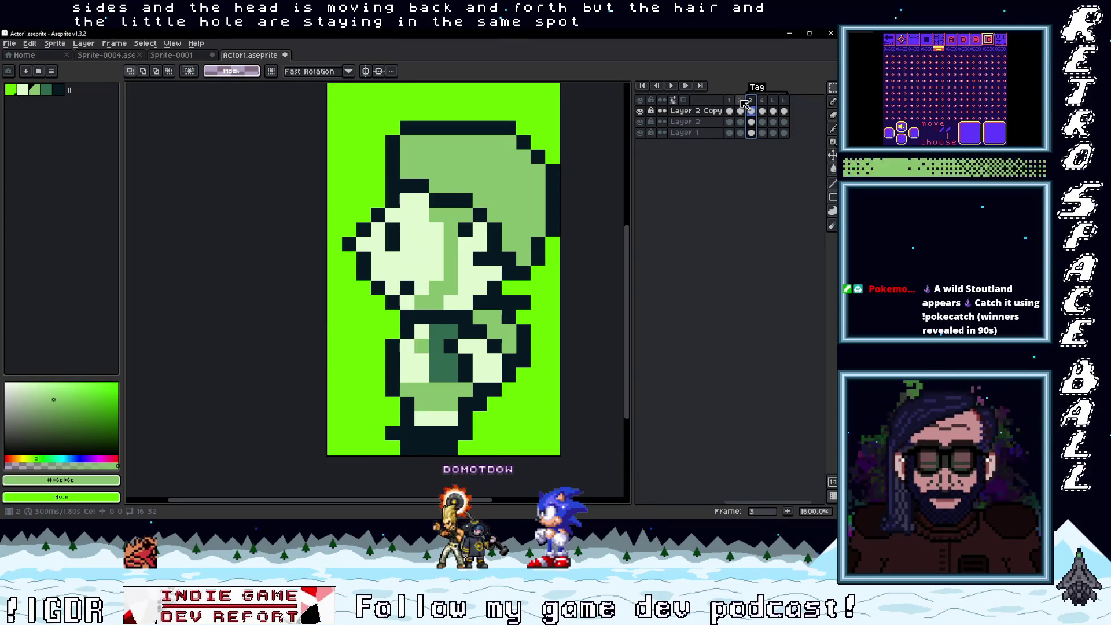
pyautogui.click(741, 101)
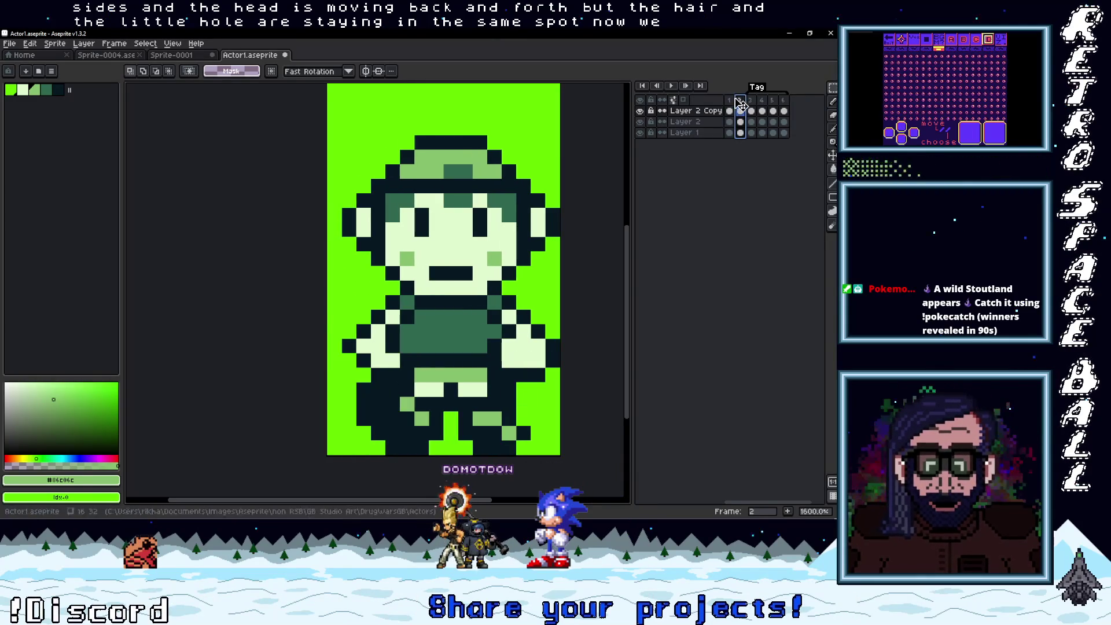
pyautogui.click(752, 102)
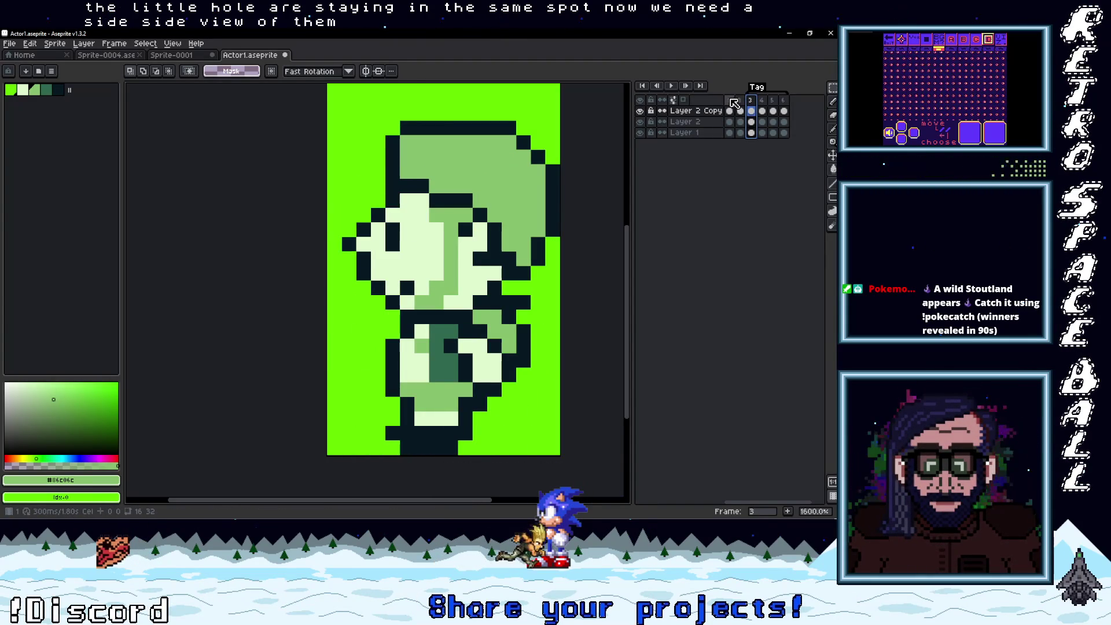
pyautogui.click(730, 101)
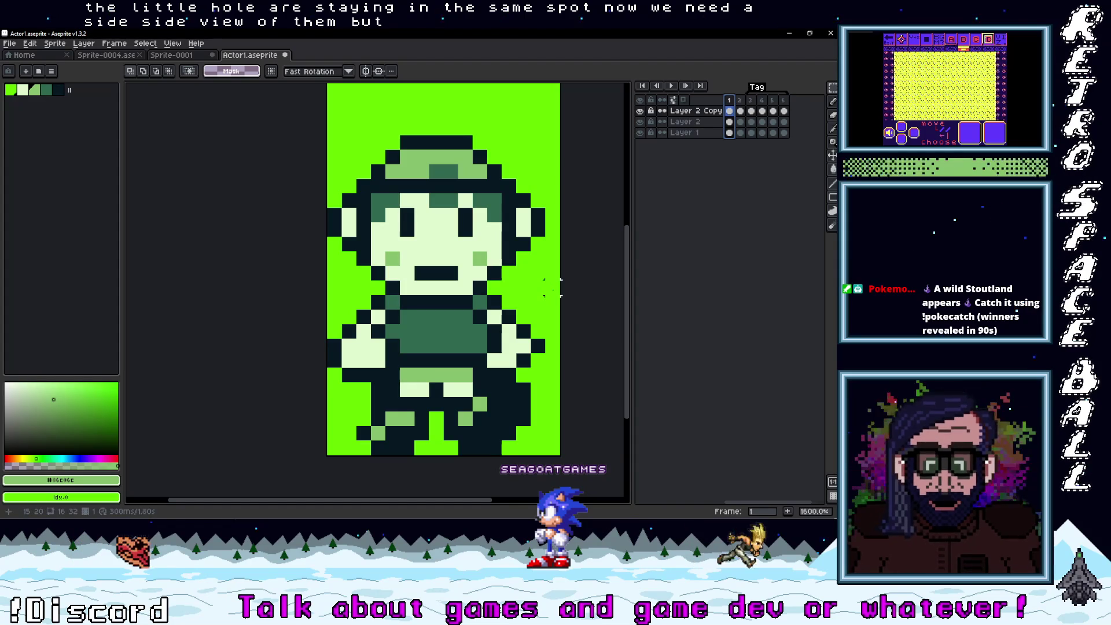
pyautogui.hotkey('ctrl', 'v')
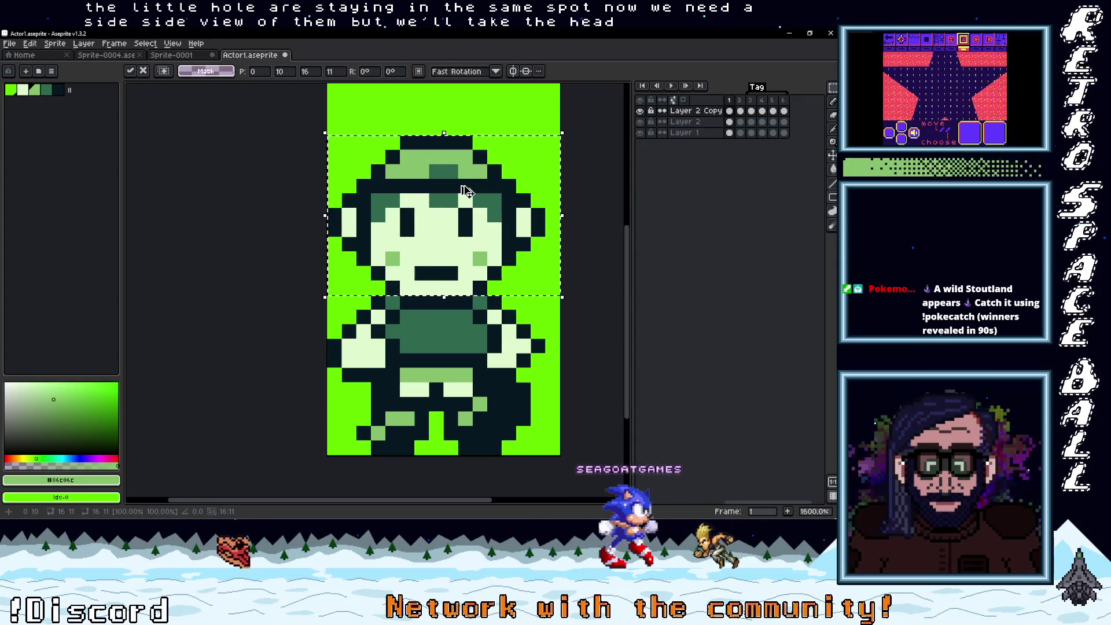
# - Place the pasted capped head on top of the frame 3 side-view body
pyautogui.click(750, 101)
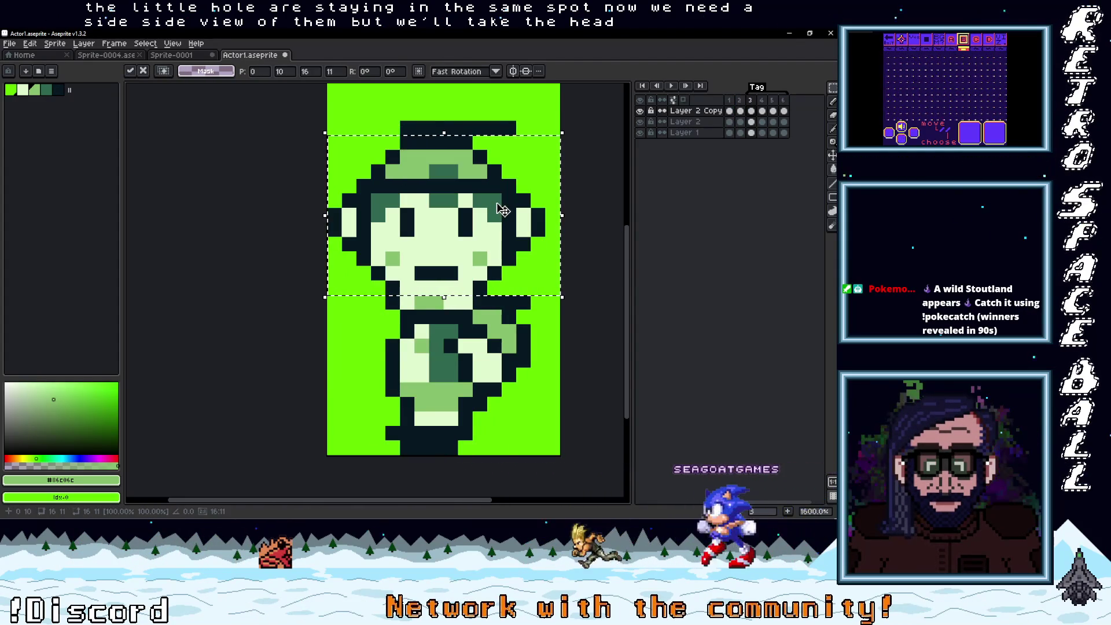
pyautogui.moveTo(505, 218)
pyautogui.mouseDown()
pyautogui.moveTo(497, 173)
pyautogui.moveTo(595, 193)
pyautogui.moveTo(503, 112)
pyautogui.moveTo(586, 158)
pyautogui.moveTo(532, 210)
pyautogui.moveTo(525, 127)
pyautogui.moveTo(503, 89)
pyautogui.mouseUp()
pyautogui.moveTo(496, 149)
pyautogui.mouseDown()
pyautogui.moveTo(532, 89)
pyautogui.moveTo(497, 174)
pyautogui.moveTo(504, 214)
pyautogui.moveTo(500, 186)
pyautogui.mouseUp()
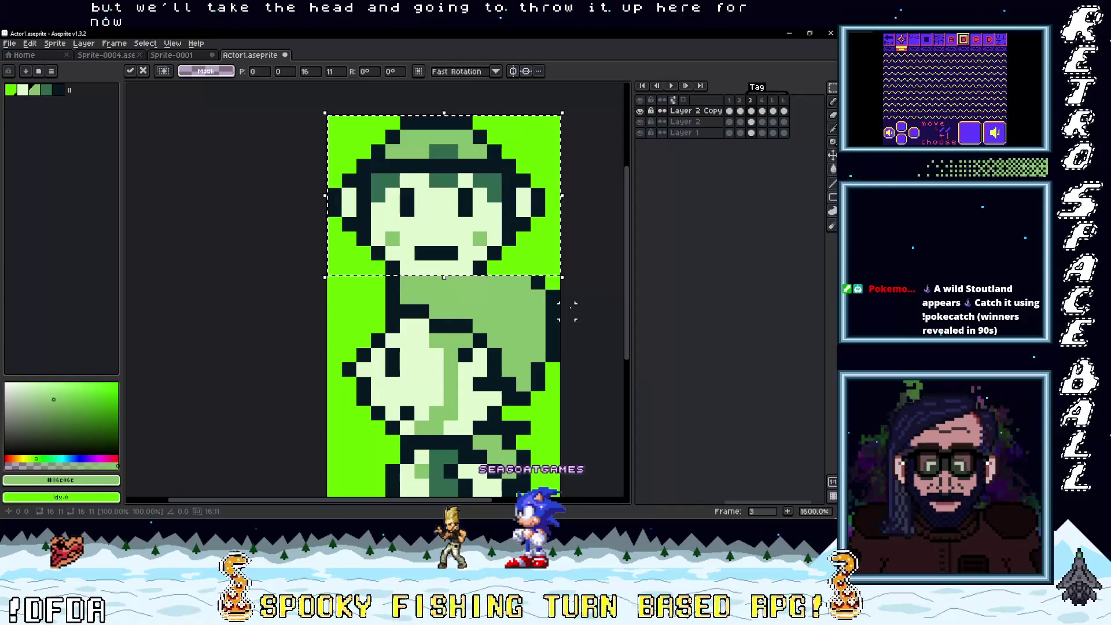
pyautogui.press('Return')
# - Select the head's right half and shift it down and left, committing the move
pyautogui.moveTo(444, 118)
pyautogui.mouseDown()
pyautogui.moveTo(464, 329)
pyautogui.moveTo(495, 340)
pyautogui.moveTo(507, 327)
pyautogui.mouseUp()
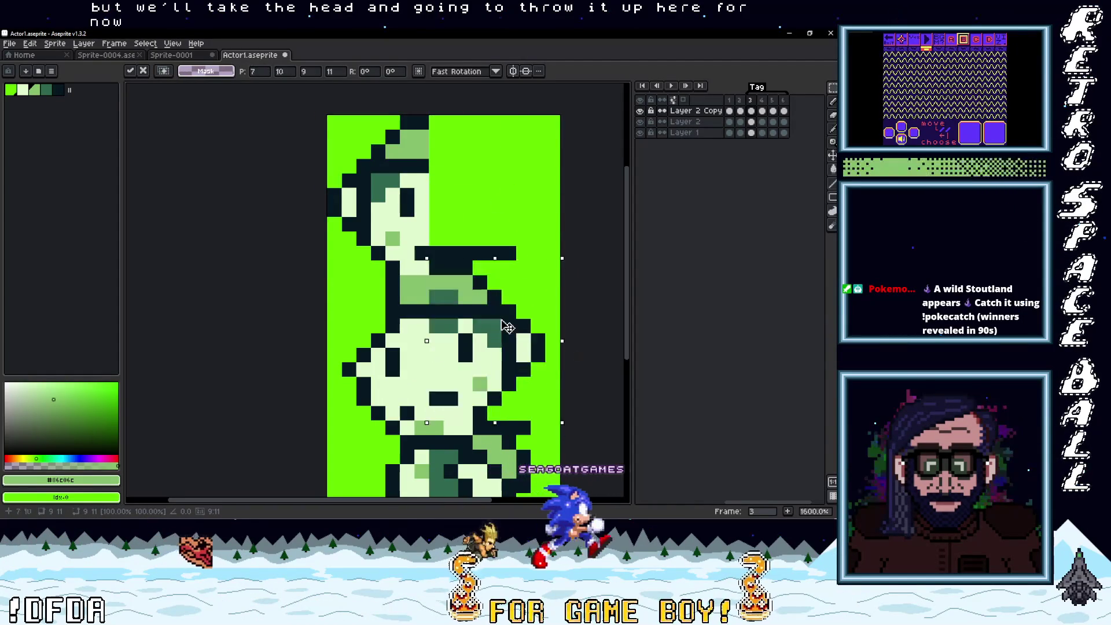
pyautogui.press('Escape')
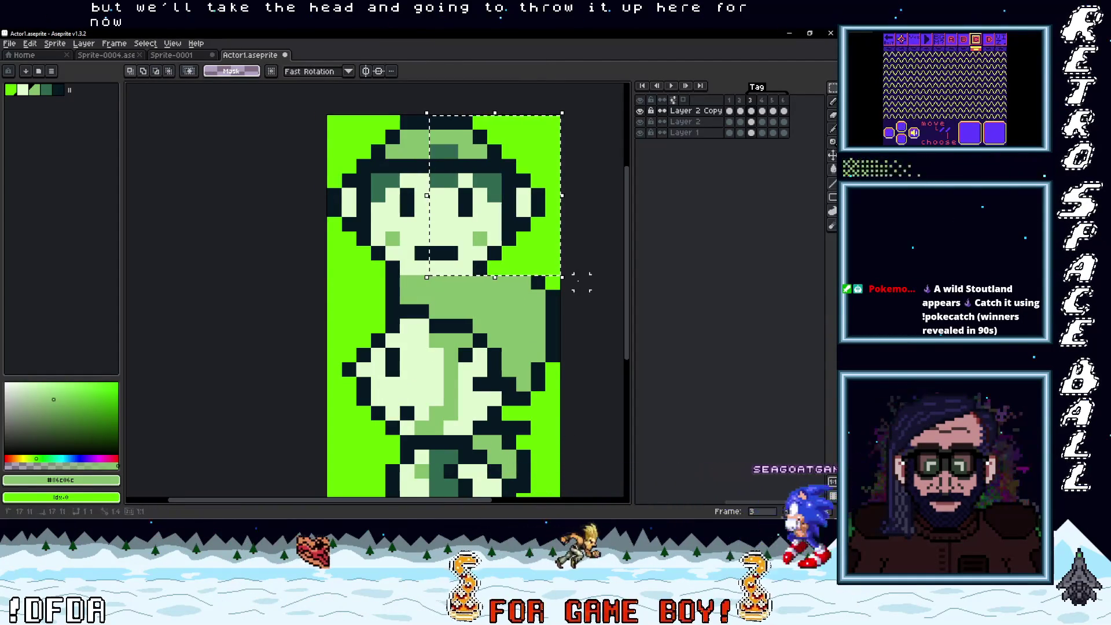
pyautogui.moveTo(443, 118); pyautogui.dragTo(466, 334)
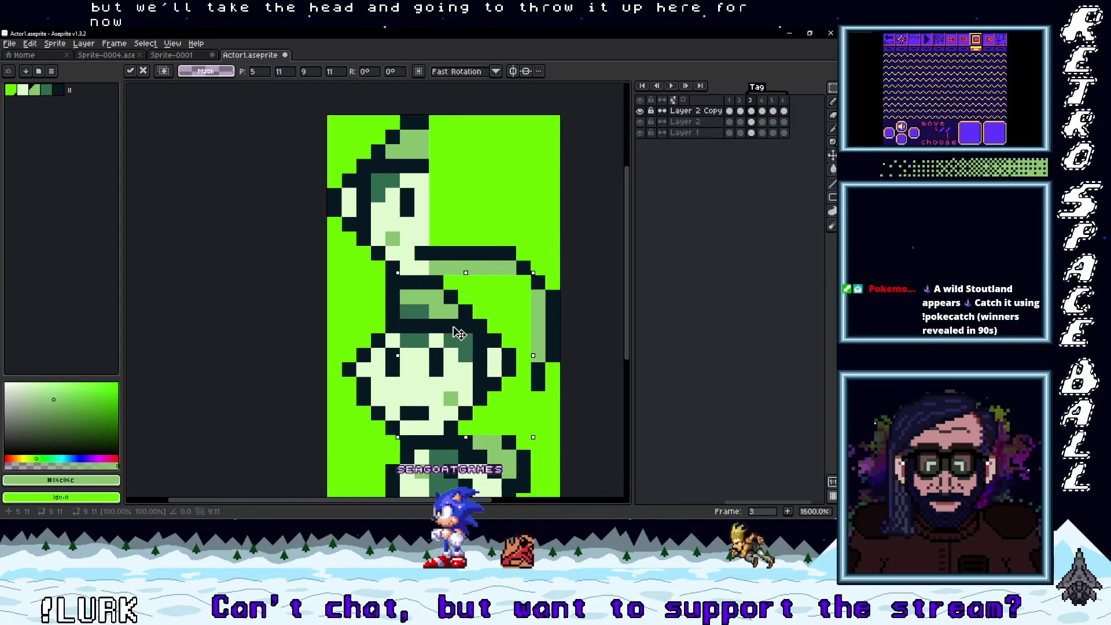
pyautogui.hotkey('ctrl', 'z')
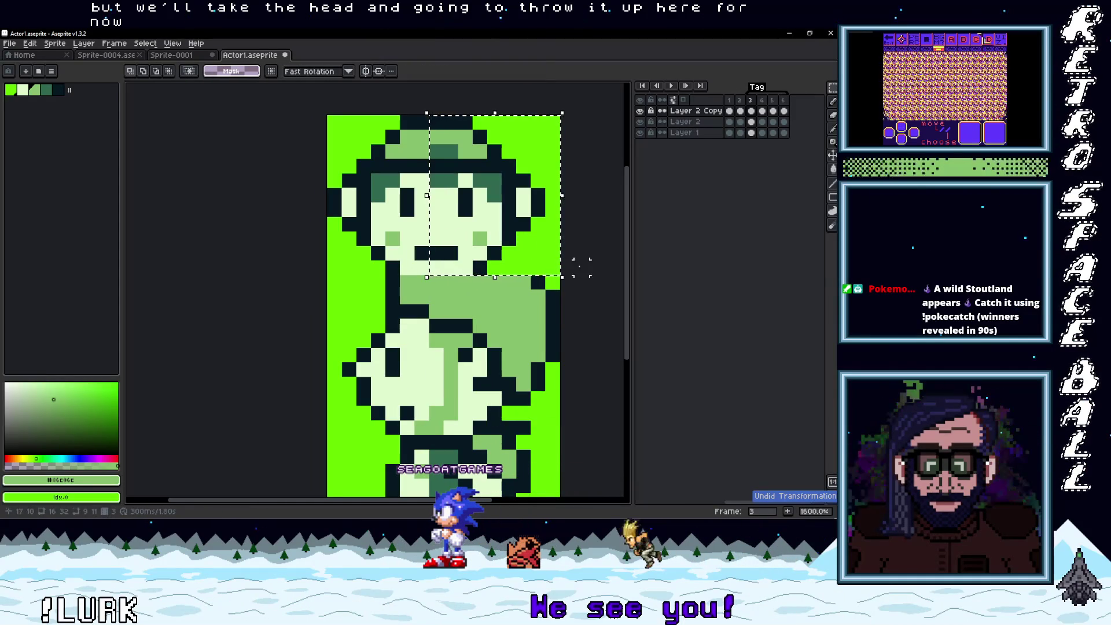
pyautogui.moveTo(553, 267); pyautogui.dragTo(443, 116)
pyautogui.moveTo(511, 208)
pyautogui.mouseDown()
pyautogui.moveTo(497, 301)
pyautogui.moveTo(465, 364)
pyautogui.moveTo(441, 362)
pyautogui.moveTo(521, 206)
pyautogui.mouseUp()
pyautogui.press('Return')
pyautogui.moveTo(474, 270); pyautogui.dragTo(485, 213)
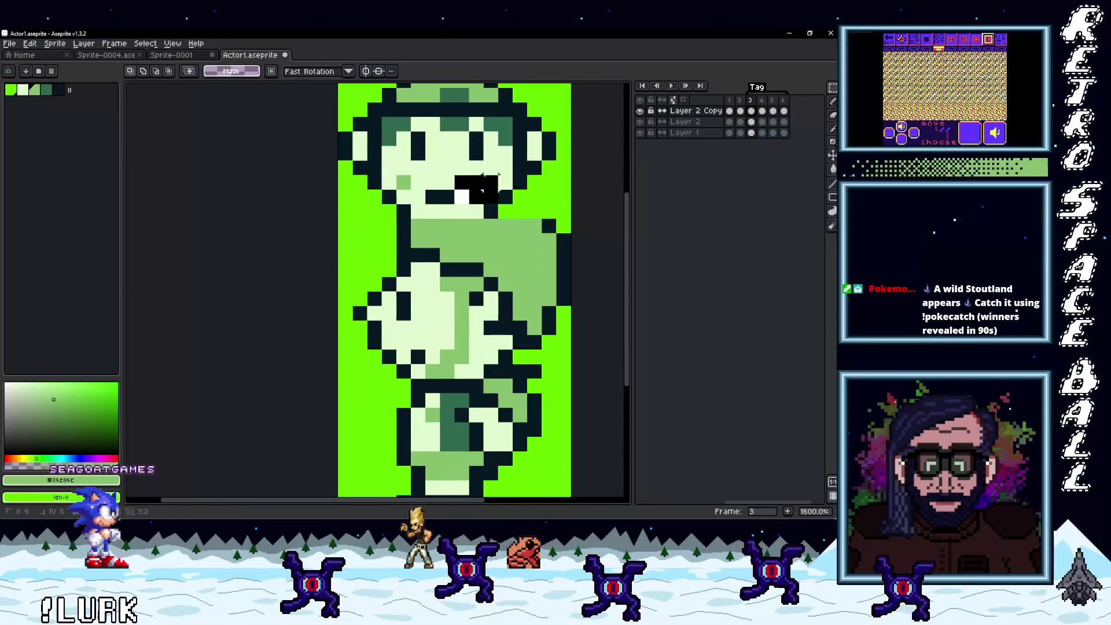
# - Erase the stray dark blob from the frame 3 face
pyautogui.moveTo(408, 318); pyautogui.dragTo(457, 366)
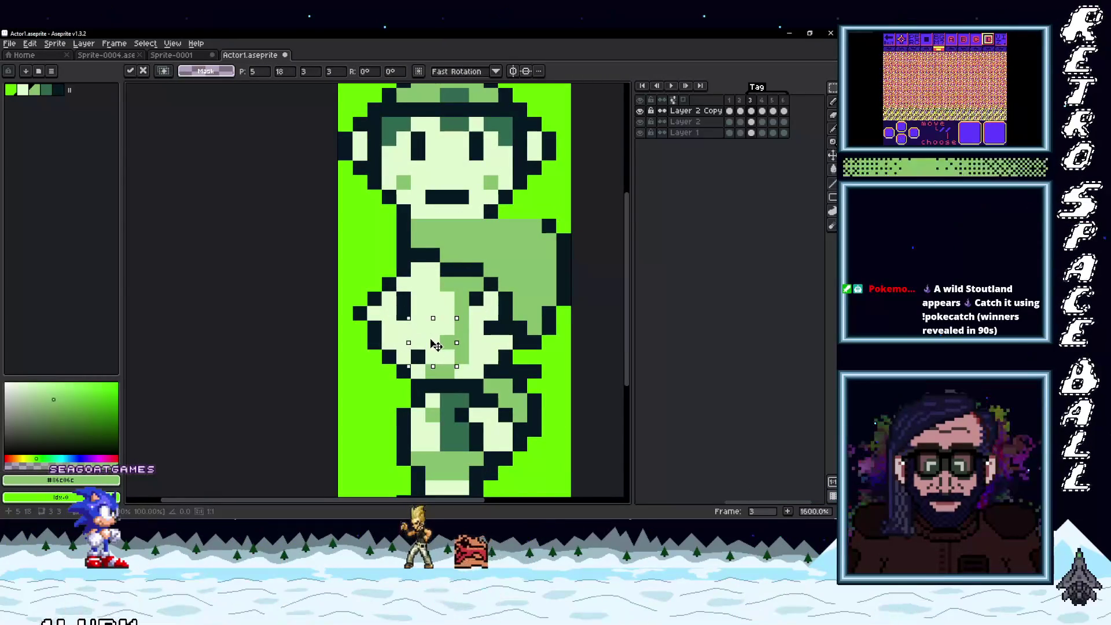
pyautogui.moveTo(492, 306); pyautogui.dragTo(499, 347)
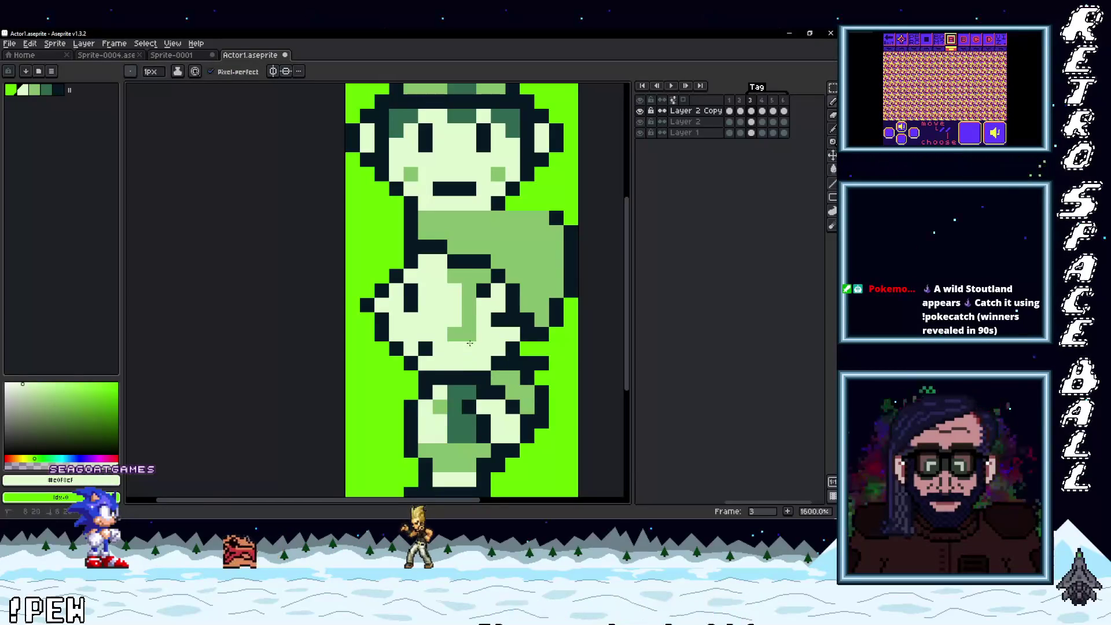
pyautogui.moveTo(492, 302); pyautogui.dragTo(463, 328)
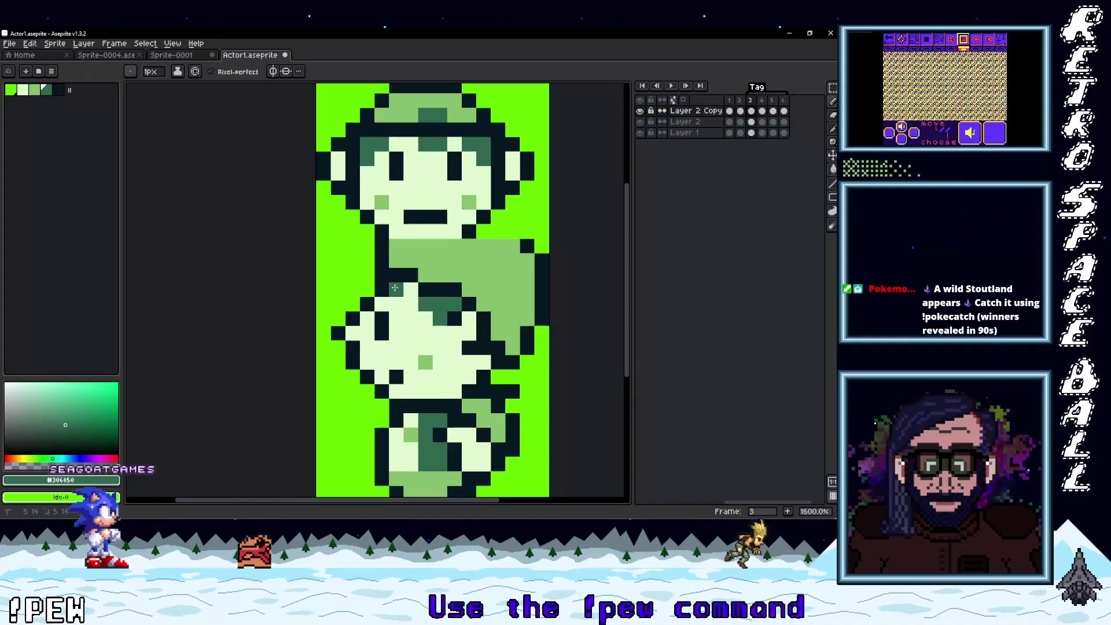
# - Draw dark #071821 outline pixels across the chest, then zoom out to 800%
pyautogui.moveTo(460, 285); pyautogui.dragTo(458, 319)
pyautogui.keyDown('alt'); pyautogui.click(418, 303); pyautogui.keyUp('alt')
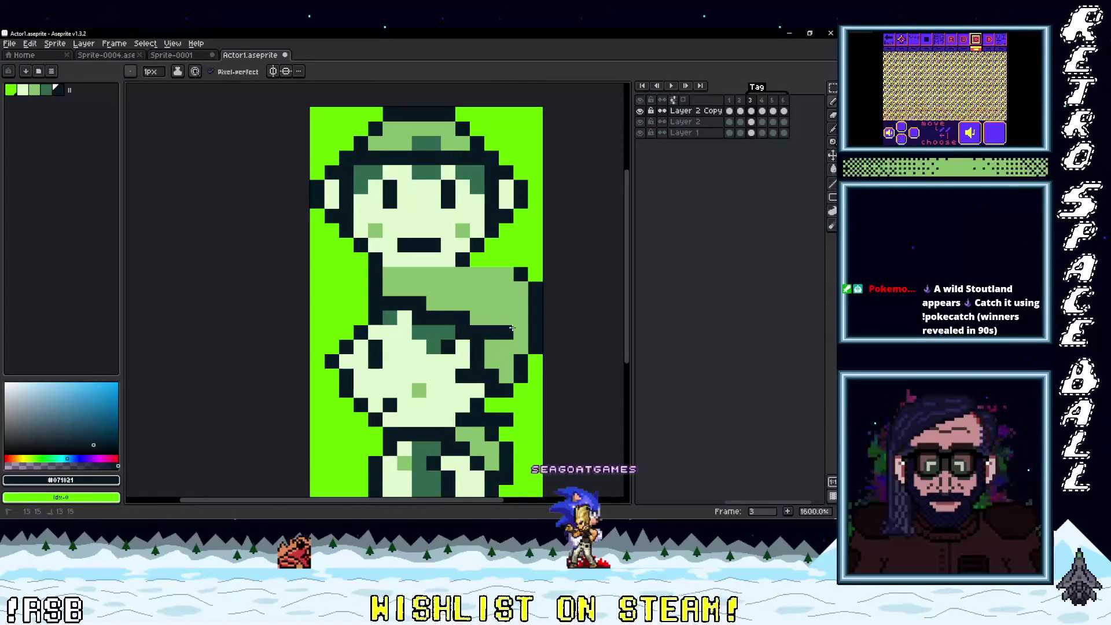
pyautogui.moveTo(505, 313)
pyautogui.mouseDown()
pyautogui.moveTo(506, 295)
pyautogui.moveTo(478, 288)
pyautogui.mouseUp()
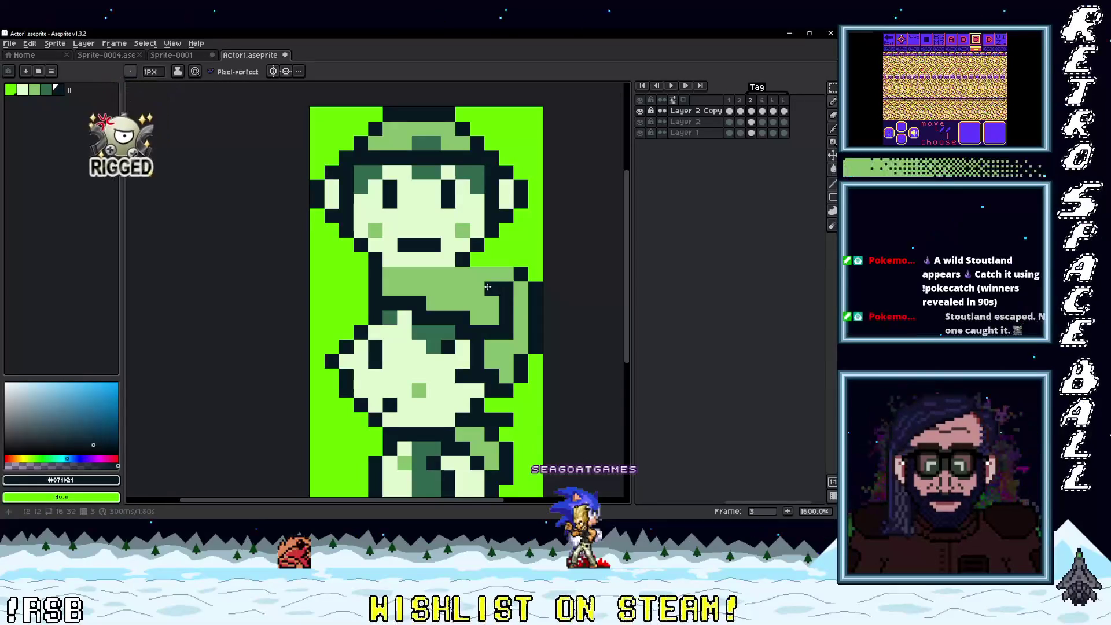
pyautogui.click(435, 285)
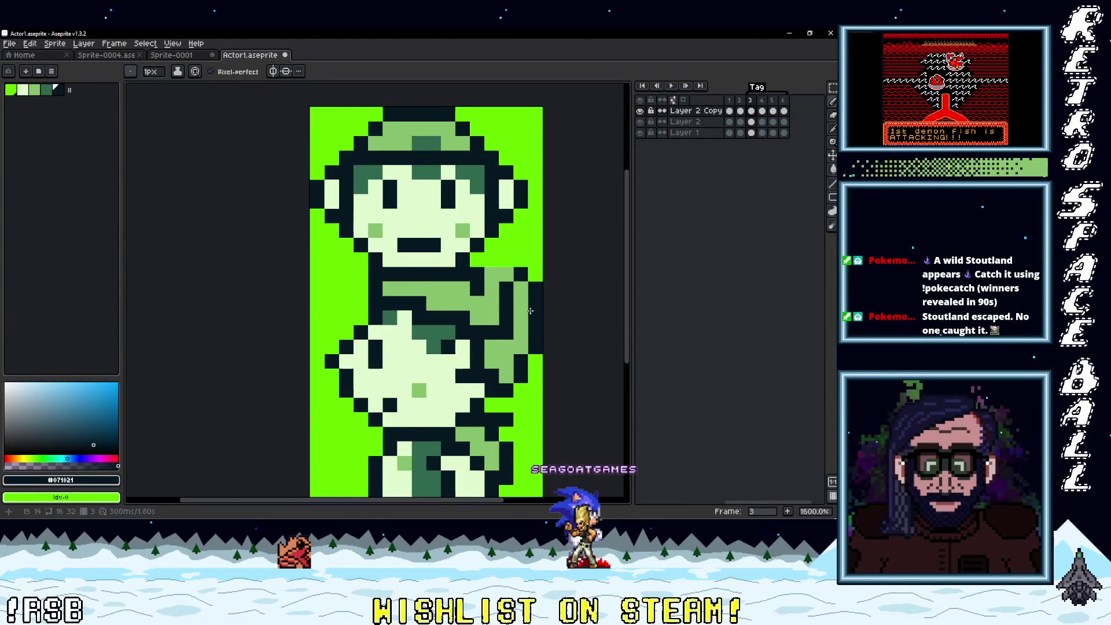
pyautogui.scroll(-2, 508, 301)
pyautogui.moveTo(508, 300); pyautogui.dragTo(482, 257)
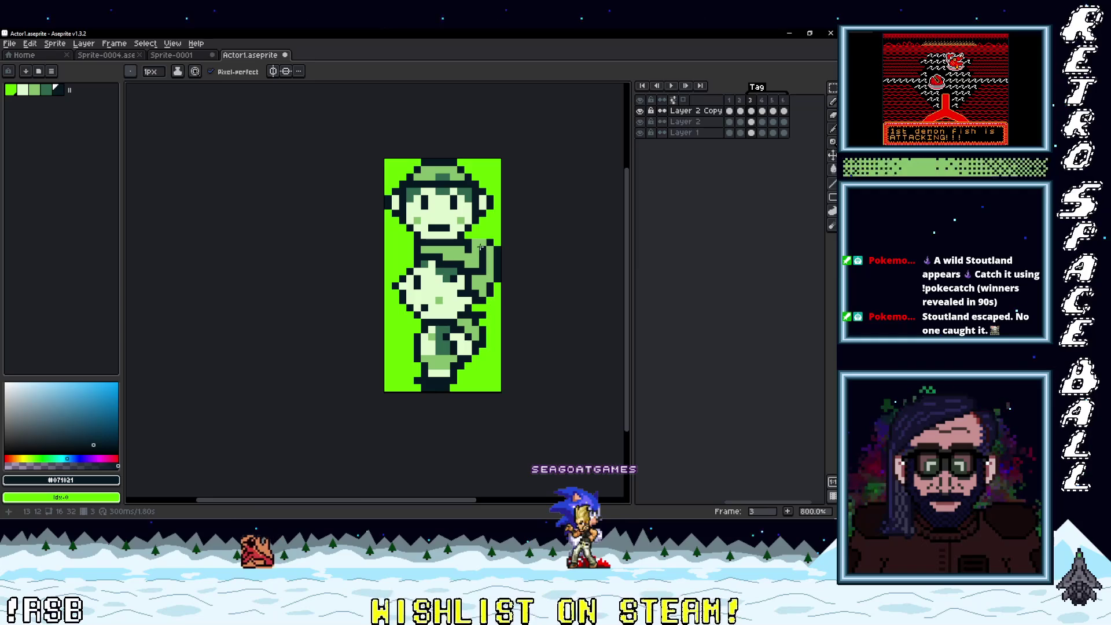
# - Select and delete the old head pixels at the top of frame 3
pyautogui.scroll(2, 483, 250)
pyautogui.scroll(-2, 475, 260)
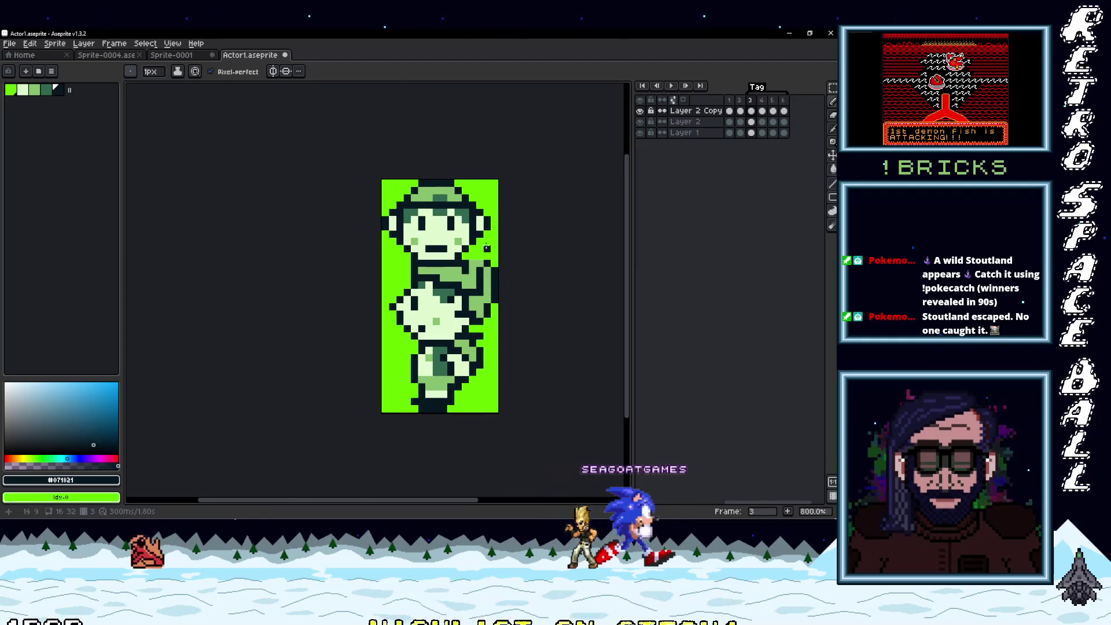
pyautogui.press('m')
pyautogui.moveTo(379, 177); pyautogui.dragTo(500, 261)
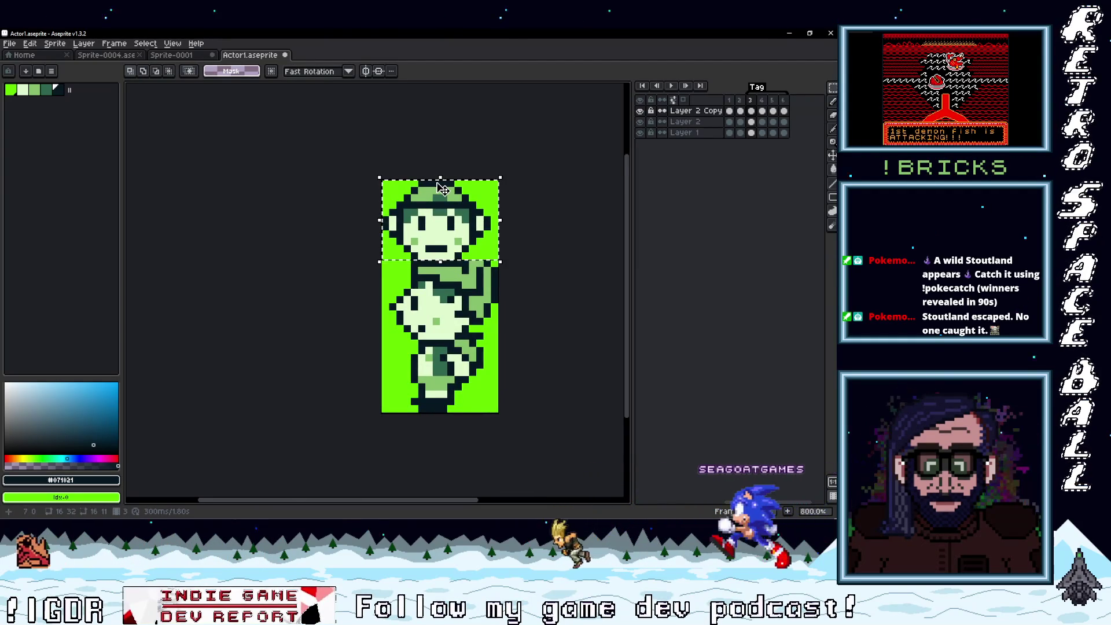
pyautogui.press('Delete')
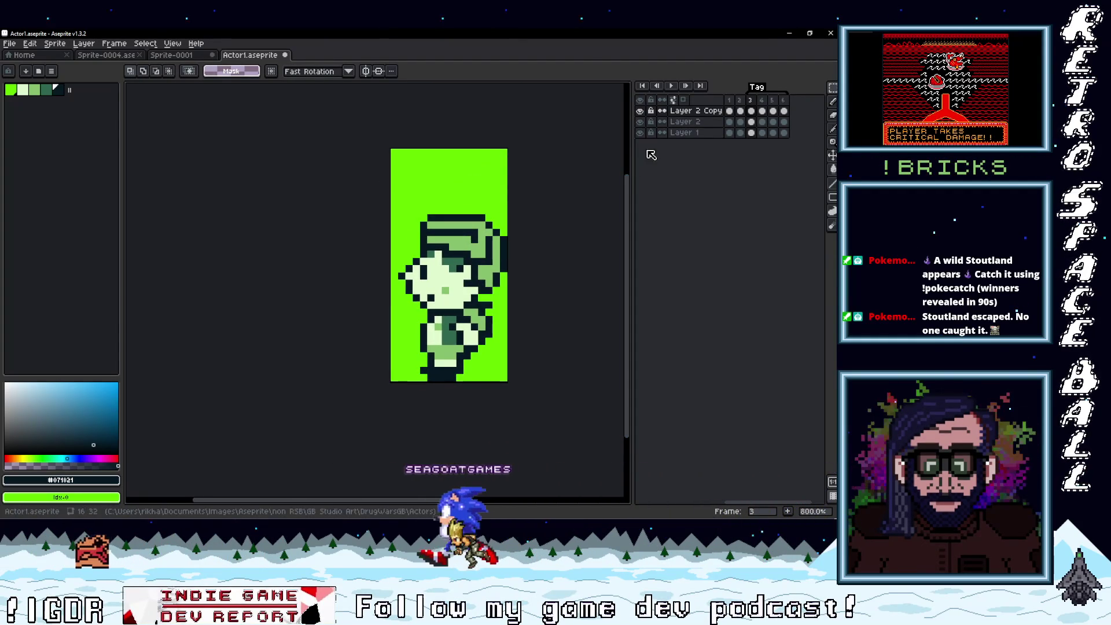
# - Show the 8x8 pixel grid, make Layer 2 visible, and fill the purple top area bright green
pyautogui.hotkey('ctrl', "'")
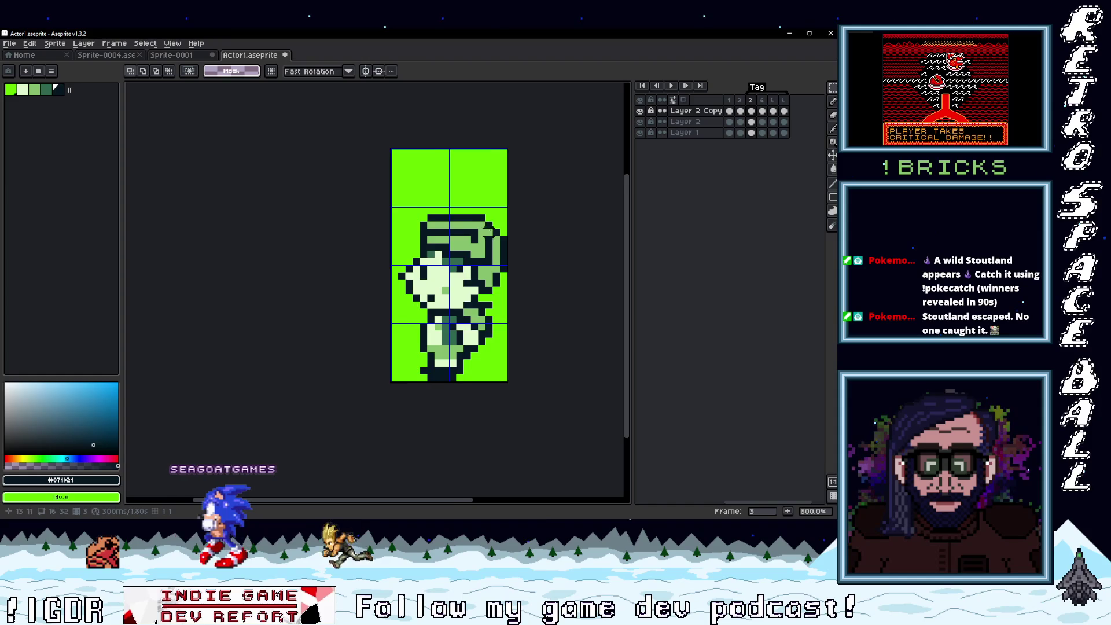
pyautogui.scroll(3, 488, 229)
pyautogui.moveTo(465, 209); pyautogui.dragTo(471, 217)
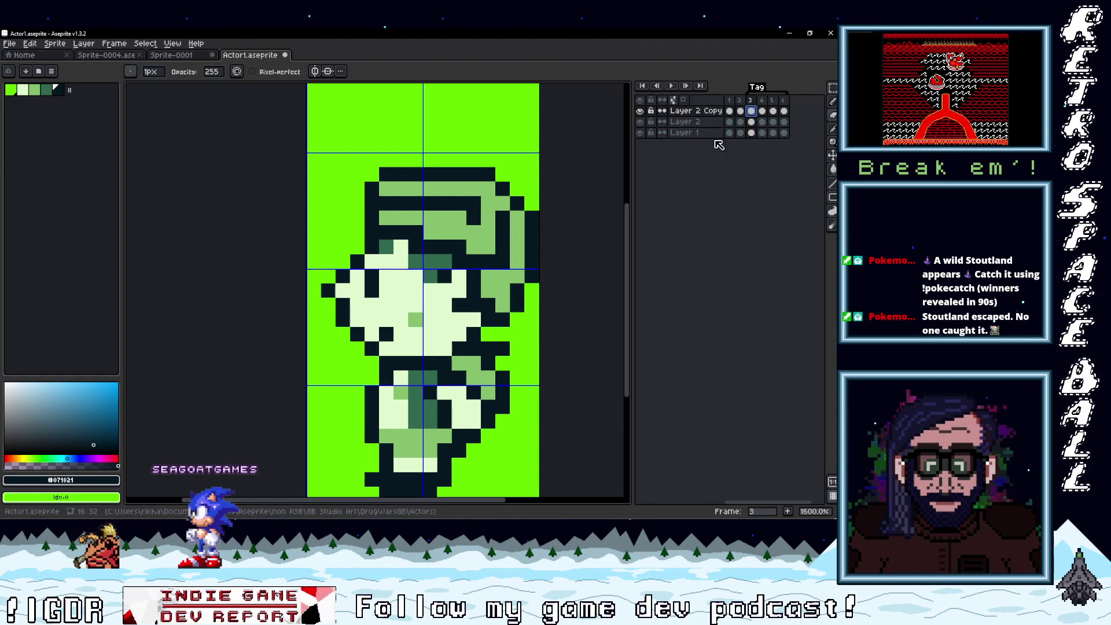
pyautogui.click(639, 121)
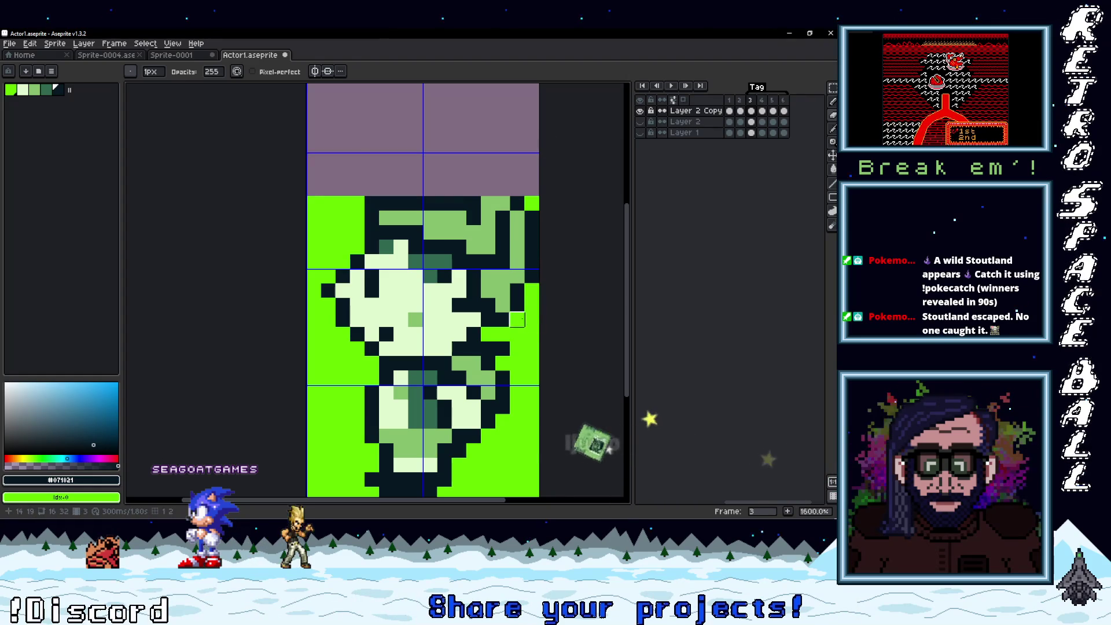
pyautogui.click(534, 327)
pyautogui.press('g')
pyautogui.click(509, 145)
# - Repaint the hat's top corners bright green and add a dark-green hat pixel
pyautogui.scroll(-4, 508, 234)
pyautogui.scroll(3, 508, 233)
pyautogui.scroll(1, 509, 233)
pyautogui.press('b')
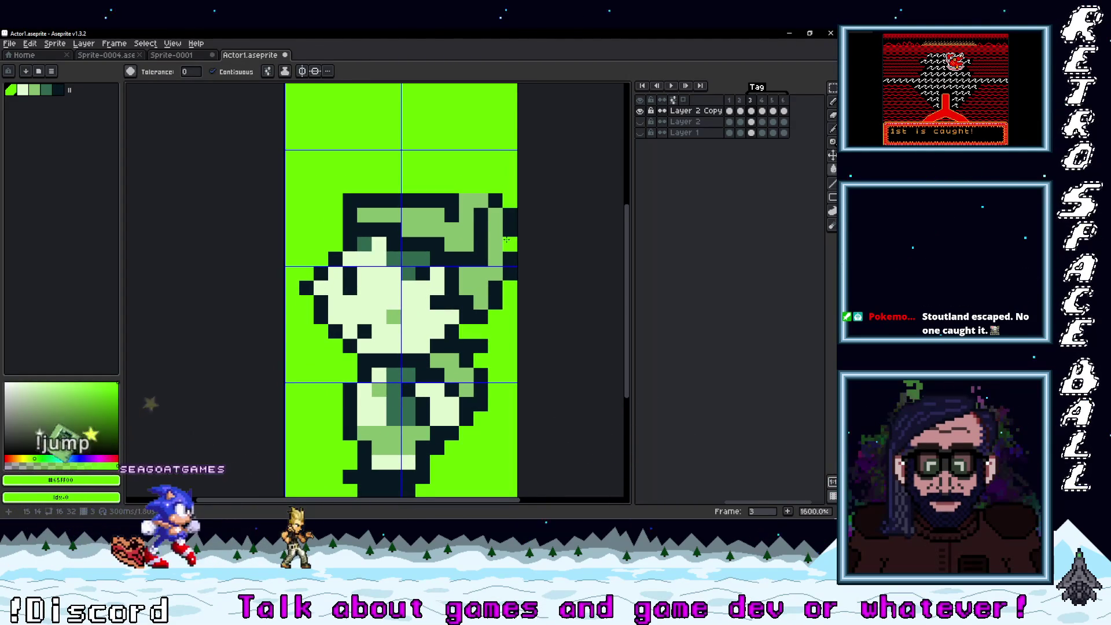
pyautogui.moveTo(514, 253); pyautogui.dragTo(477, 259)
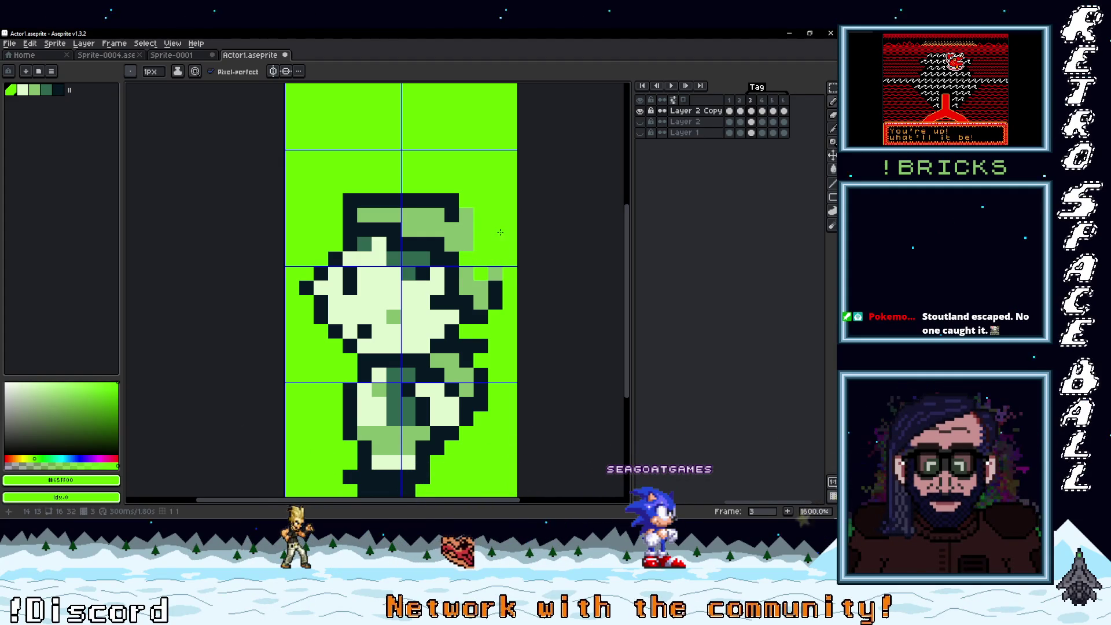
pyautogui.keyDown('alt'); pyautogui.click(466, 257); pyautogui.keyUp('alt')
pyautogui.click(480, 244)
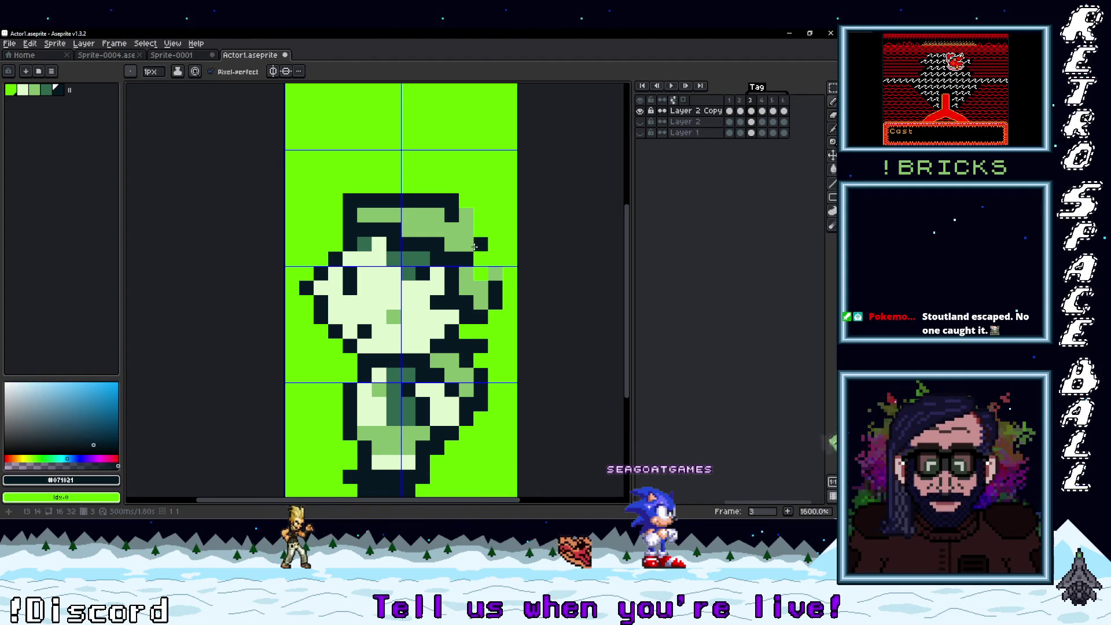
pyautogui.hotkey('ctrl', 'z')
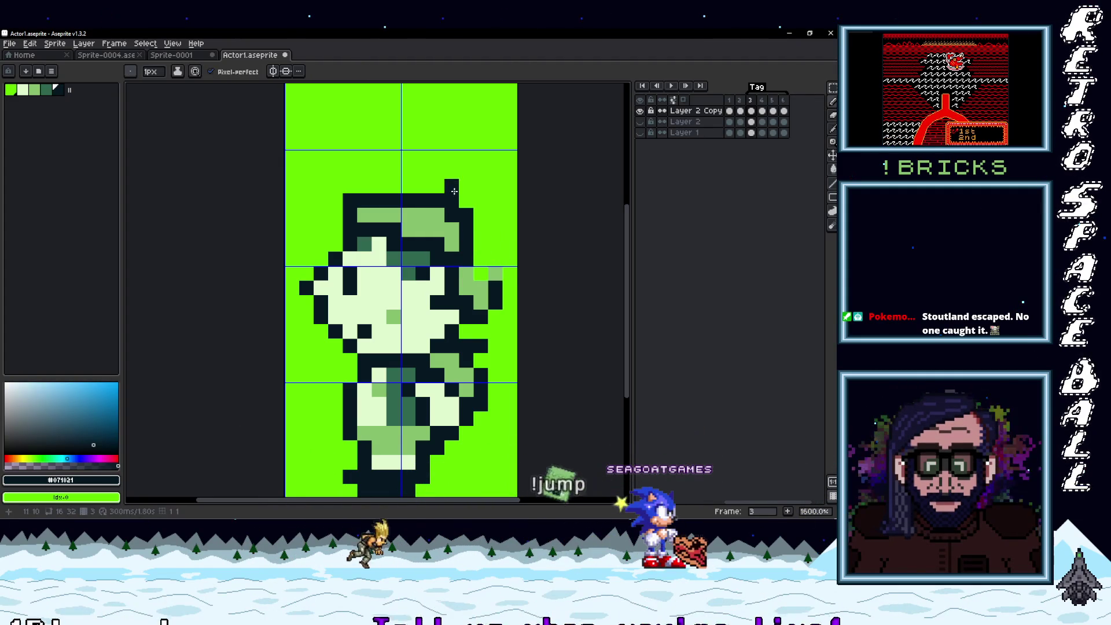
pyautogui.keyDown('alt'); pyautogui.click(468, 189); pyautogui.keyUp('alt')
pyautogui.moveTo(465, 215); pyautogui.dragTo(451, 201)
pyautogui.click(350, 201)
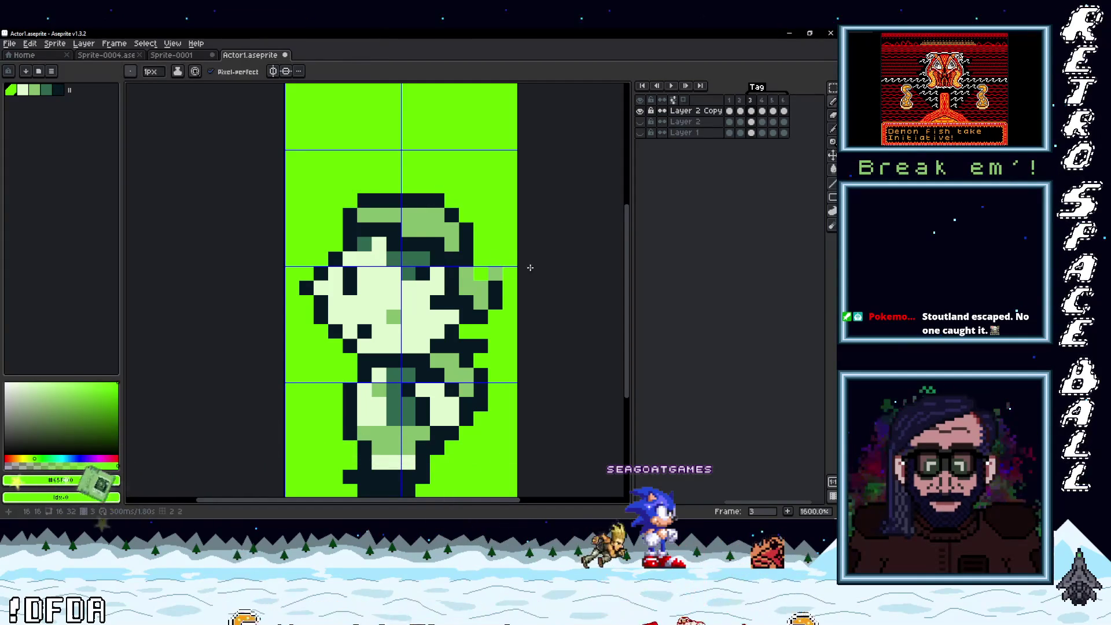
pyautogui.click(365, 215)
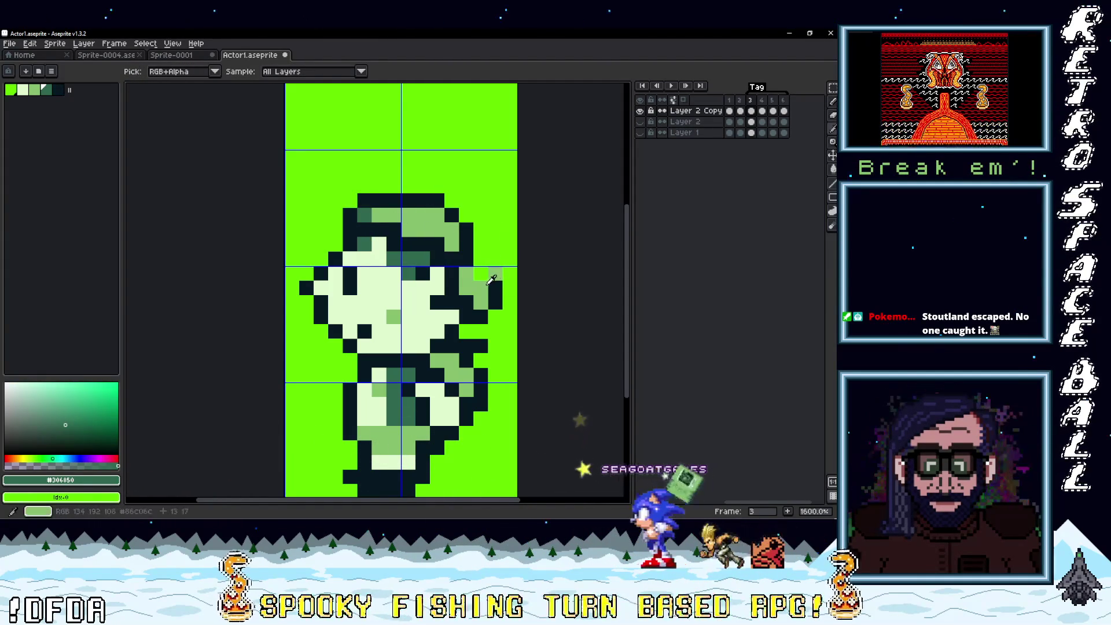
# - Darken the pixels beneath the cap brim and paint a brim pixel mid-green
pyautogui.press('alt')
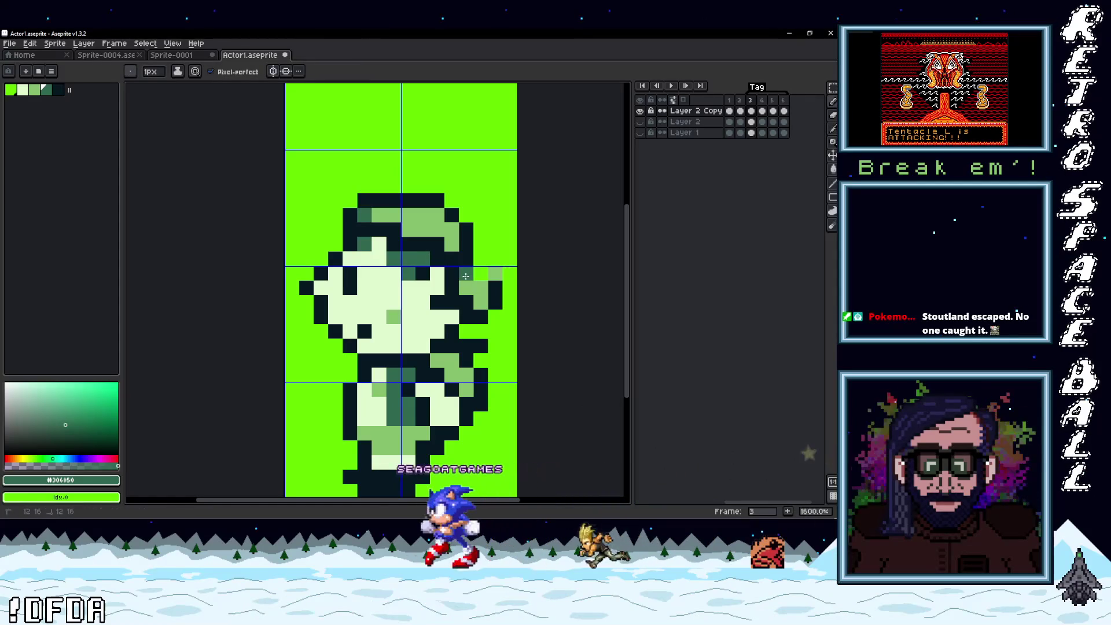
pyautogui.moveTo(480, 273); pyautogui.dragTo(481, 302)
pyautogui.keyDown('alt'); pyautogui.click(483, 302); pyautogui.keyUp('alt')
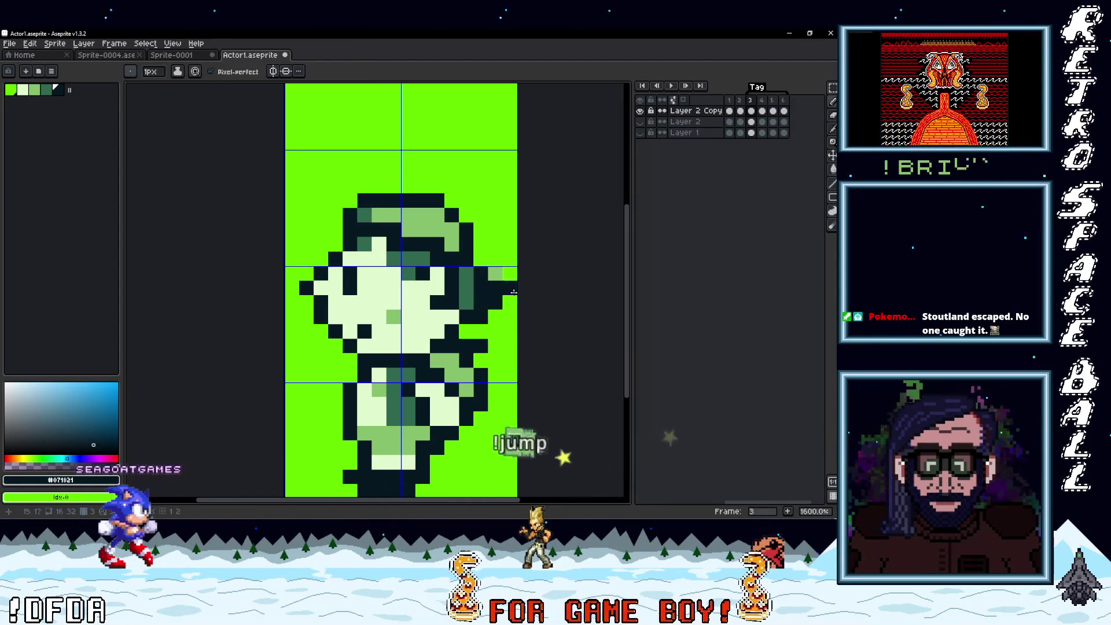
pyautogui.keyDown('alt'); pyautogui.click(495, 300); pyautogui.keyUp('alt')
pyautogui.scroll(-3, 495, 300)
pyautogui.scroll(3, 484, 282)
pyautogui.keyDown('alt'); pyautogui.click(493, 276); pyautogui.keyUp('alt')
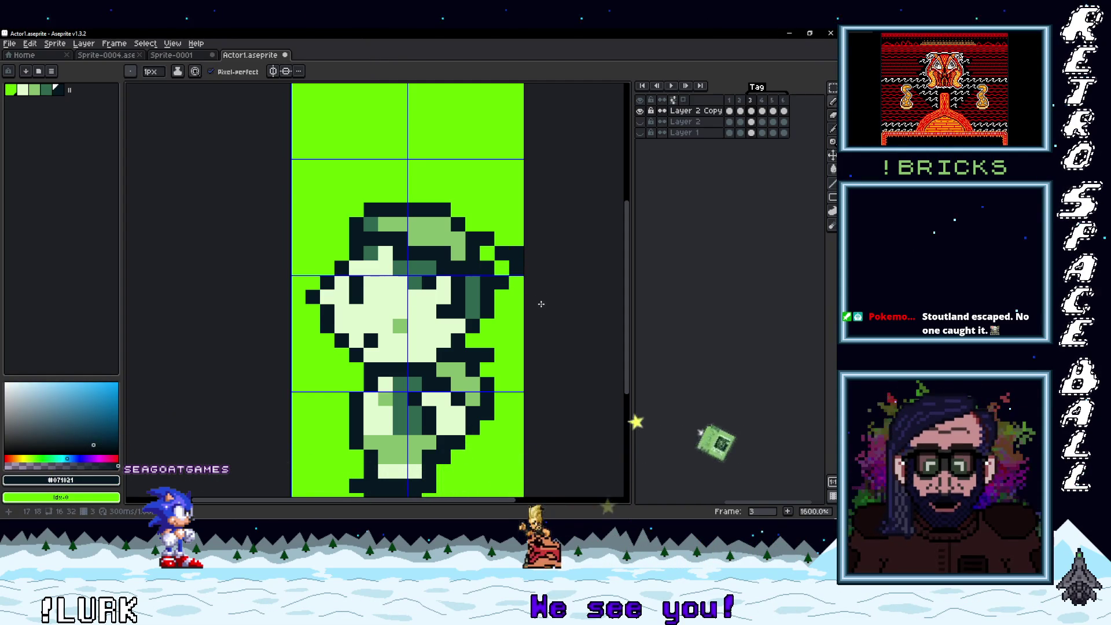
pyautogui.keyDown('alt'); pyautogui.click(466, 233); pyautogui.keyUp('alt')
pyautogui.click(490, 256)
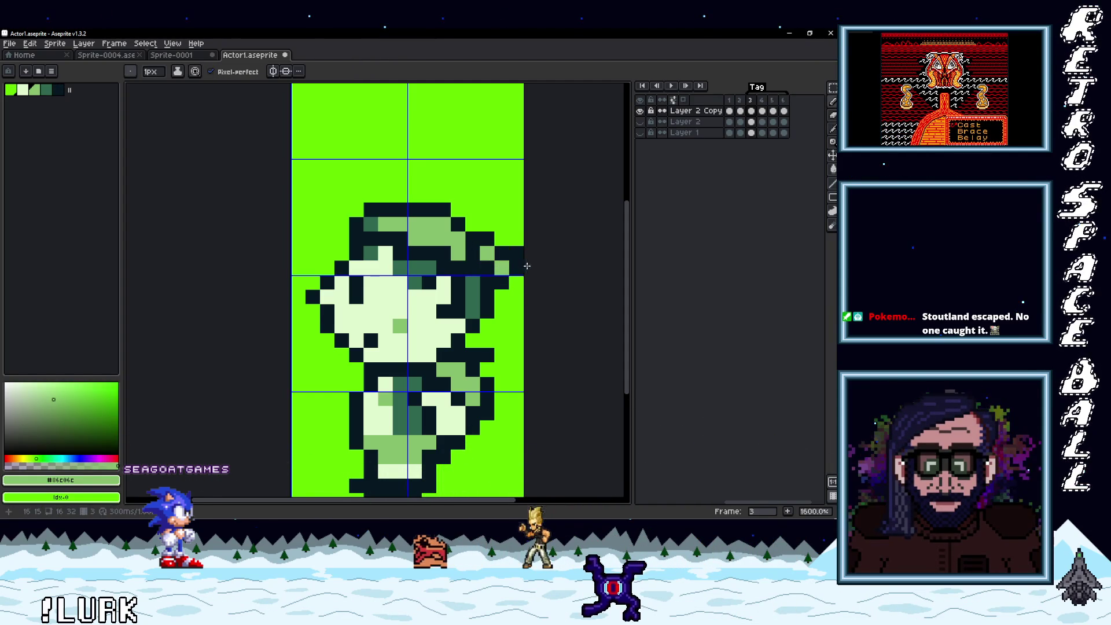
# - Touch up several cap and brim pixels with the mid-green shade
pyautogui.keyDown('alt'); pyautogui.click(521, 234); pyautogui.keyUp('alt')
pyautogui.scroll(-4, 570, 277)
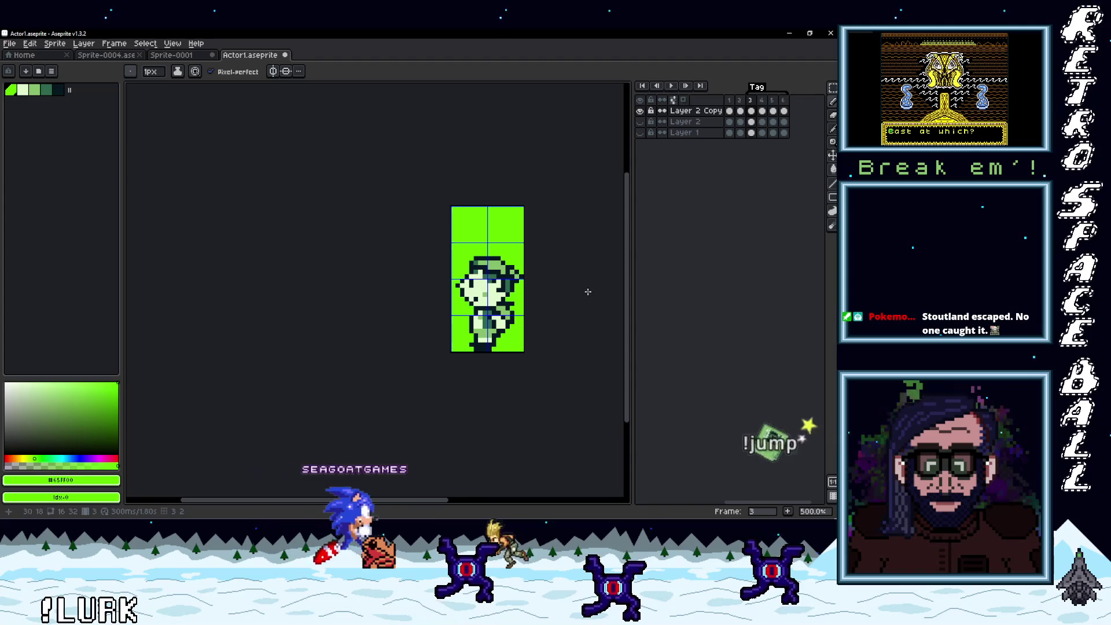
pyautogui.scroll(6, 499, 228)
pyautogui.keyDown('alt'); pyautogui.click(496, 224); pyautogui.keyUp('alt')
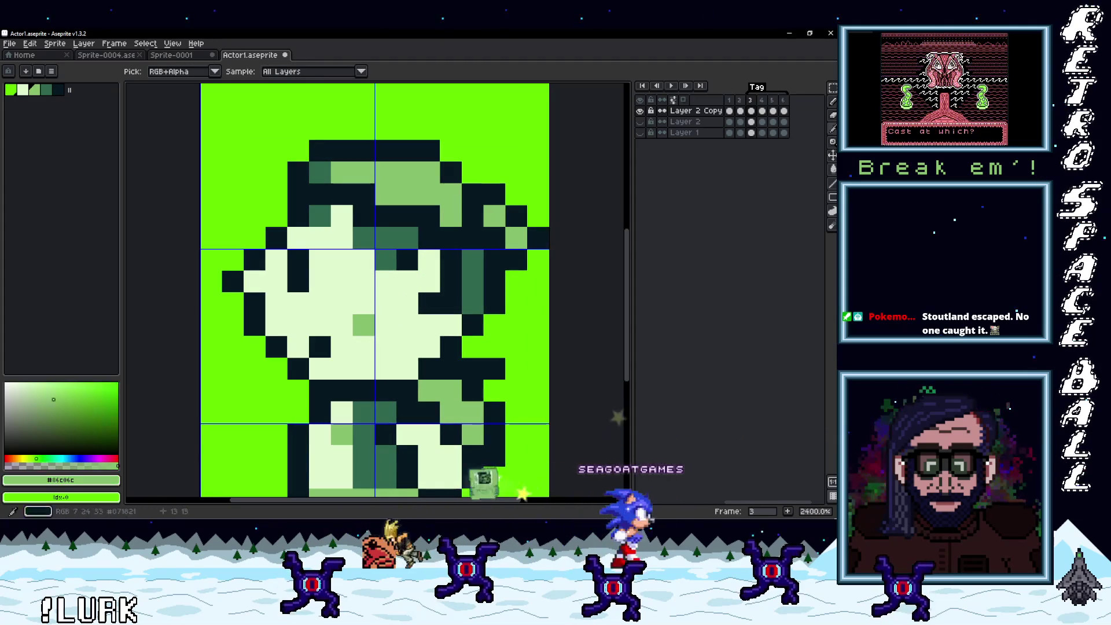
pyautogui.click(496, 234)
pyautogui.keyDown('alt'); pyautogui.click(491, 200); pyautogui.keyUp('alt')
pyautogui.click(491, 219)
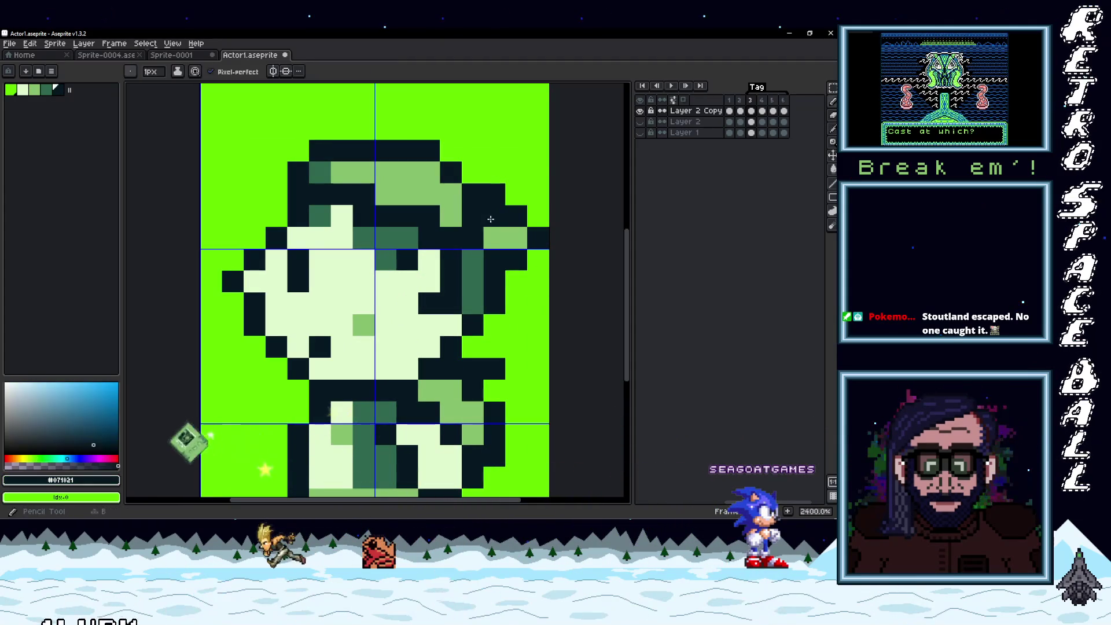
# - Sample the bright green, dark outline and cap mid-green colours to check the shading
pyautogui.keyDown('alt'); pyautogui.click(521, 168); pyautogui.keyUp('alt')
pyautogui.scroll(-3, 554, 295)
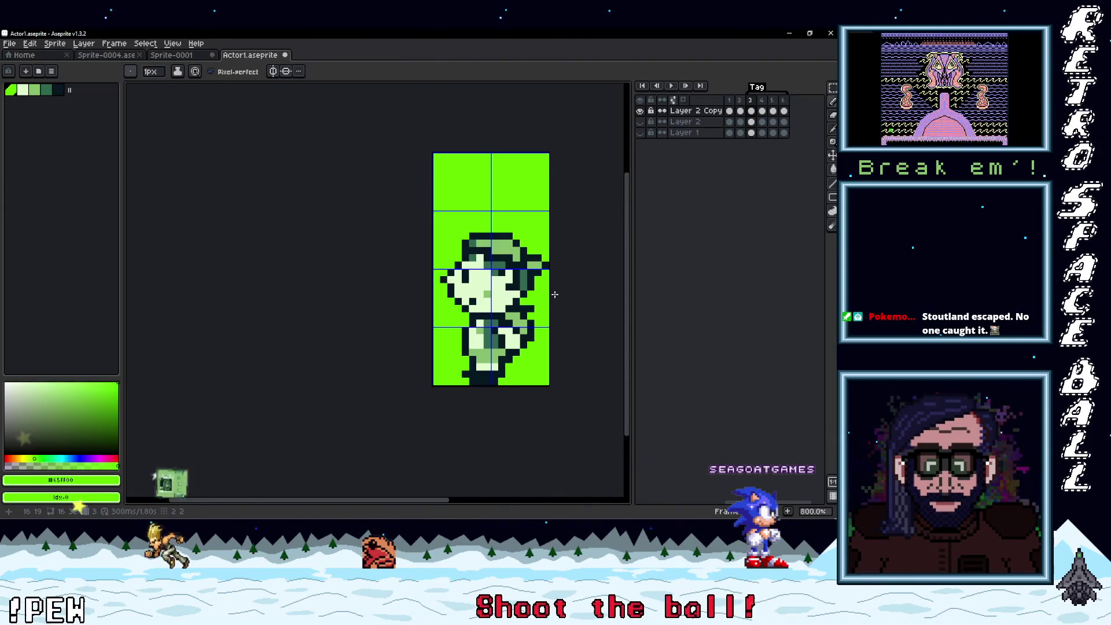
pyautogui.scroll(3, 542, 291)
pyautogui.keyDown('alt'); pyautogui.click(506, 252); pyautogui.keyUp('alt')
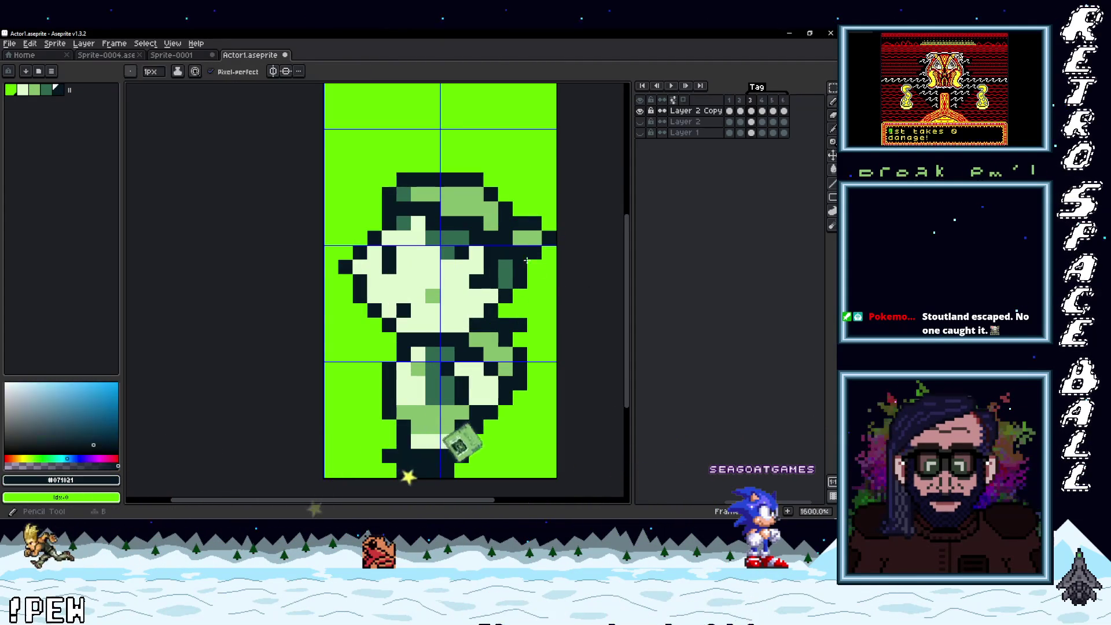
pyautogui.scroll(-3, 506, 252)
pyautogui.scroll(3, 499, 201)
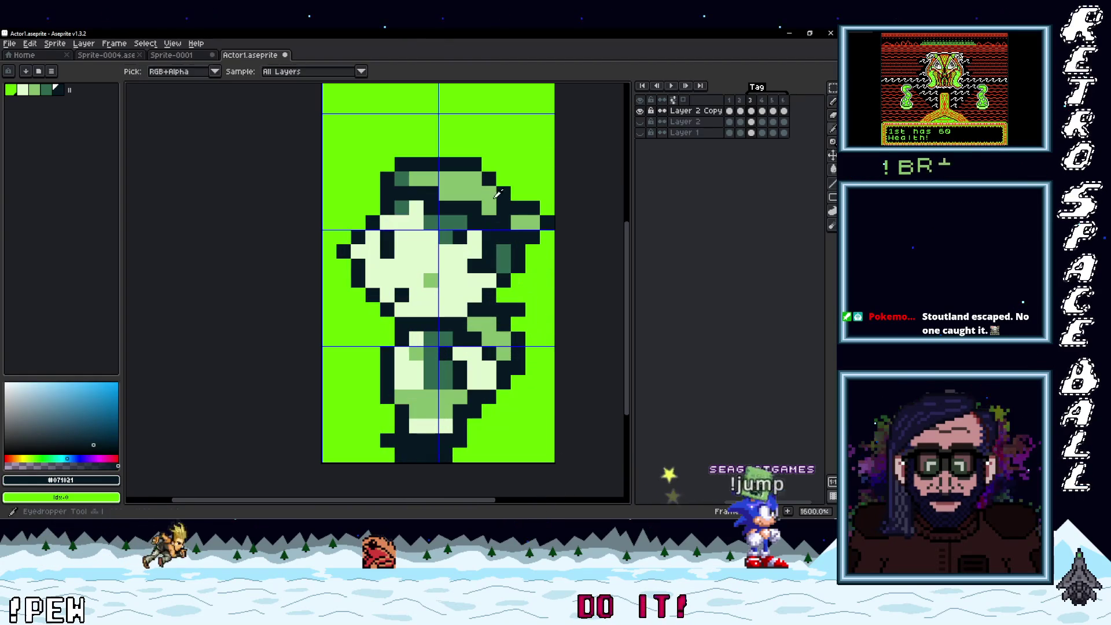
pyautogui.keyDown('alt'); pyautogui.click(491, 199); pyautogui.keyUp('alt')
pyautogui.scroll(-3, 527, 234)
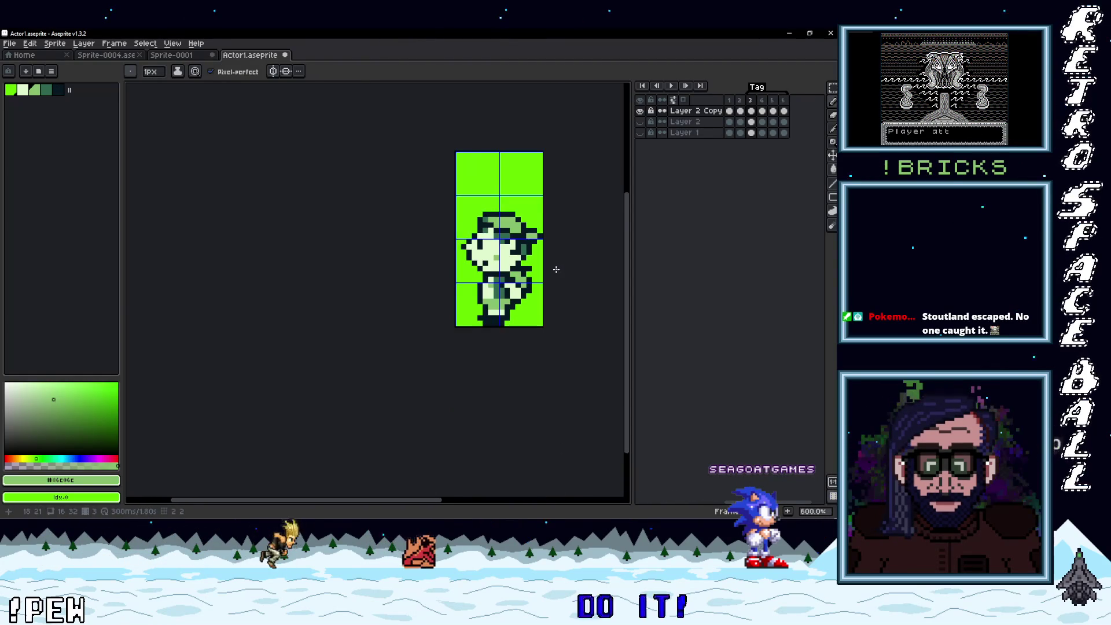
pyautogui.scroll(3, 510, 294)
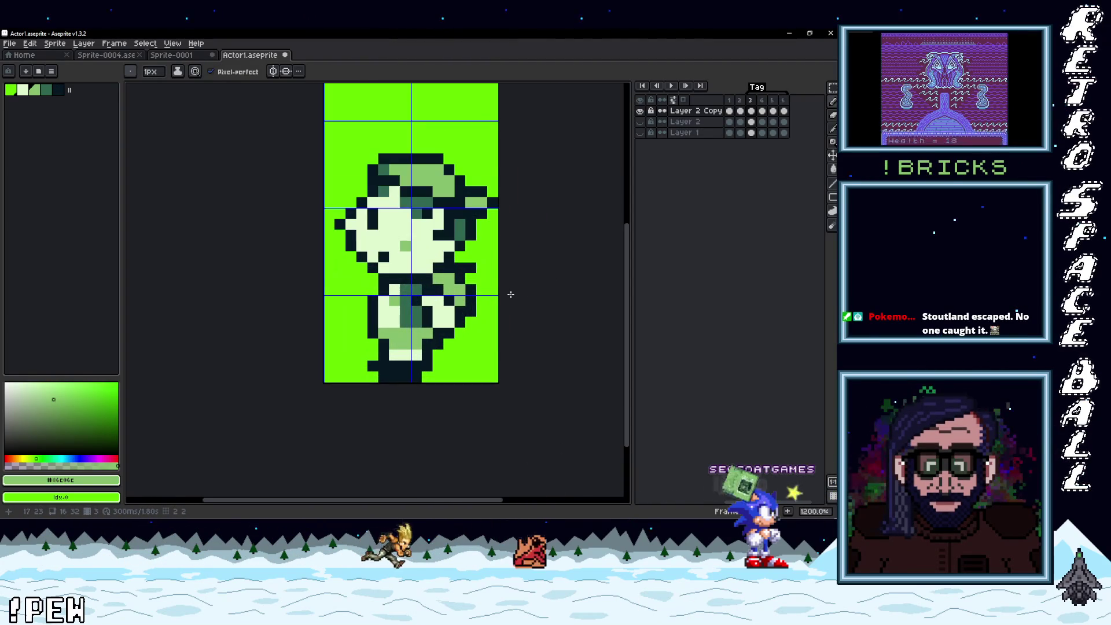
pyautogui.scroll(3, 434, 318)
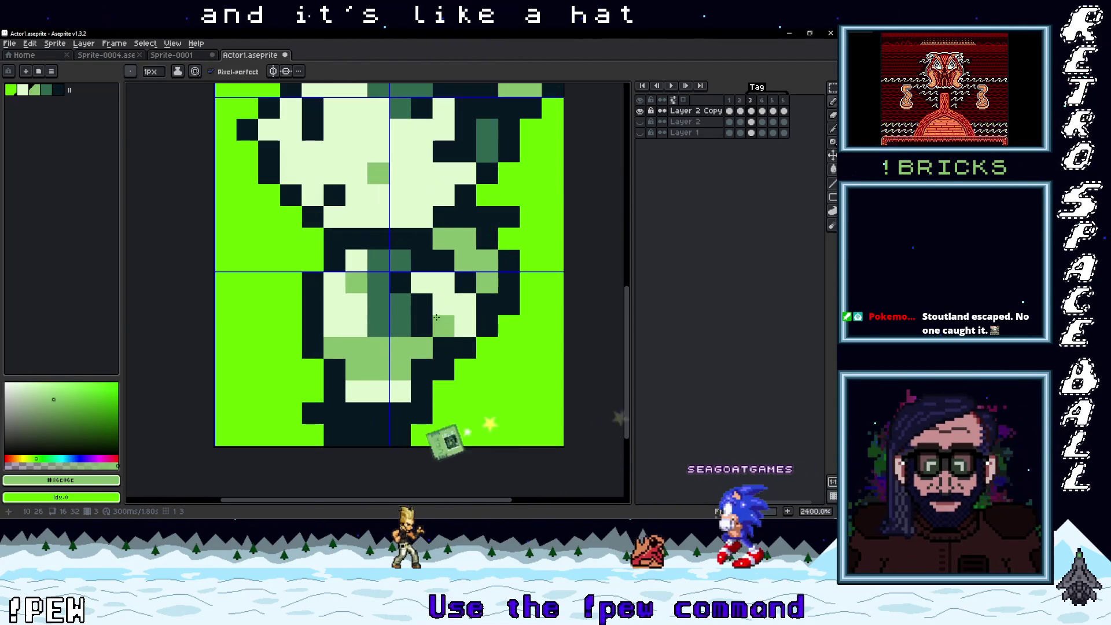
# - Paint the shorts dark green #306850 and add a #86C06C pixel near the feet
pyautogui.keyDown('alt'); pyautogui.click(393, 335); pyautogui.keyUp('alt')
pyautogui.moveTo(356, 260); pyautogui.dragTo(377, 319)
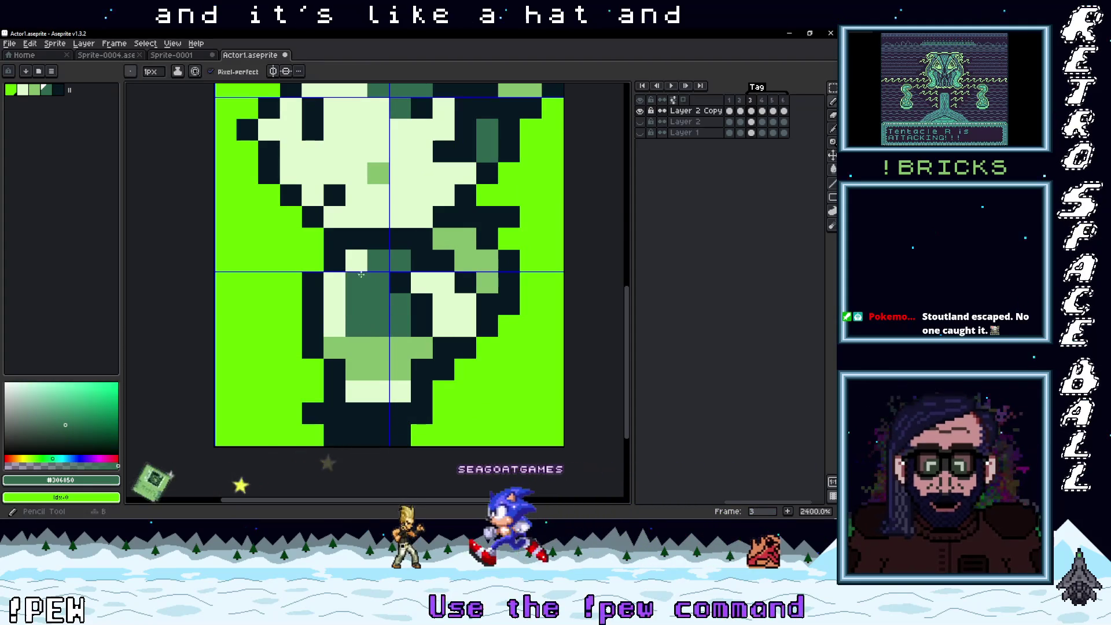
pyautogui.scroll(-4, 377, 319)
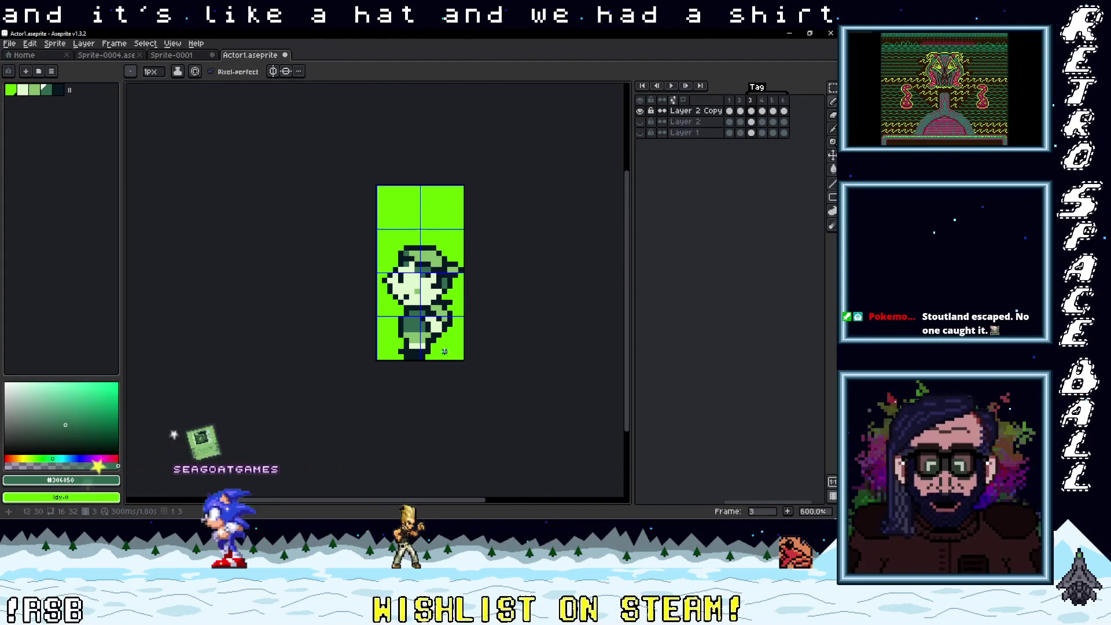
pyautogui.scroll(3, 428, 321)
pyautogui.keyDown('alt'); pyautogui.click(413, 306); pyautogui.keyUp('alt')
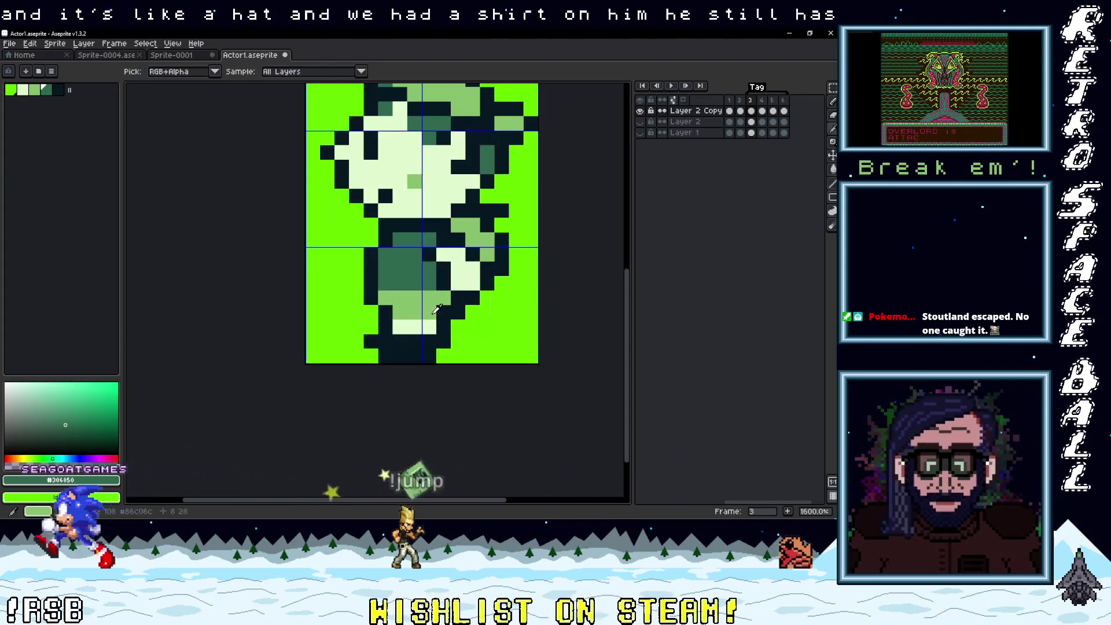
pyautogui.click(385, 341)
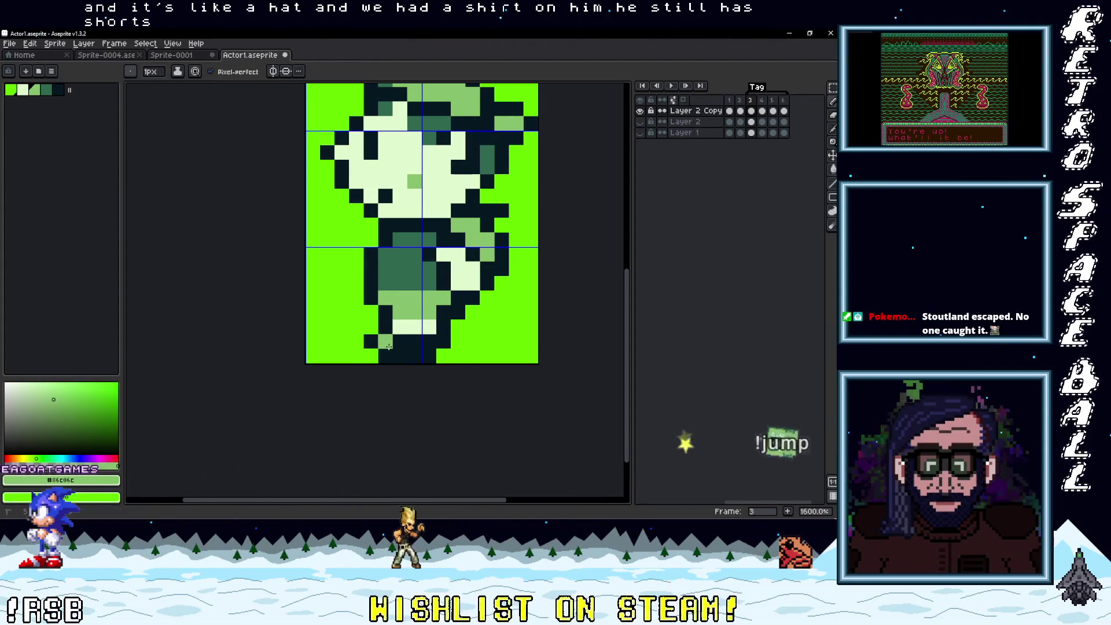
# - Flip between frames 3 and 4 to compare the two walking poses
pyautogui.click(763, 106)
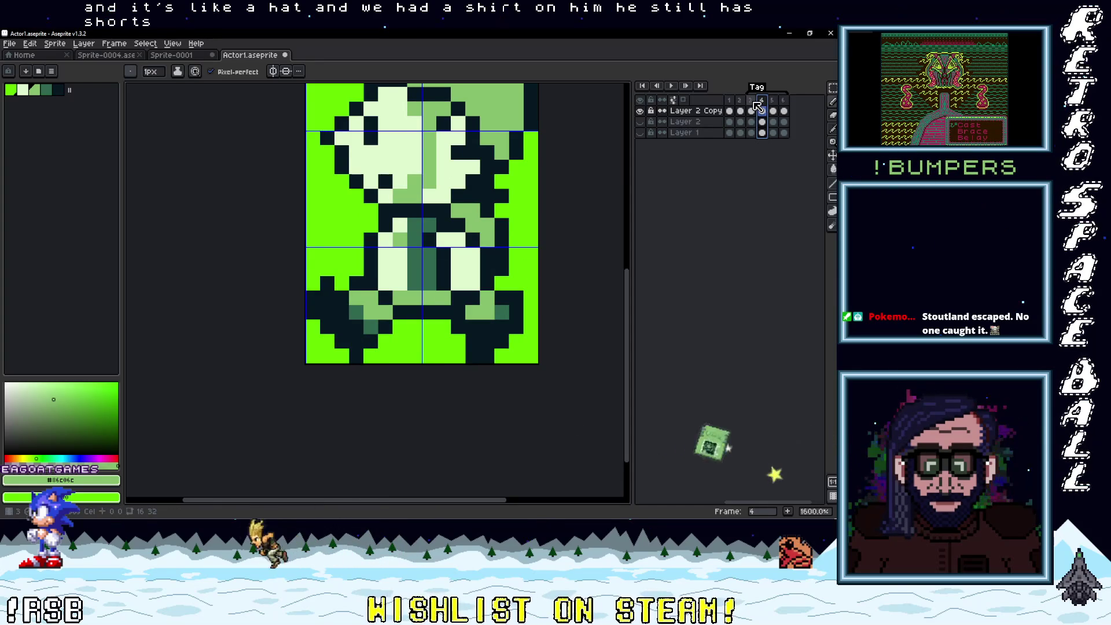
pyautogui.press('Left')
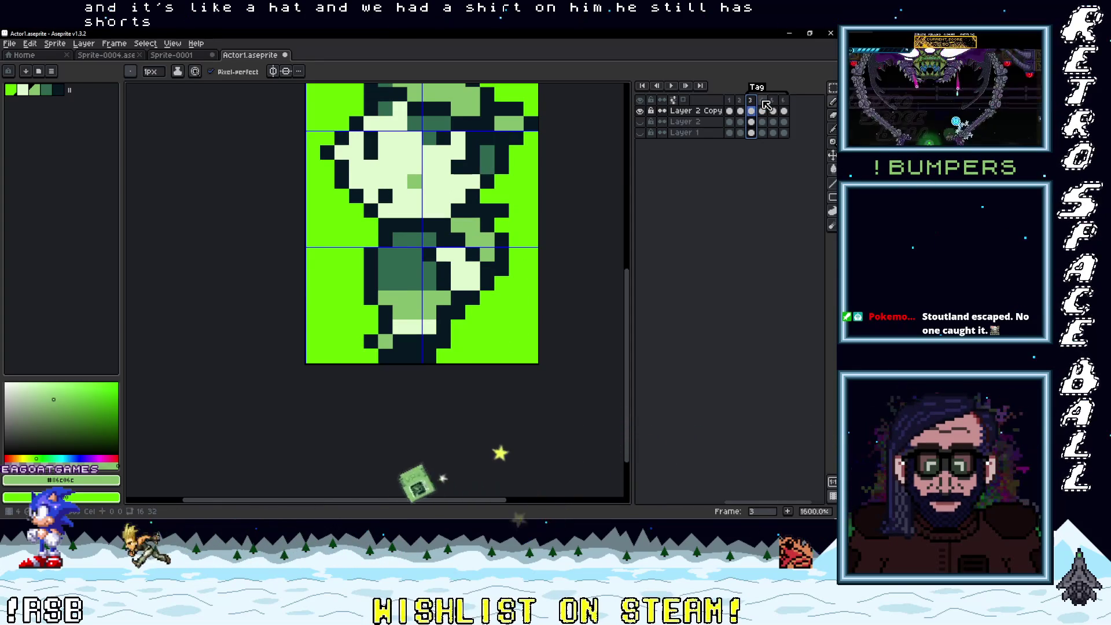
pyautogui.click(763, 105)
pyautogui.press('-')
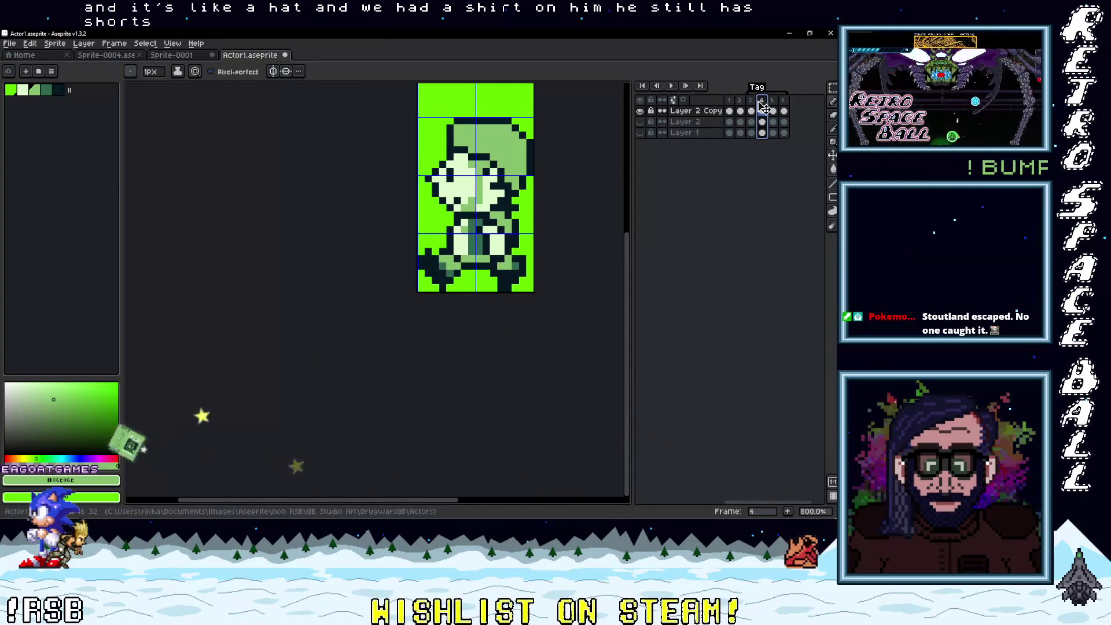
pyautogui.press('Left')
pyautogui.scroll(2, 500, 217)
# - Copy frame 3's capped head into frame 4, raised one pixel
pyautogui.press('m')
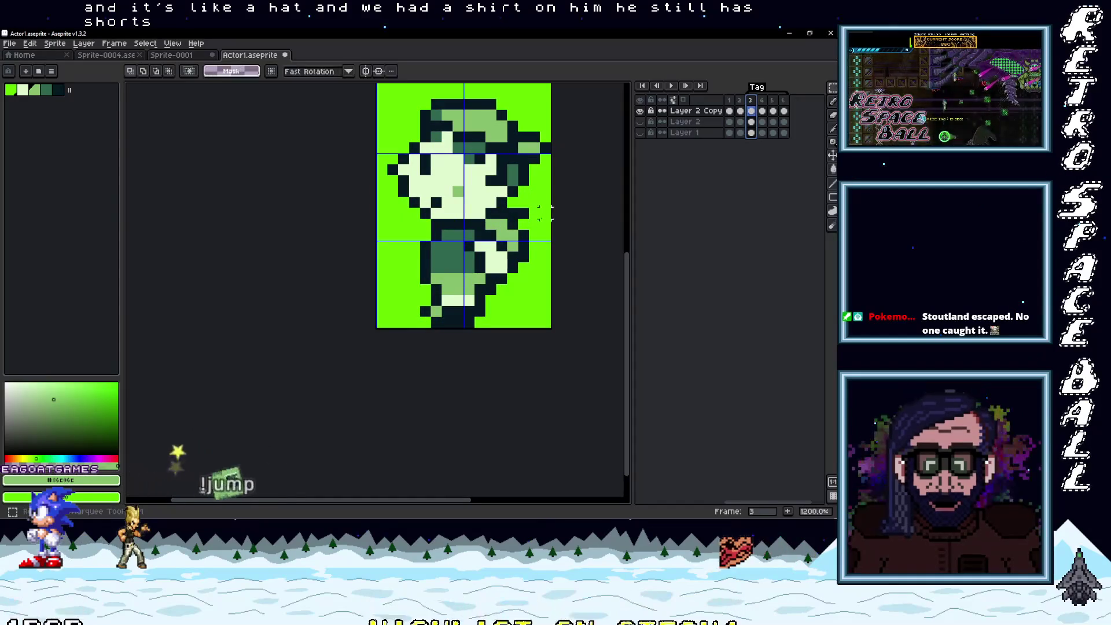
pyautogui.moveTo(547, 229); pyautogui.dragTo(390, 105)
pyautogui.hotkey('ctrl', 'v')
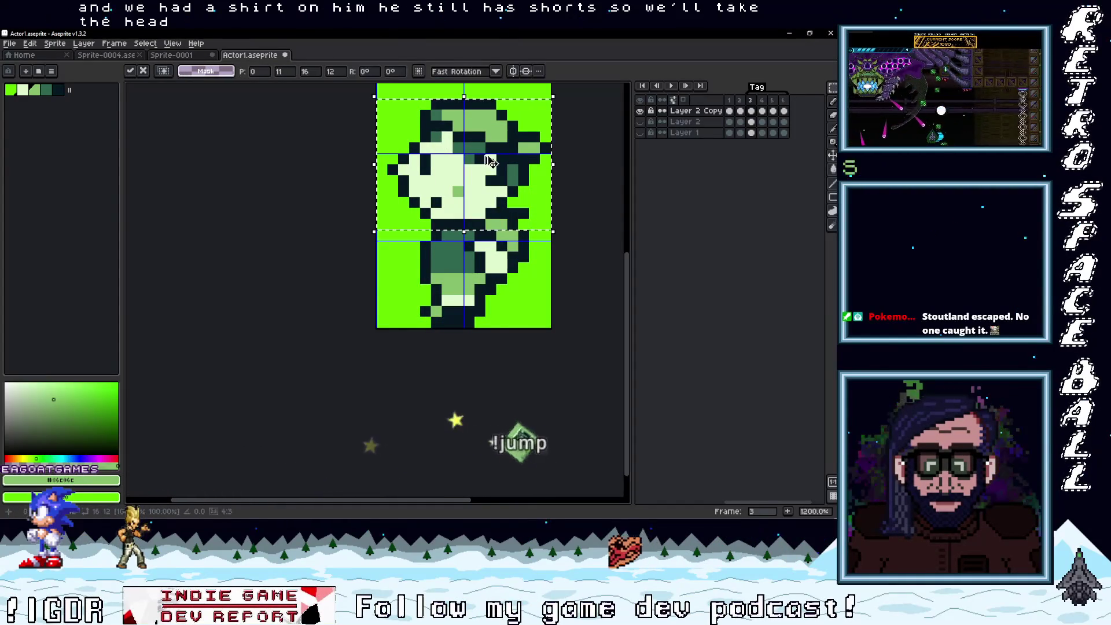
pyautogui.press('Right')
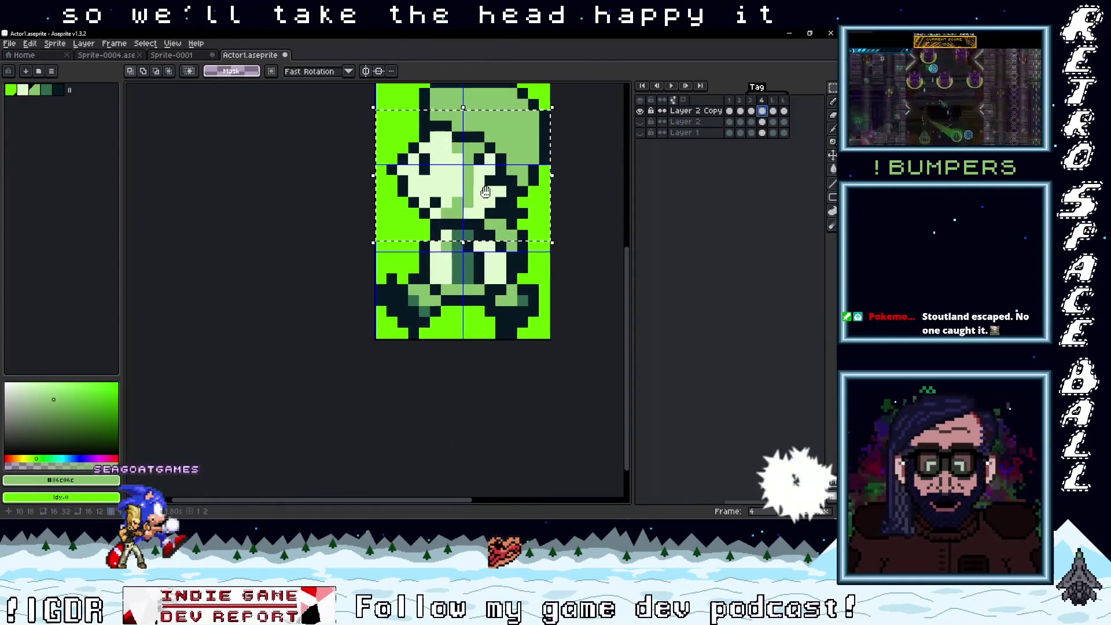
pyautogui.moveTo(501, 243)
pyautogui.mouseDown()
pyautogui.moveTo(504, 255)
pyautogui.moveTo(507, 186)
pyautogui.moveTo(512, 221)
pyautogui.mouseUp()
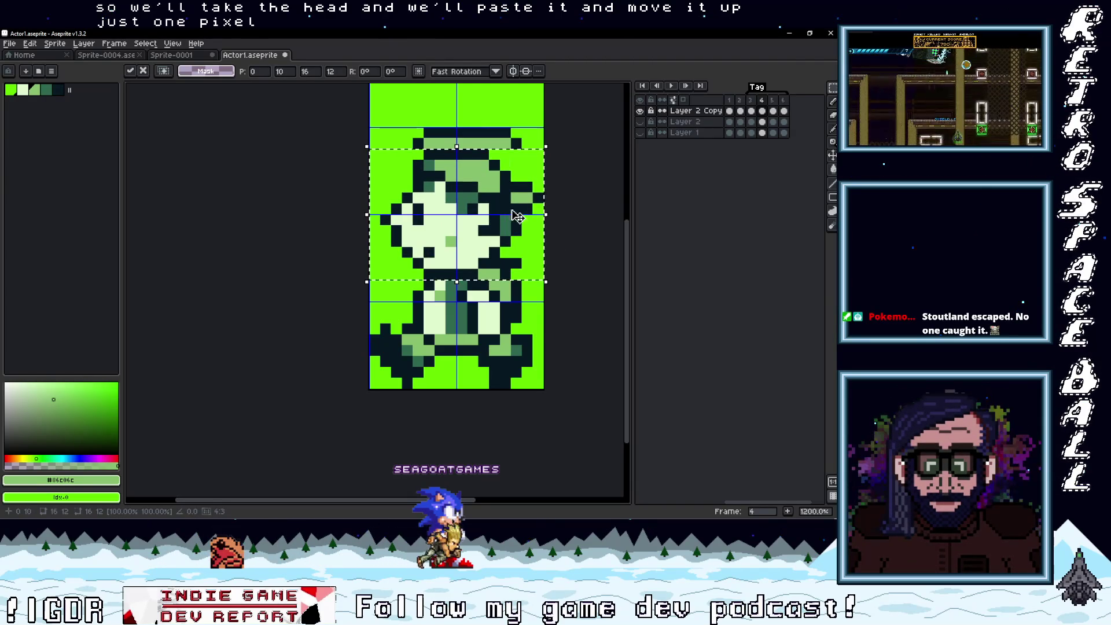
pyautogui.press('Return')
pyautogui.press('Left')
pyautogui.press('Right')
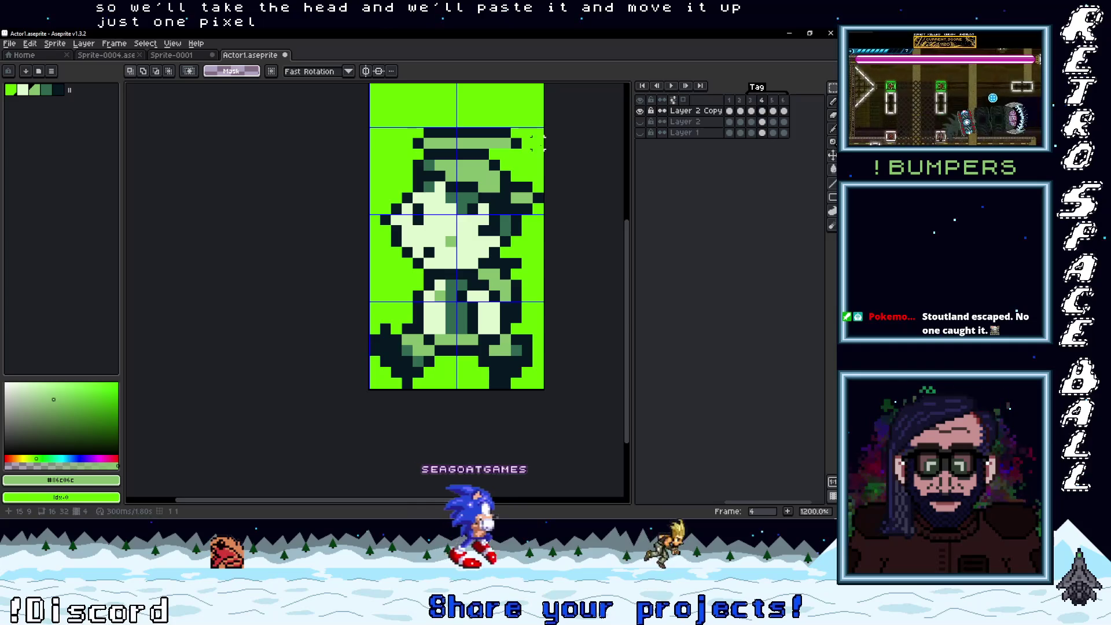
# - Paint over the leftover pixels above the head in bright green
pyautogui.press('b')
pyautogui.keyDown('alt'); pyautogui.click(523, 143); pyautogui.keyUp('alt')
pyautogui.moveTo(524, 143); pyautogui.dragTo(385, 147)
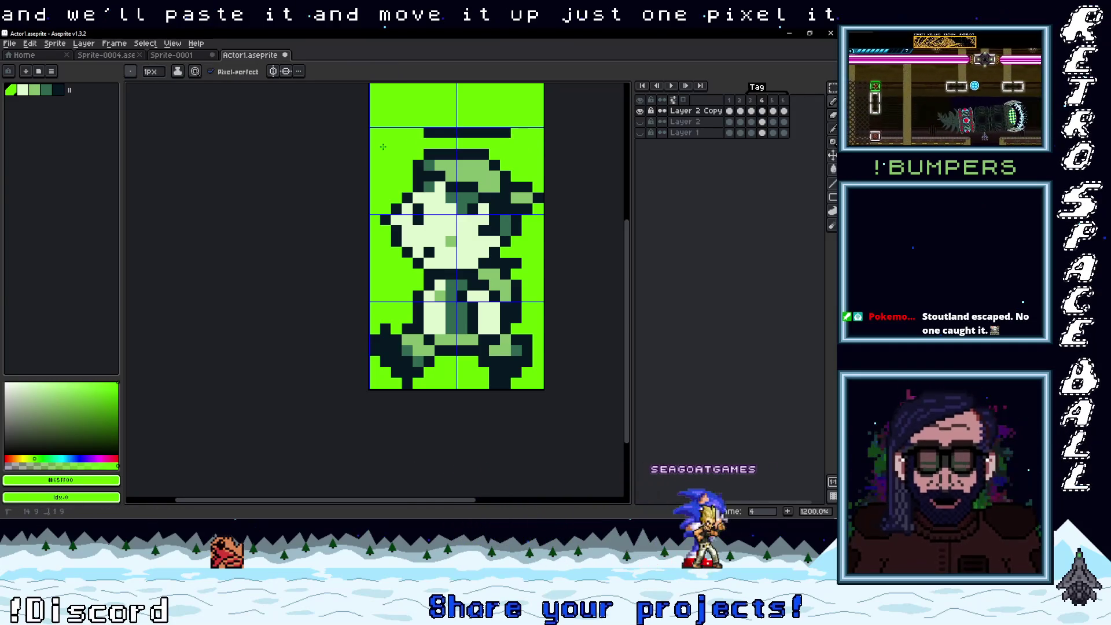
pyautogui.moveTo(514, 135); pyautogui.dragTo(414, 133)
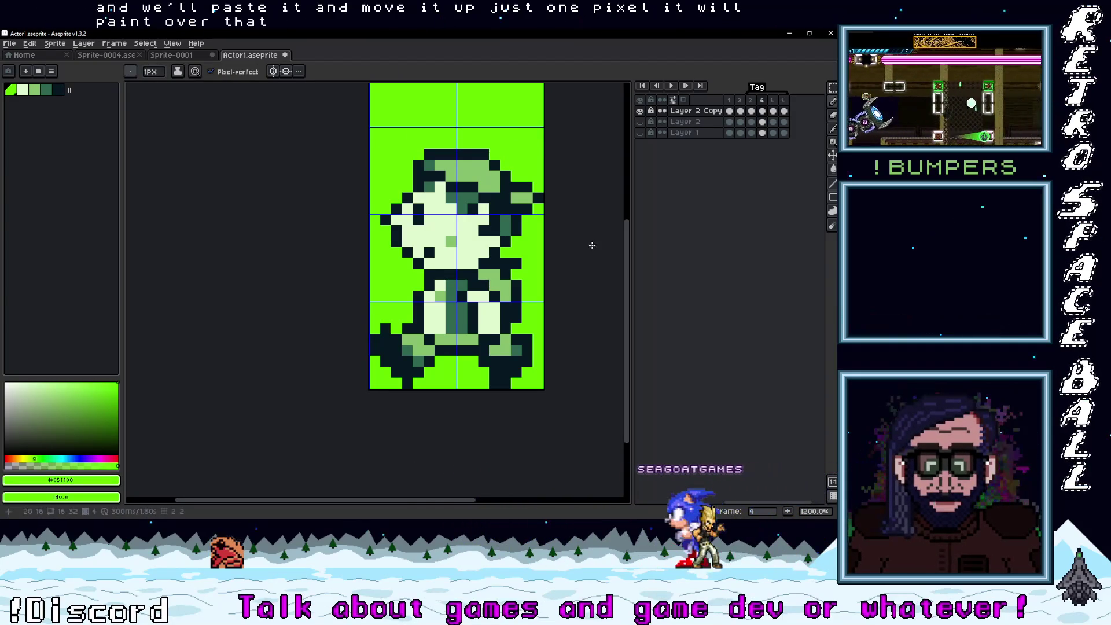
# - Paint frame 4's shirt dark green #306850 and its shorts cream #e0f8cf
pyautogui.scroll(1, 494, 307)
pyautogui.keyDown('alt'); pyautogui.click(492, 314); pyautogui.keyUp('alt')
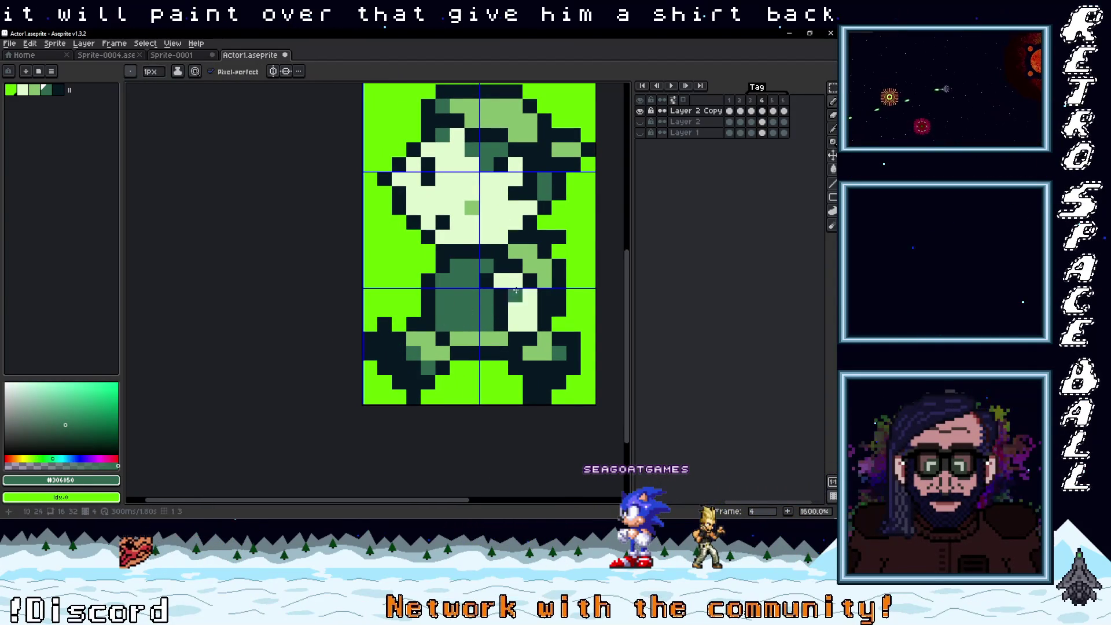
pyautogui.scroll(-2, 574, 308)
pyautogui.scroll(1, 576, 315)
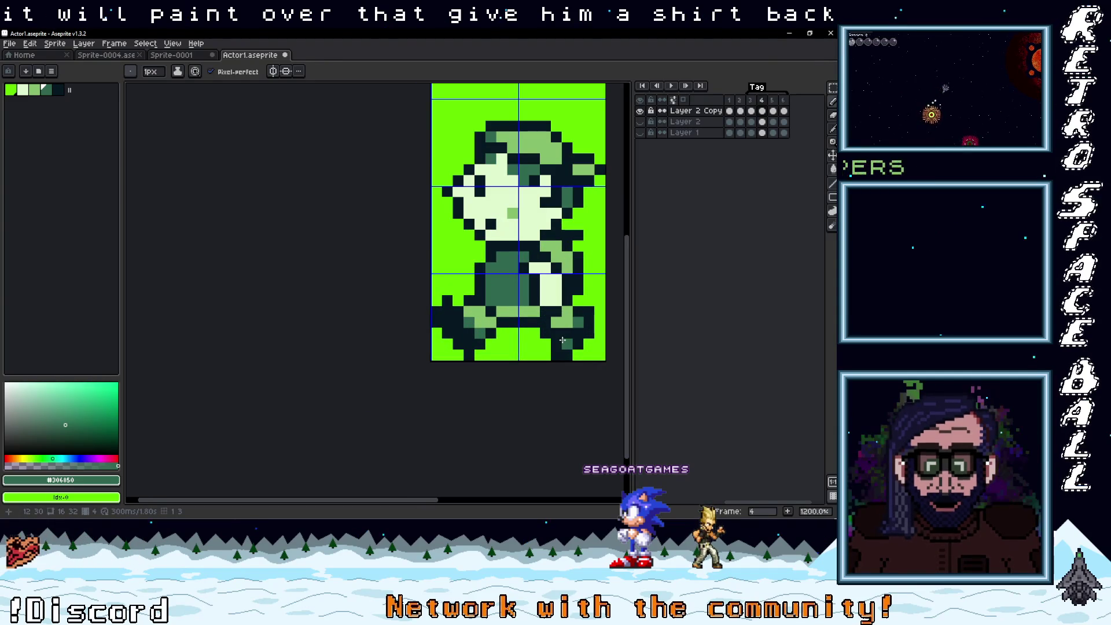
pyautogui.scroll(1, 514, 311)
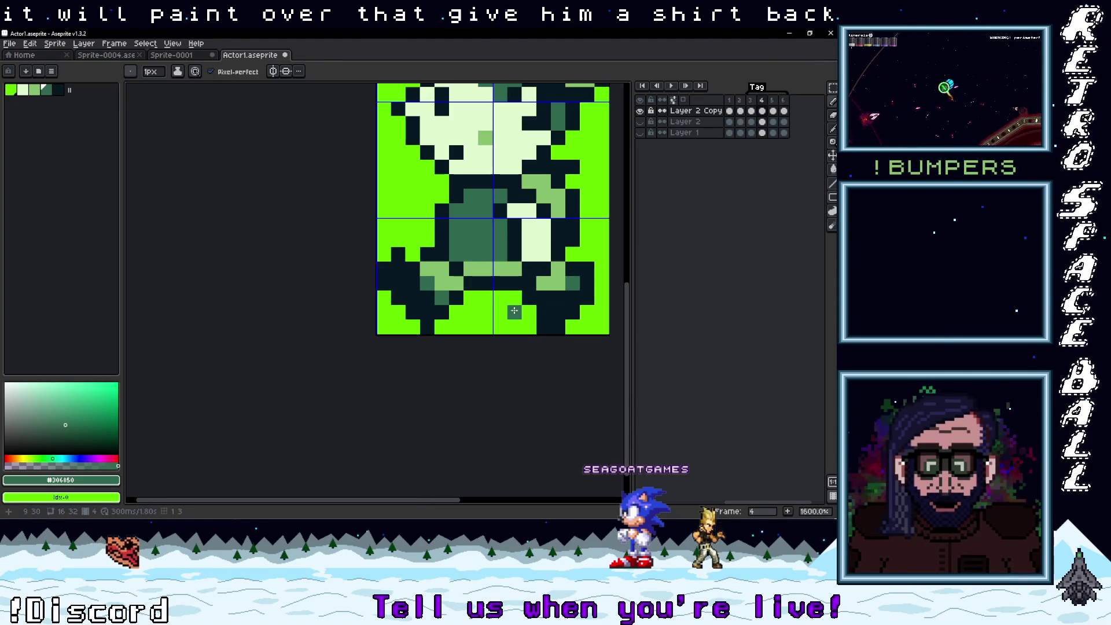
pyautogui.keyDown('alt'); pyautogui.click(544, 224); pyautogui.keyUp('alt')
pyautogui.click(547, 285)
pyautogui.moveTo(546, 285); pyautogui.dragTo(552, 268)
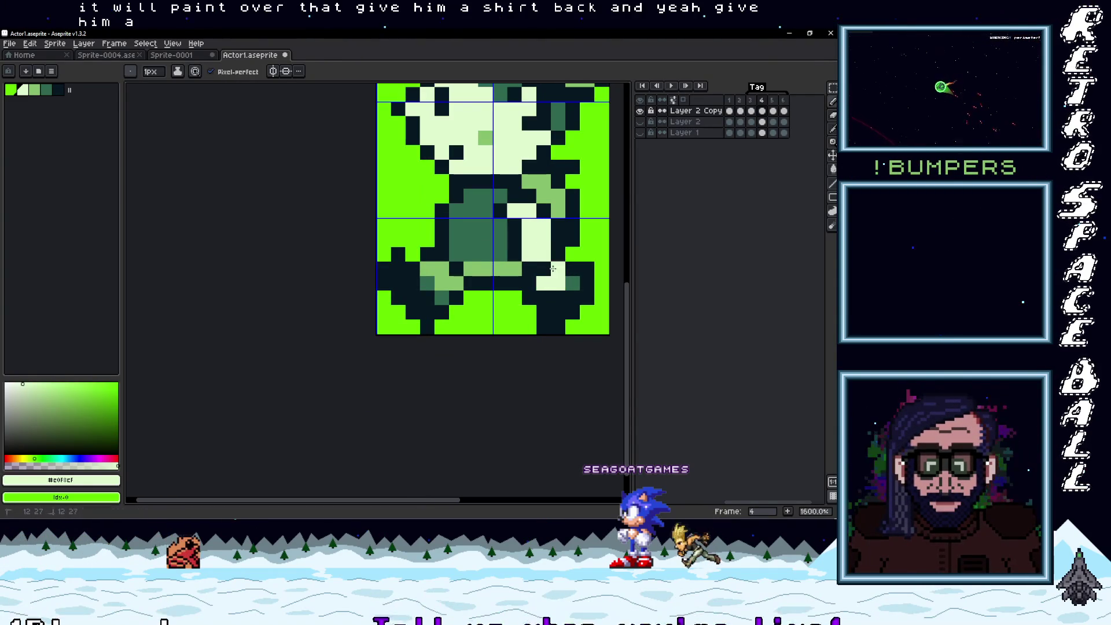
# - Add a mid-green #86c06c pixel at the lower right foot
pyautogui.scroll(-3, 544, 272)
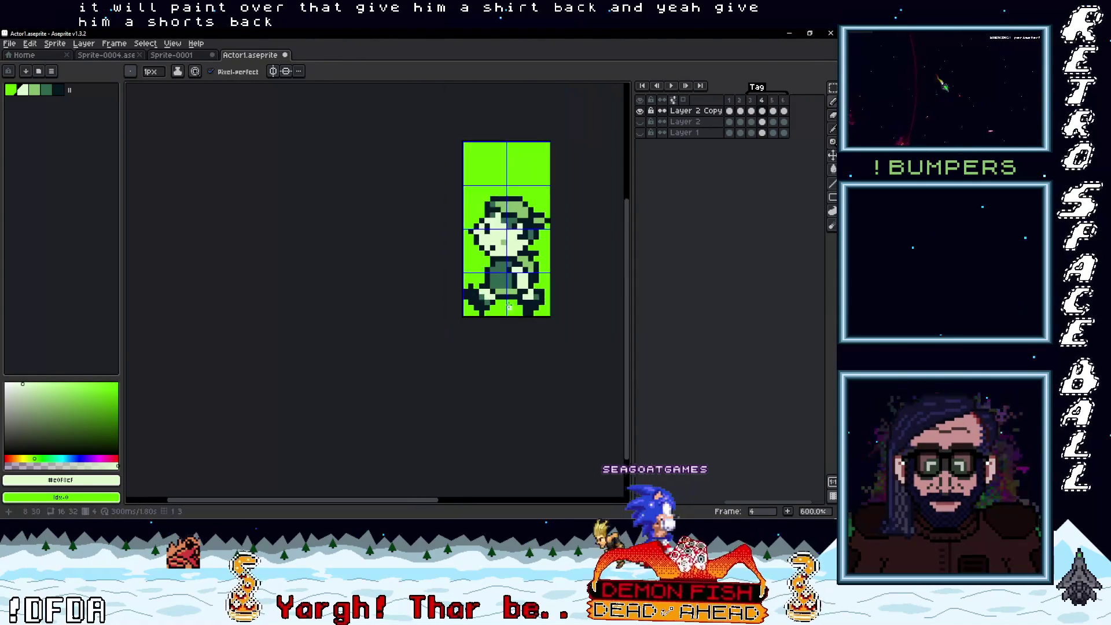
pyautogui.scroll(2, 544, 272)
pyautogui.keyDown('alt'); pyautogui.click(556, 290); pyautogui.keyUp('alt')
pyautogui.click(542, 295)
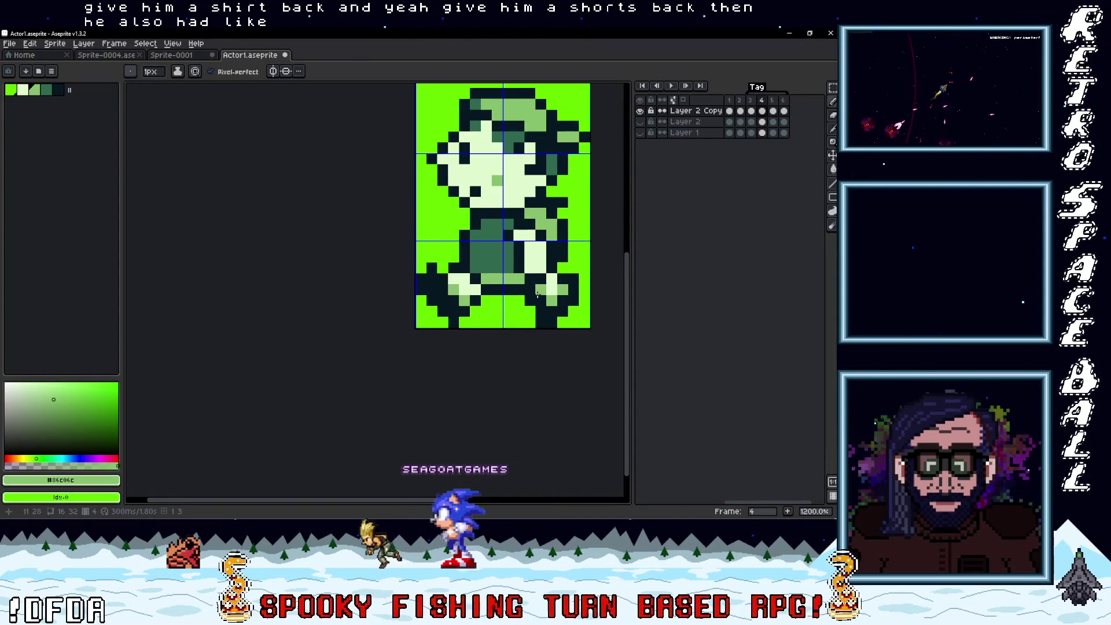
pyautogui.scroll(-5, 556, 295)
pyautogui.scroll(3, 591, 290)
pyautogui.scroll(2, 569, 299)
pyautogui.scroll(-2, 569, 299)
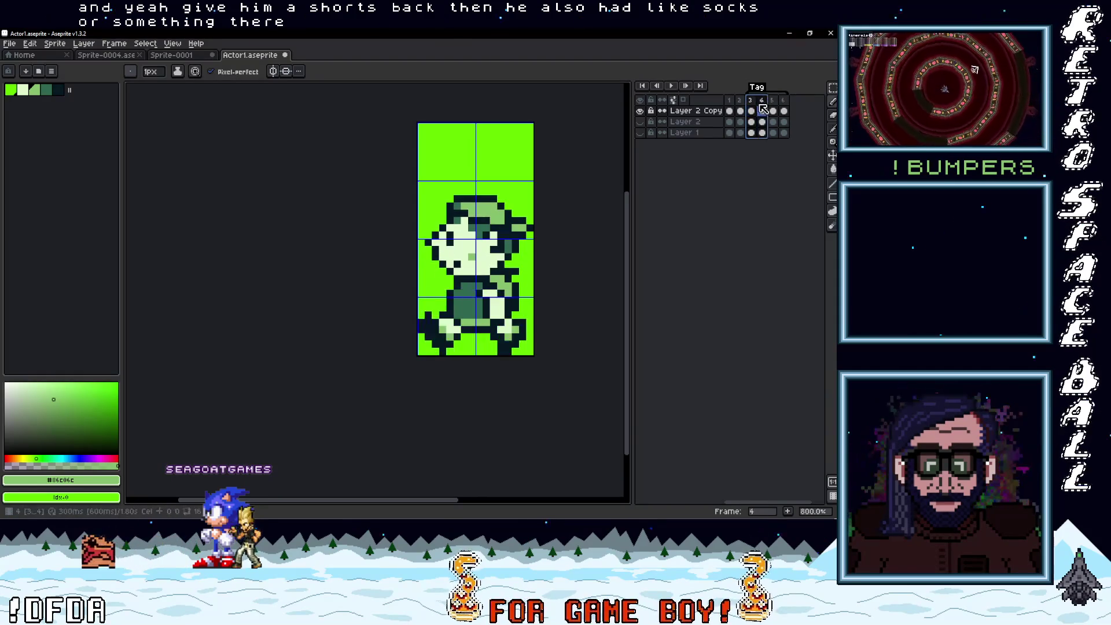
# - Compare with front-facing frame 1, then return to back-facing frame 5
pyautogui.moveTo(757, 108); pyautogui.dragTo(763, 109)
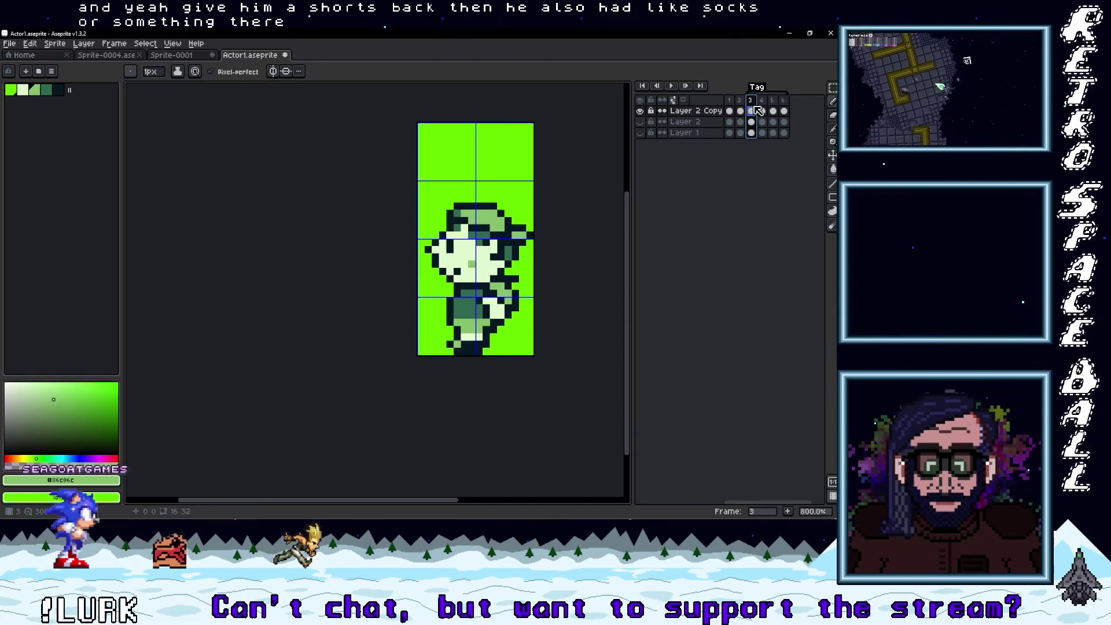
pyautogui.moveTo(758, 110); pyautogui.dragTo(730, 104)
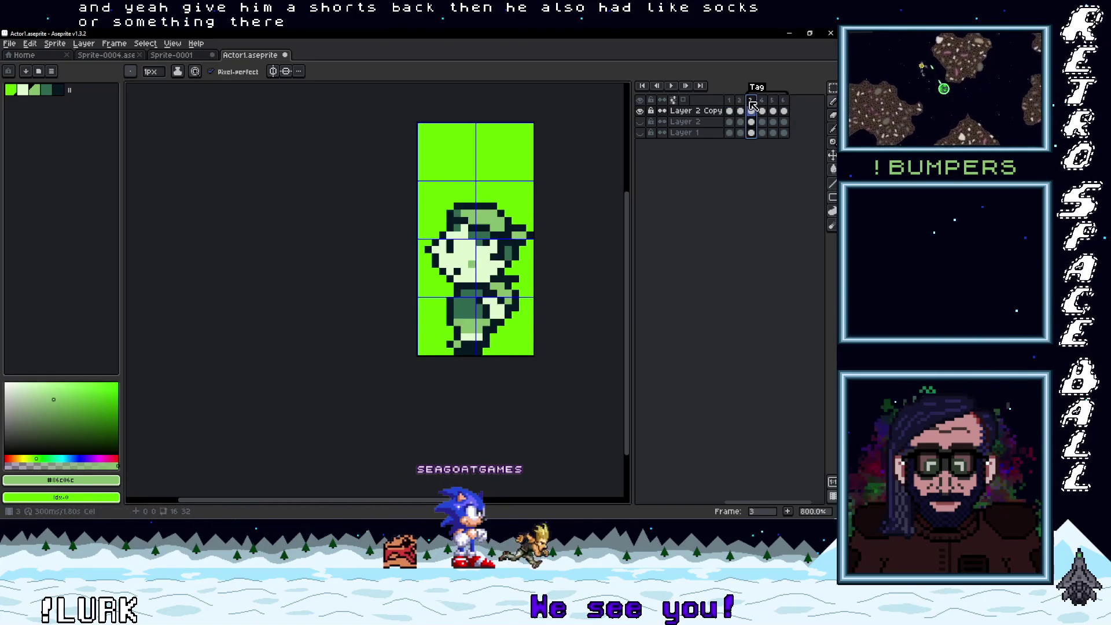
pyautogui.click(762, 110)
pyautogui.click(772, 111)
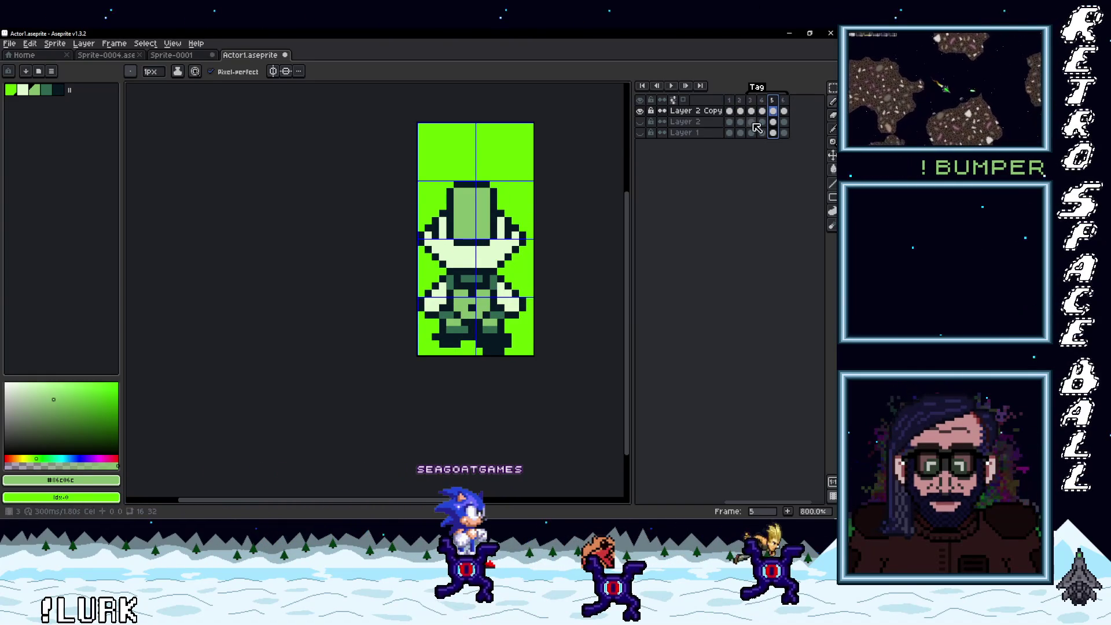
pyautogui.click(728, 100)
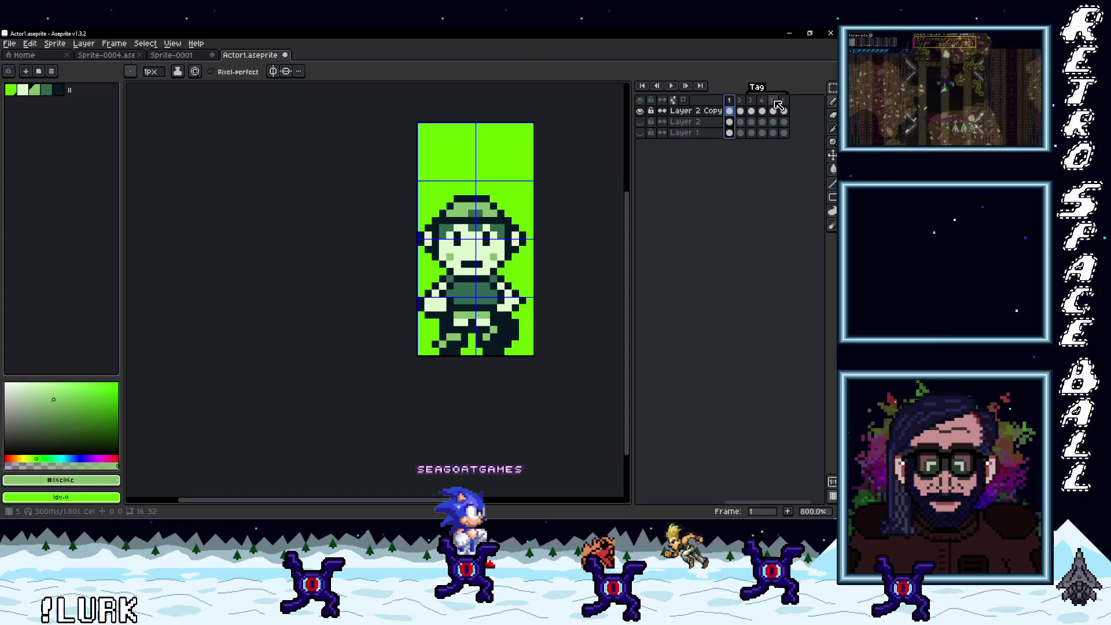
pyautogui.click(732, 103)
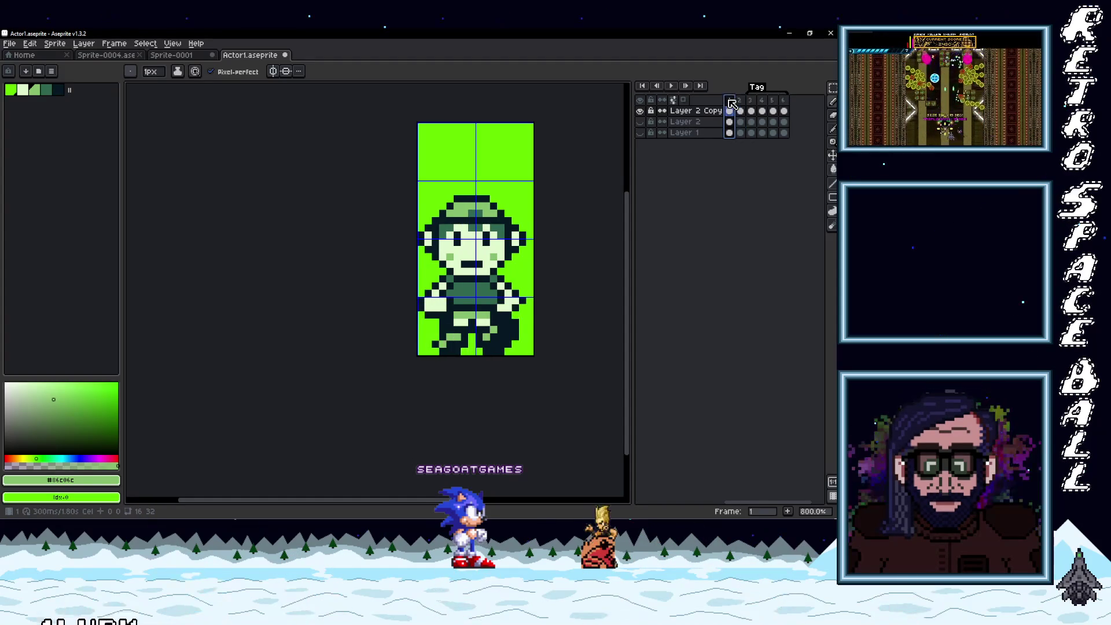
pyautogui.click(772, 102)
# - Paint over the hat's dark top outline with the background green
pyautogui.scroll(2, 463, 234)
pyautogui.press('i')
pyautogui.click(525, 163)
pyautogui.press('b')
pyautogui.click(456, 162)
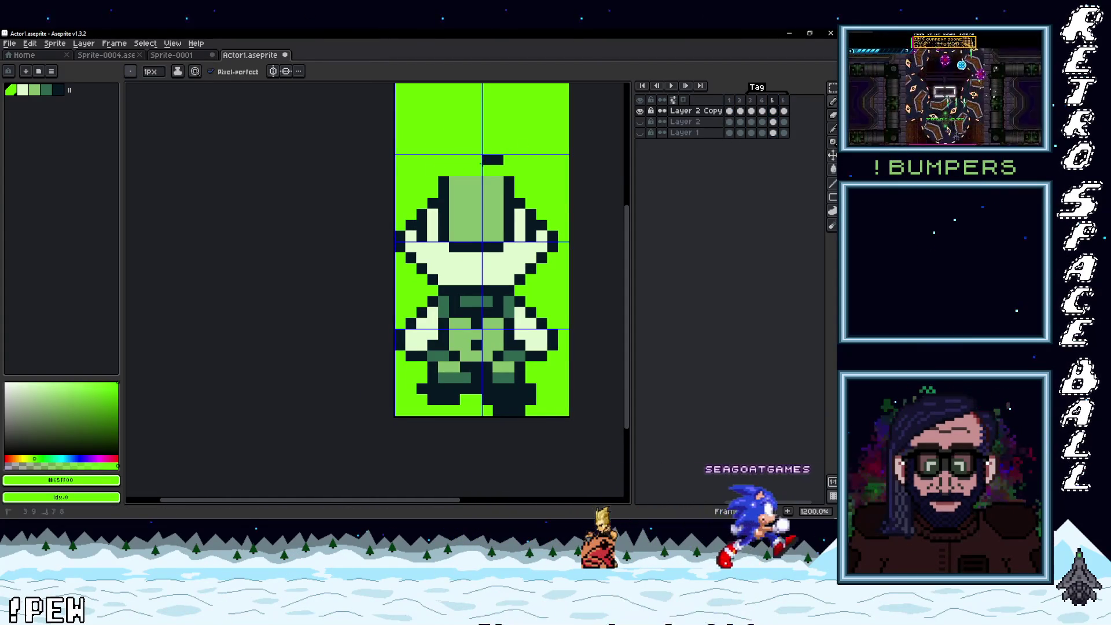
# - Draw a new #071821 outline along the hat's top and undo/redo to check it
pyautogui.click(509, 180)
pyautogui.press('b')
pyautogui.moveTo(499, 171); pyautogui.dragTo(446, 172)
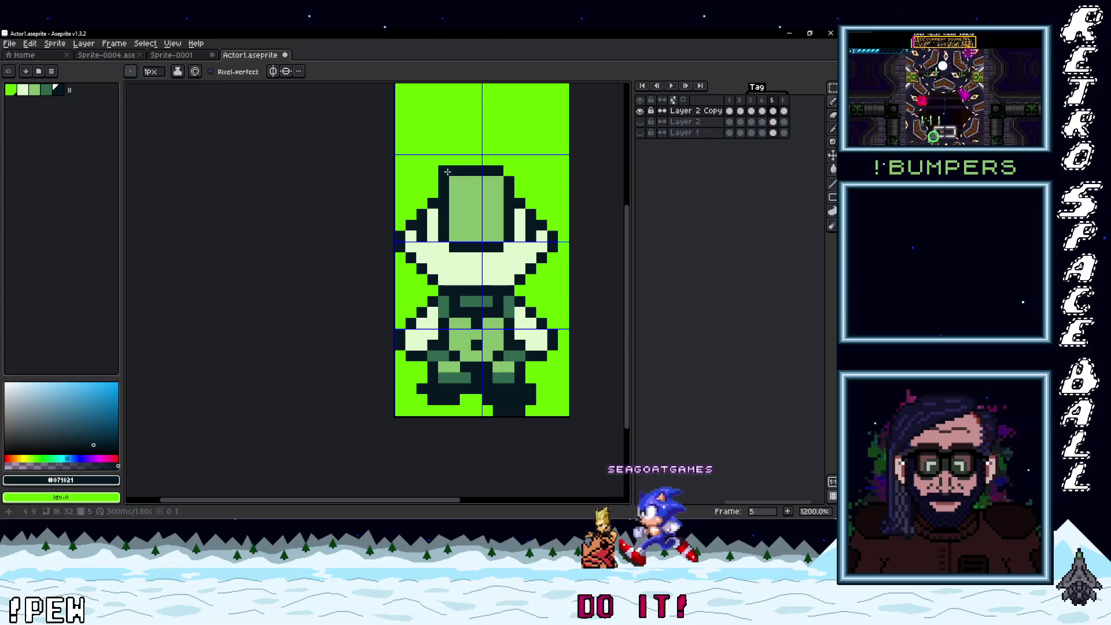
pyautogui.press('i')
pyautogui.click(431, 161)
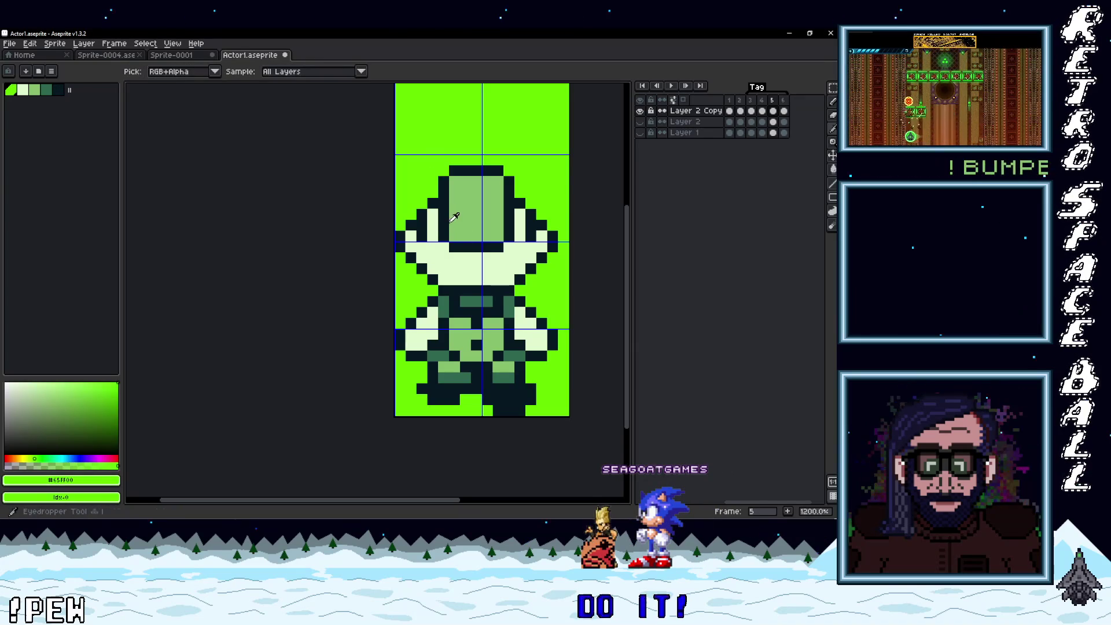
pyautogui.click(449, 231)
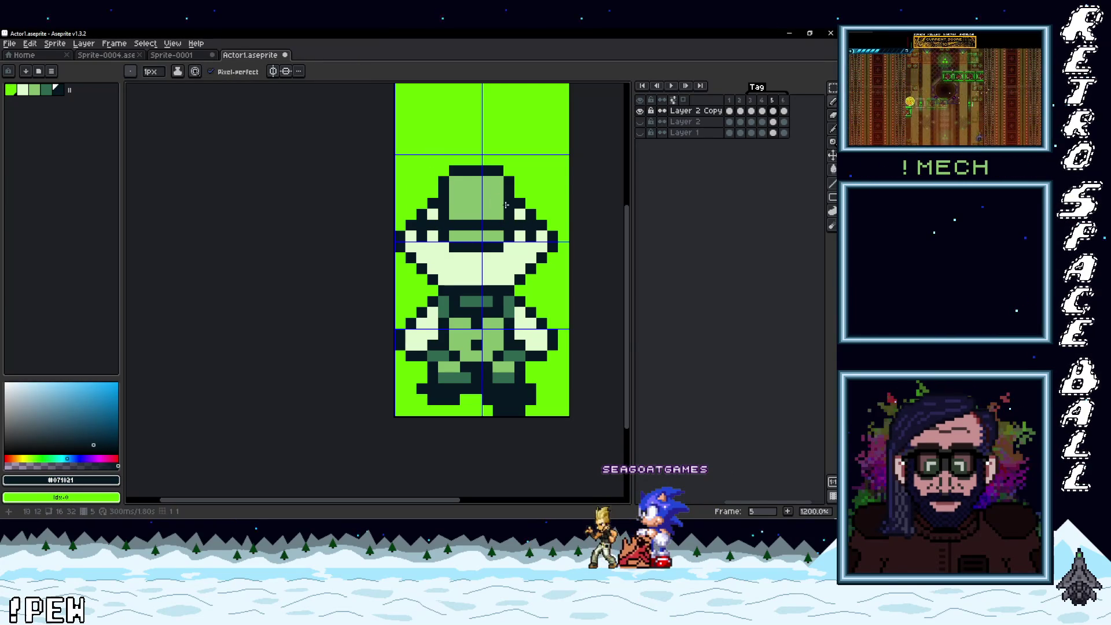
pyautogui.press('i')
pyautogui.click(460, 197)
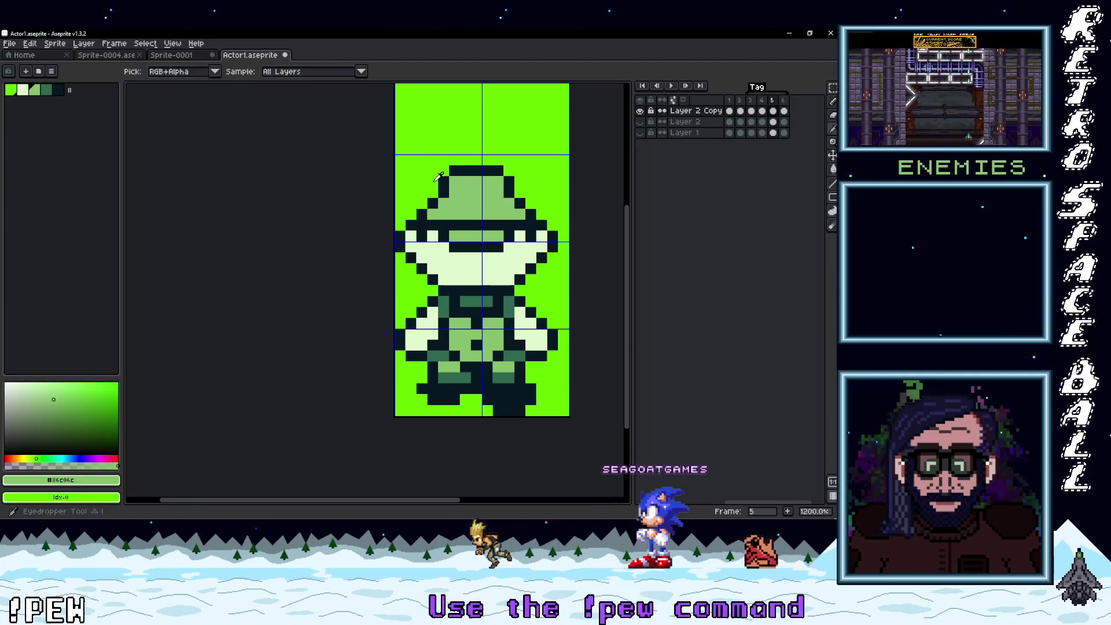
pyautogui.click(461, 170)
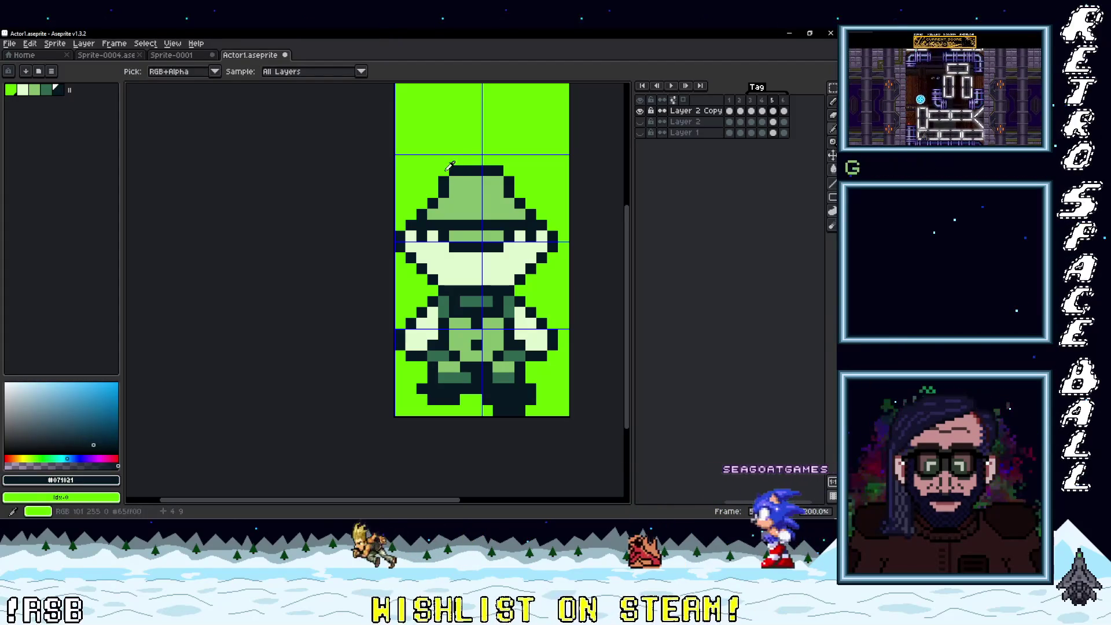
pyautogui.hotkey('ctrl', 'z')
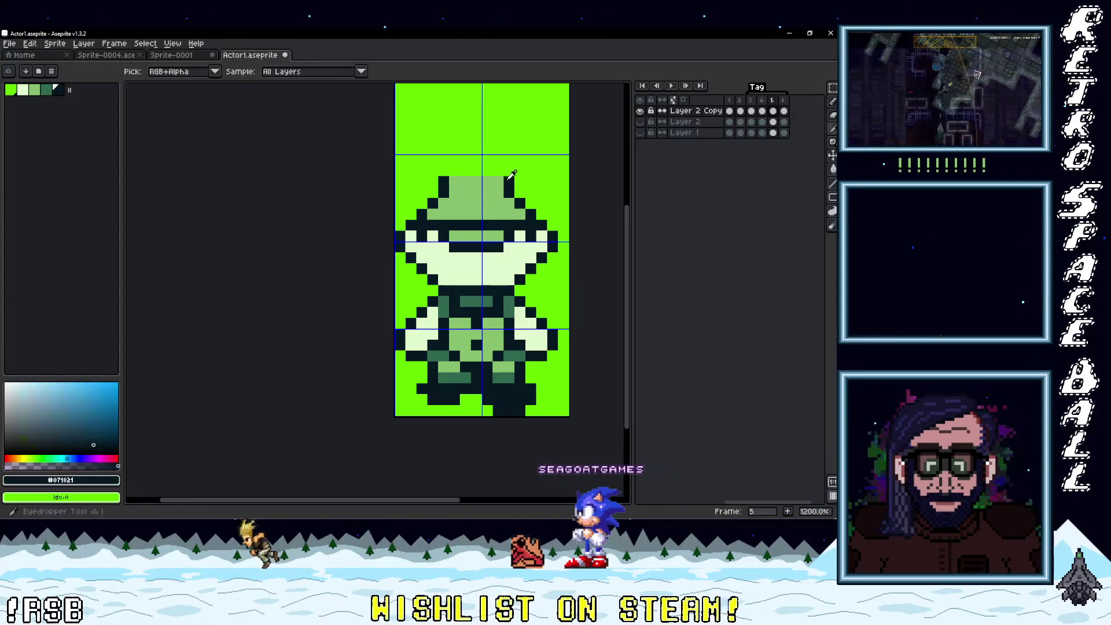
pyautogui.hotkey('ctrl', 'y')
# - Paint a light-green #86C06C band across the visor row
pyautogui.click(436, 165)
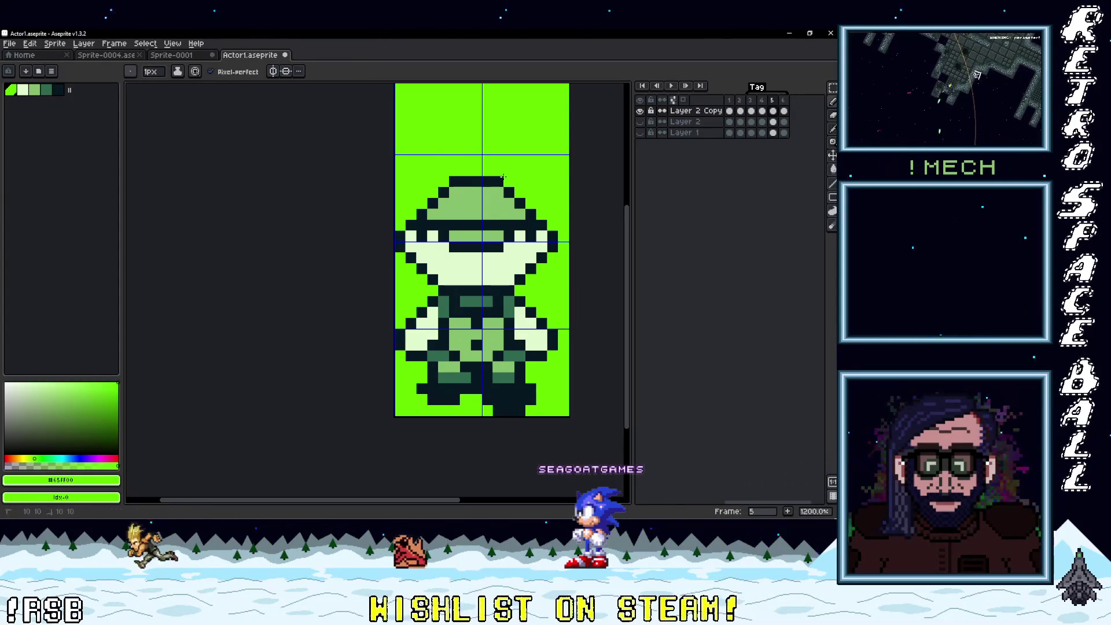
pyautogui.keyDown('alt'); pyautogui.click(473, 244); pyautogui.keyUp('alt')
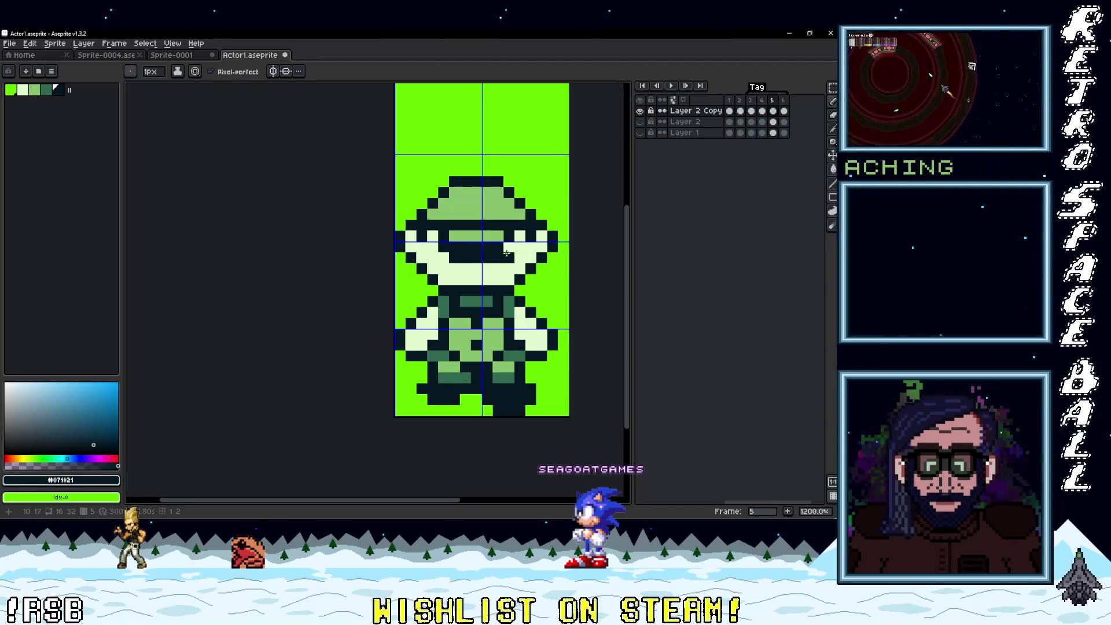
pyautogui.keyDown('alt'); pyautogui.click(463, 236); pyautogui.keyUp('alt')
pyautogui.moveTo(443, 236)
pyautogui.mouseDown()
pyautogui.moveTo(477, 247)
pyautogui.moveTo(457, 247)
pyautogui.mouseUp()
pyautogui.moveTo(521, 236); pyautogui.dragTo(434, 235)
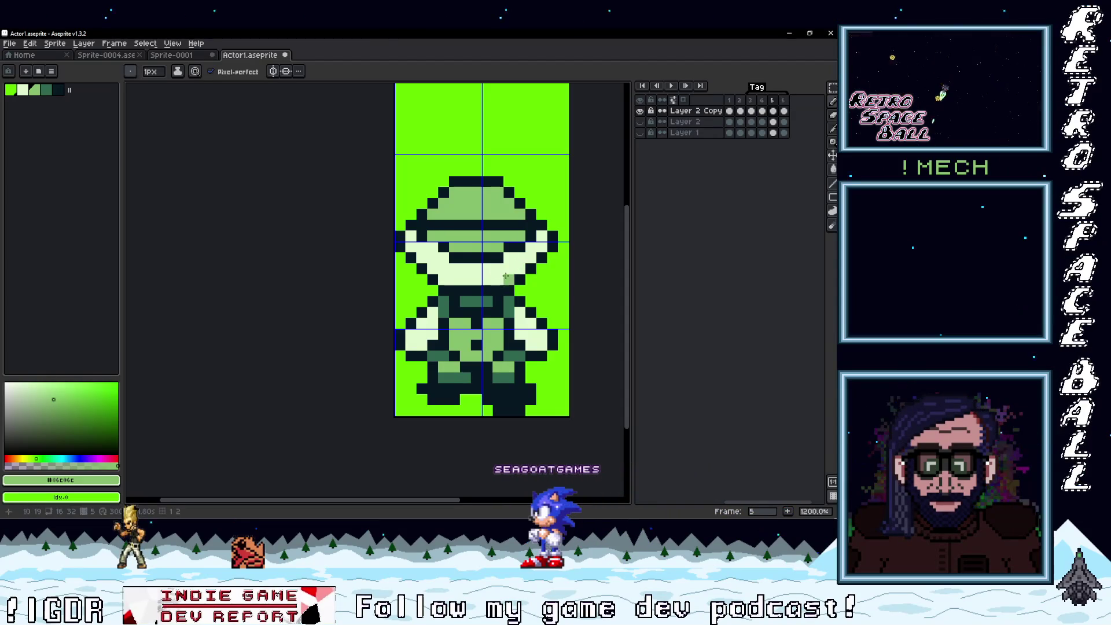
pyautogui.scroll(-2, 497, 268)
pyautogui.keyDown('alt'); pyautogui.click(479, 255); pyautogui.keyUp('alt')
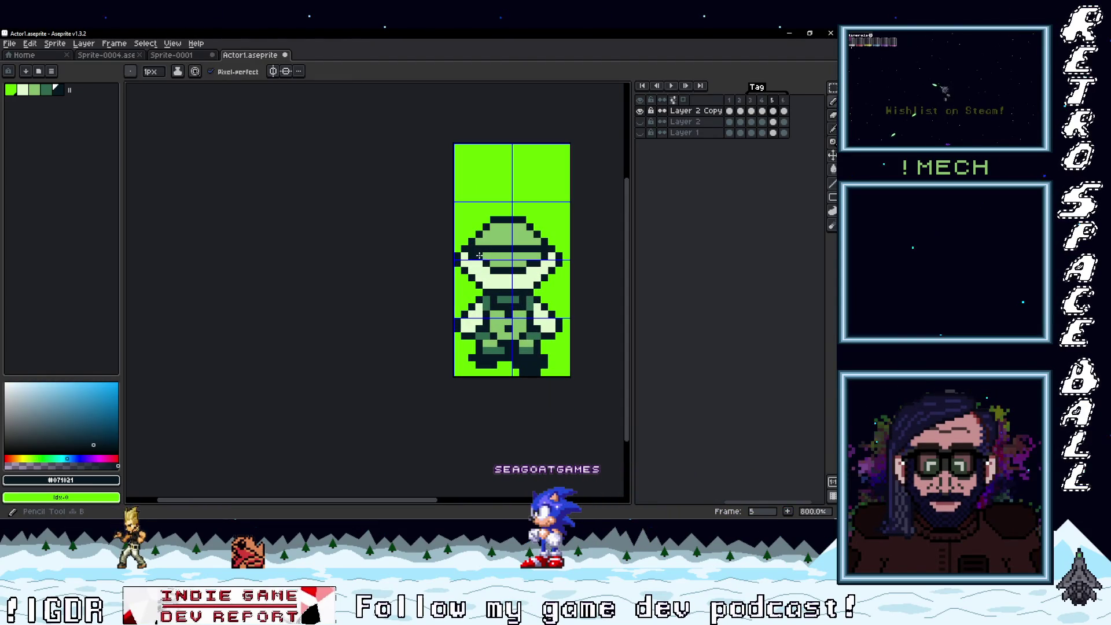
pyautogui.keyDown('alt'); pyautogui.click(539, 267); pyautogui.keyUp('alt')
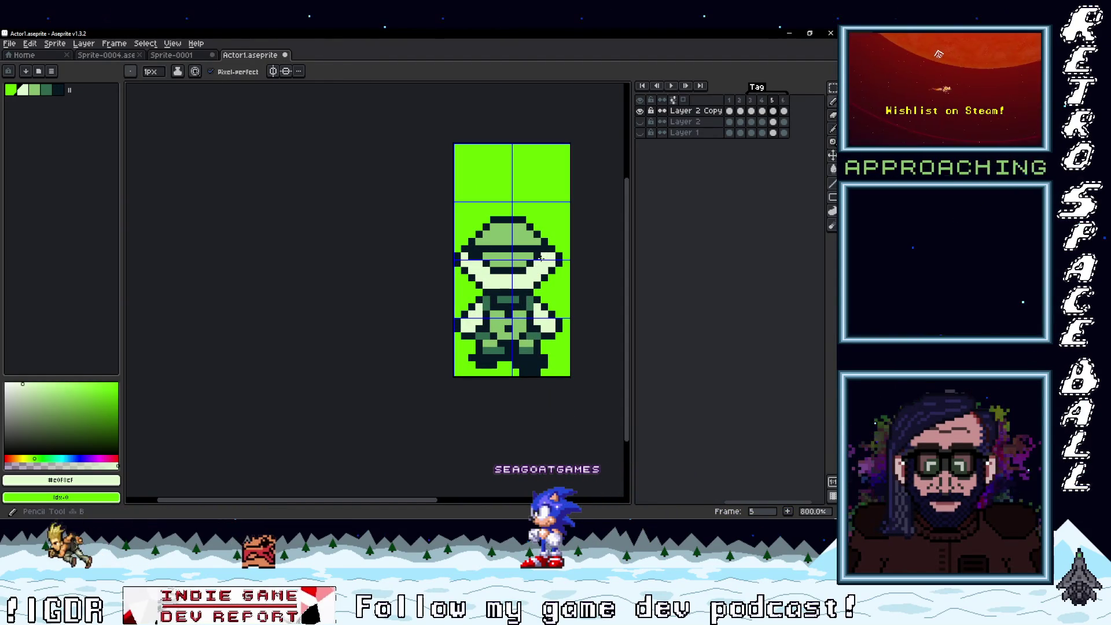
pyautogui.scroll(-3, 470, 254)
pyautogui.scroll(3, 498, 255)
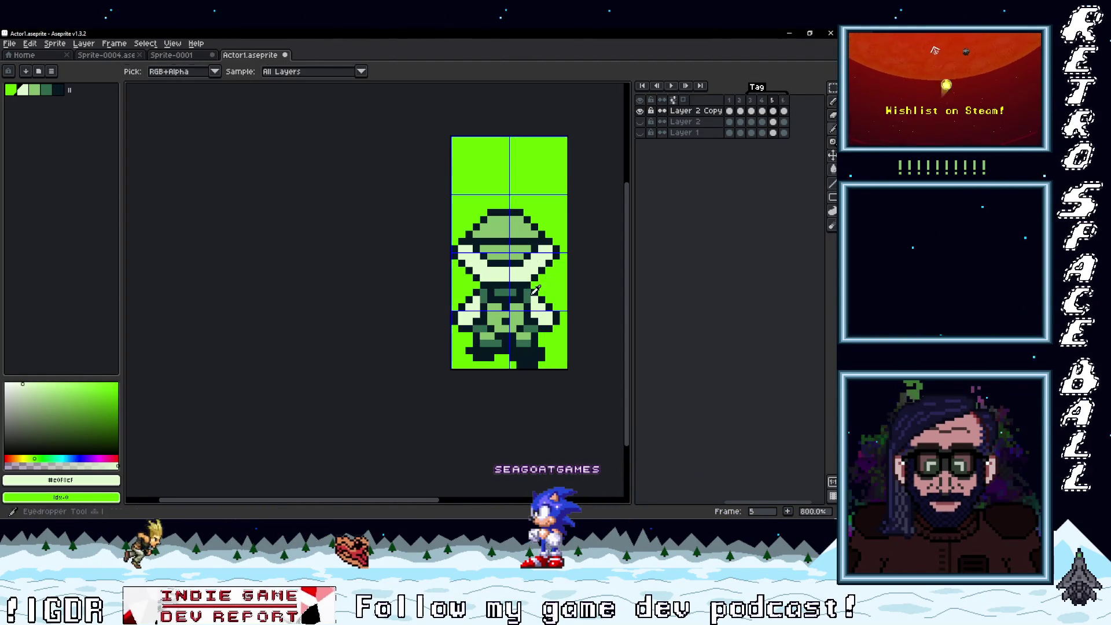
pyautogui.keyDown('alt'); pyautogui.click(534, 256); pyautogui.keyUp('alt')
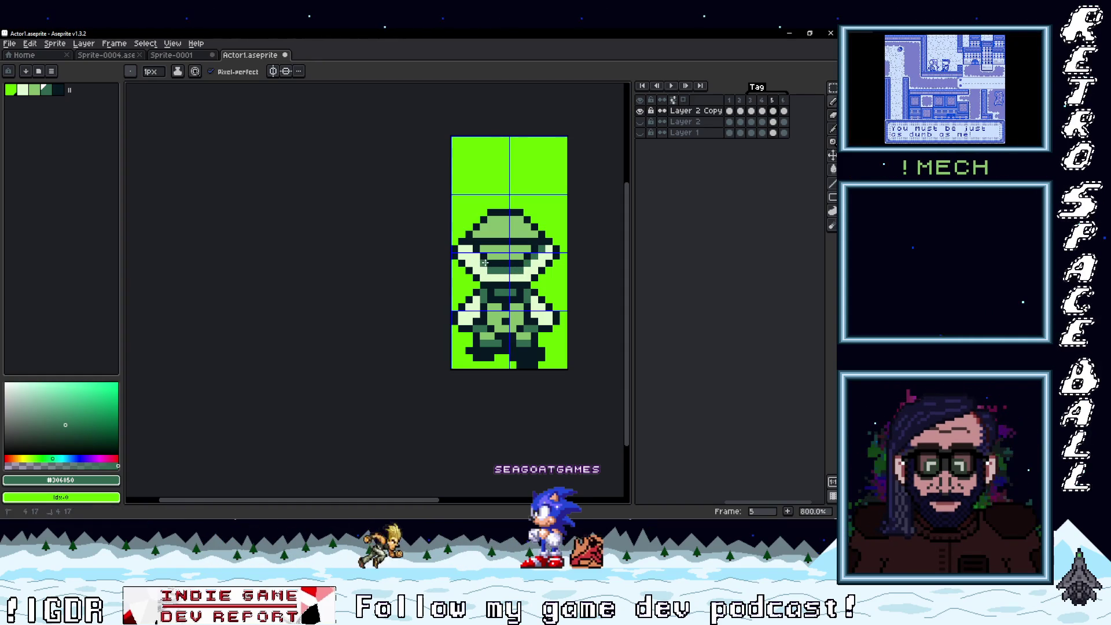
pyautogui.scroll(3, 544, 301)
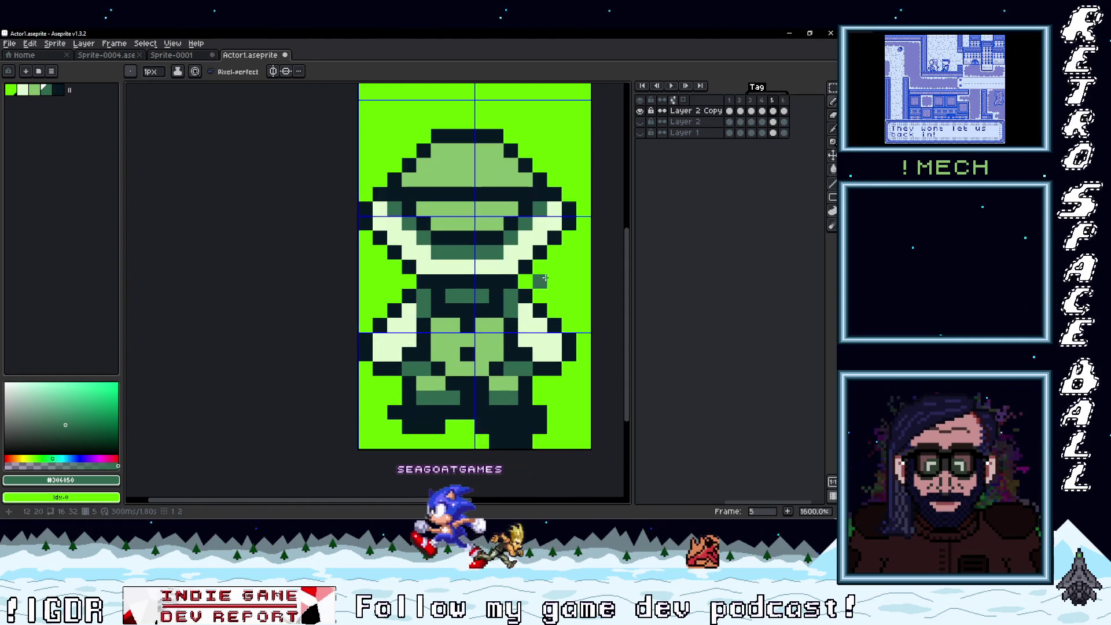
pyautogui.moveTo(549, 302); pyautogui.dragTo(512, 303)
pyautogui.scroll(-3, 512, 289)
pyautogui.scroll(2, 514, 266)
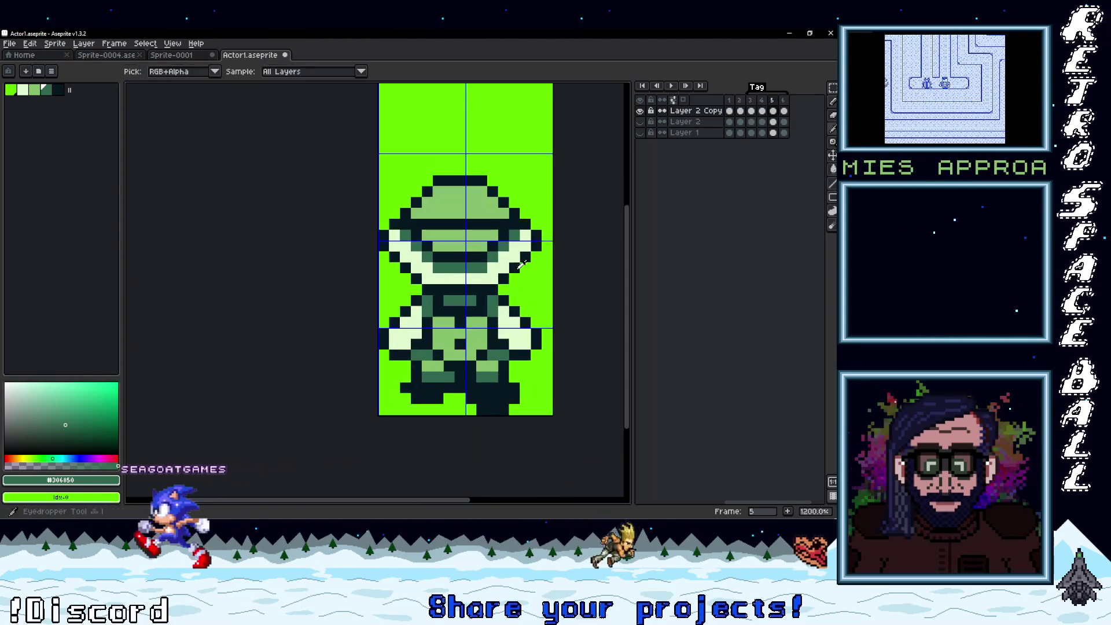
pyautogui.keyDown('alt'); pyautogui.click(515, 259); pyautogui.keyUp('alt')
pyautogui.scroll(-4, 547, 303)
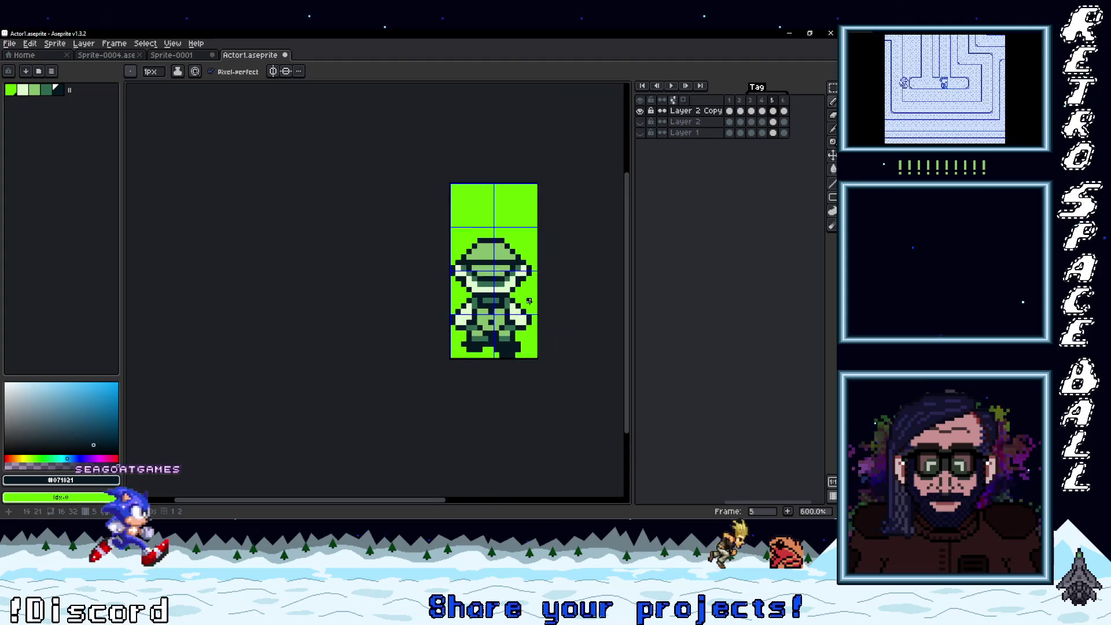
pyautogui.scroll(4, 530, 319)
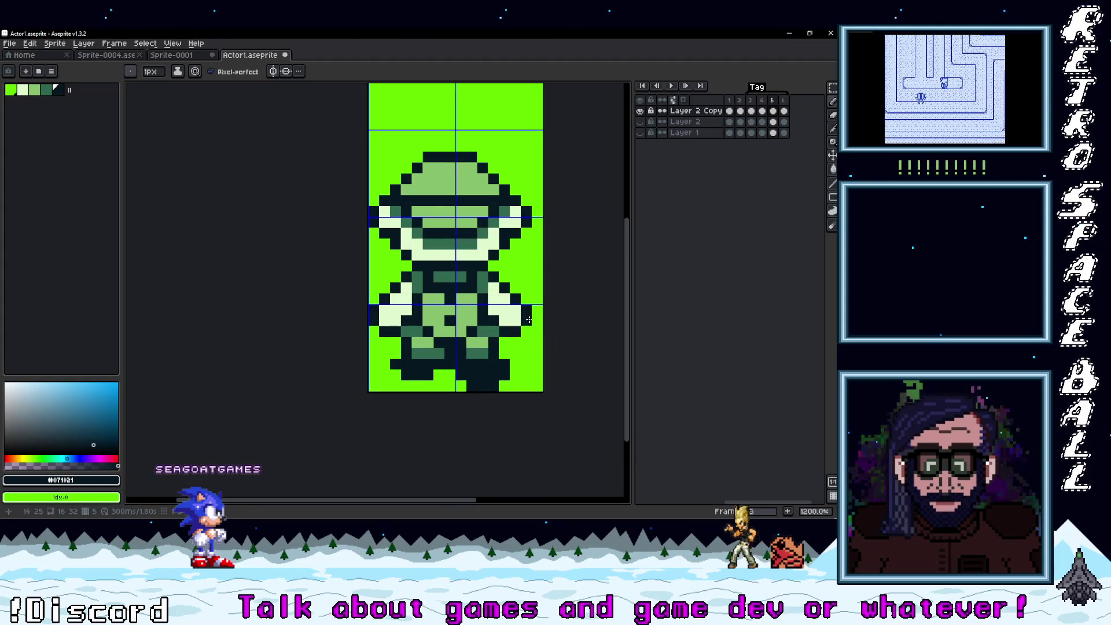
pyautogui.scroll(3, 503, 338)
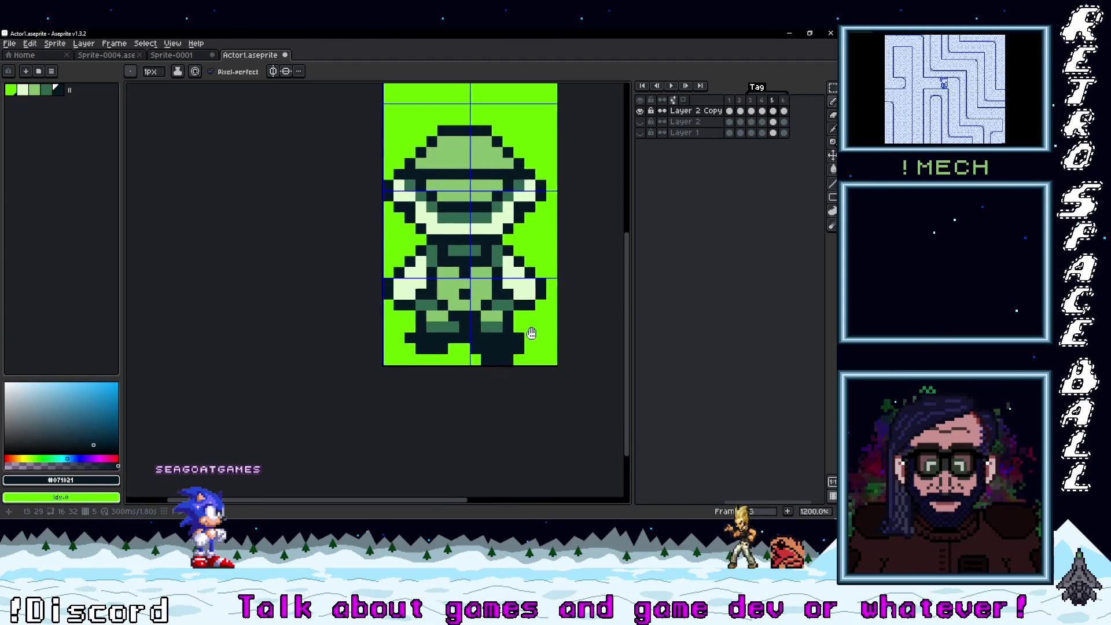
pyautogui.press('i')
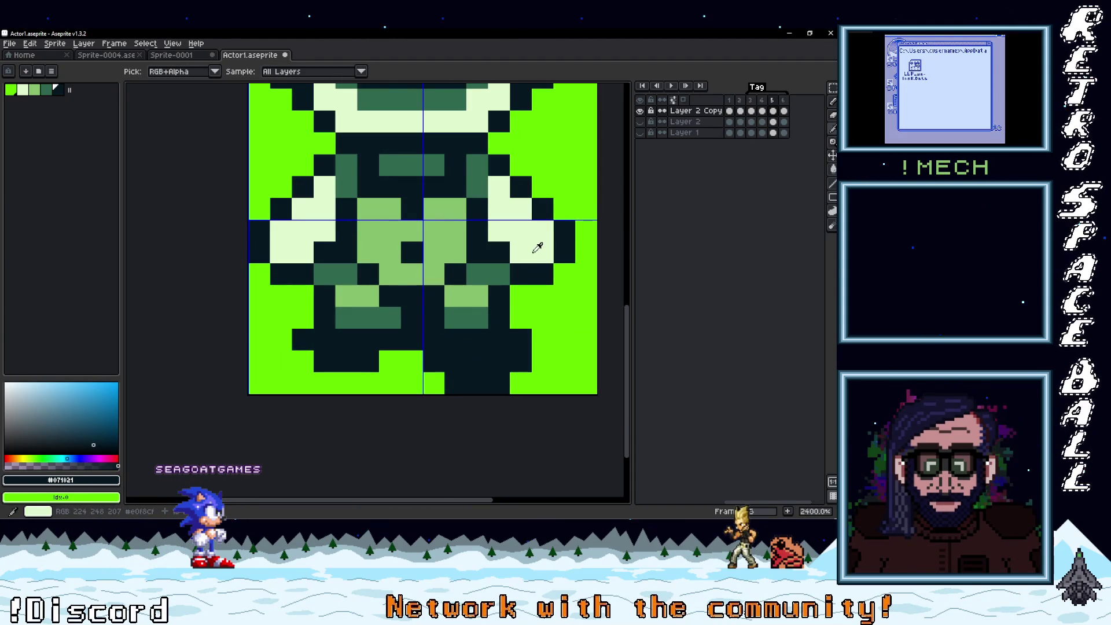
# - Add pale #e0f8cf and #86c06c highlights to both lower legs, then zoom out to 600%
pyautogui.click(520, 261)
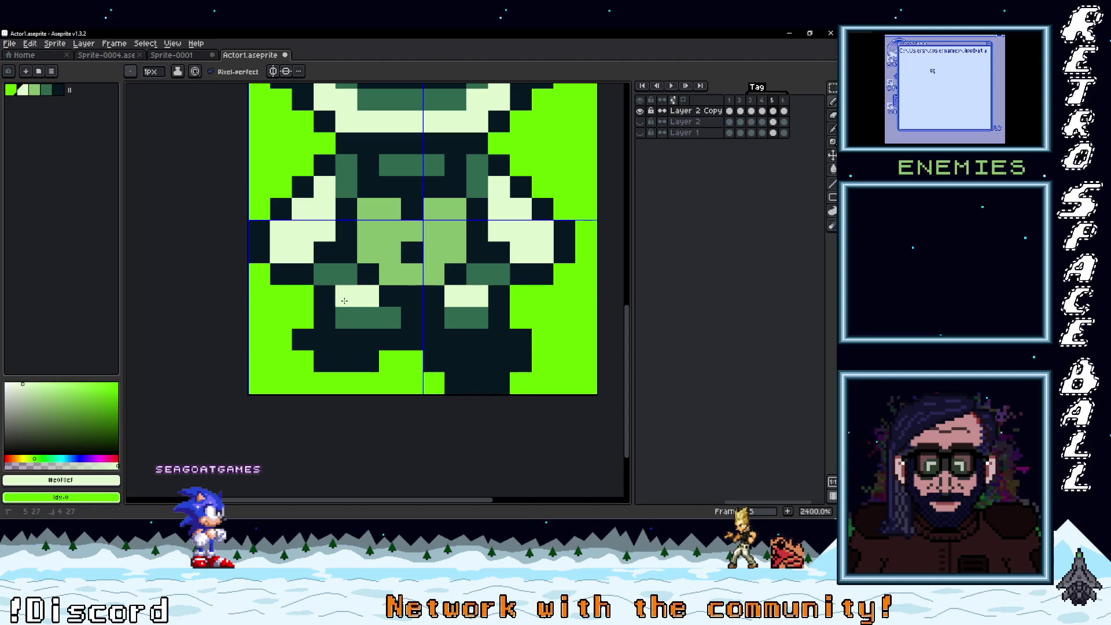
pyautogui.click(395, 271)
pyautogui.press('b')
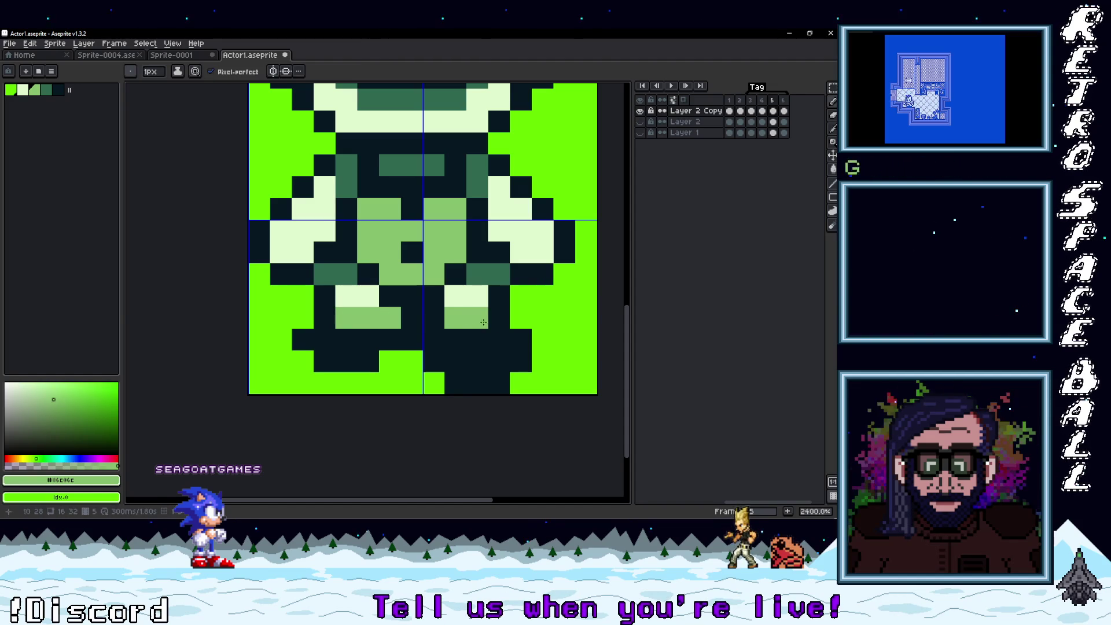
pyautogui.scroll(-6, 551, 331)
pyautogui.scroll(-1, 551, 331)
pyautogui.scroll(1, 543, 317)
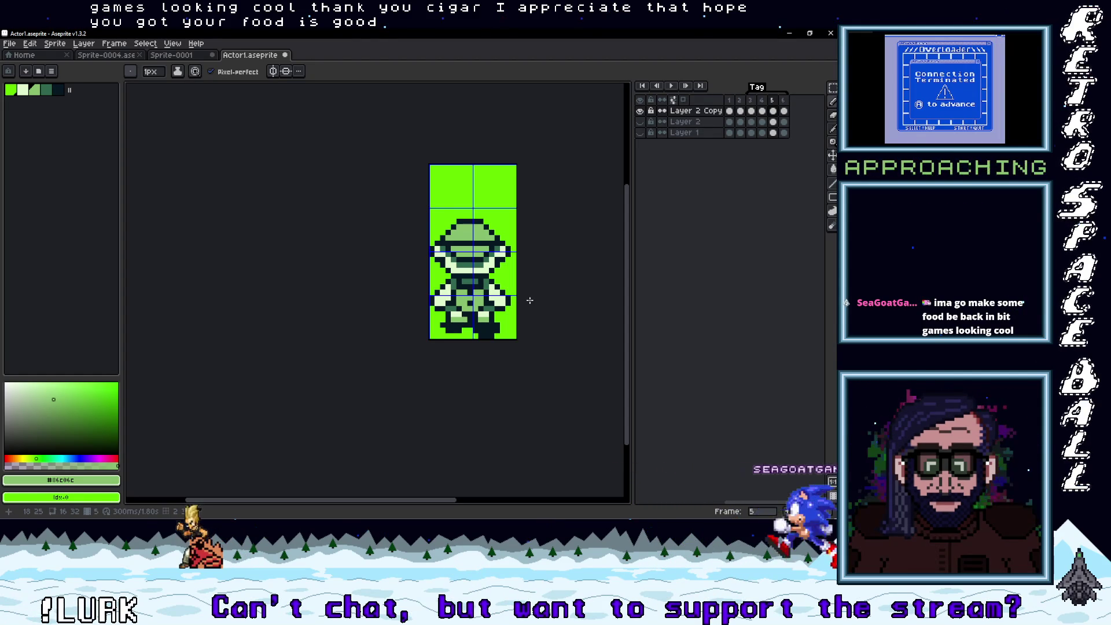
# - Paint a trial dark green patch into the centre of the hat's crown
pyautogui.scroll(3, 498, 328)
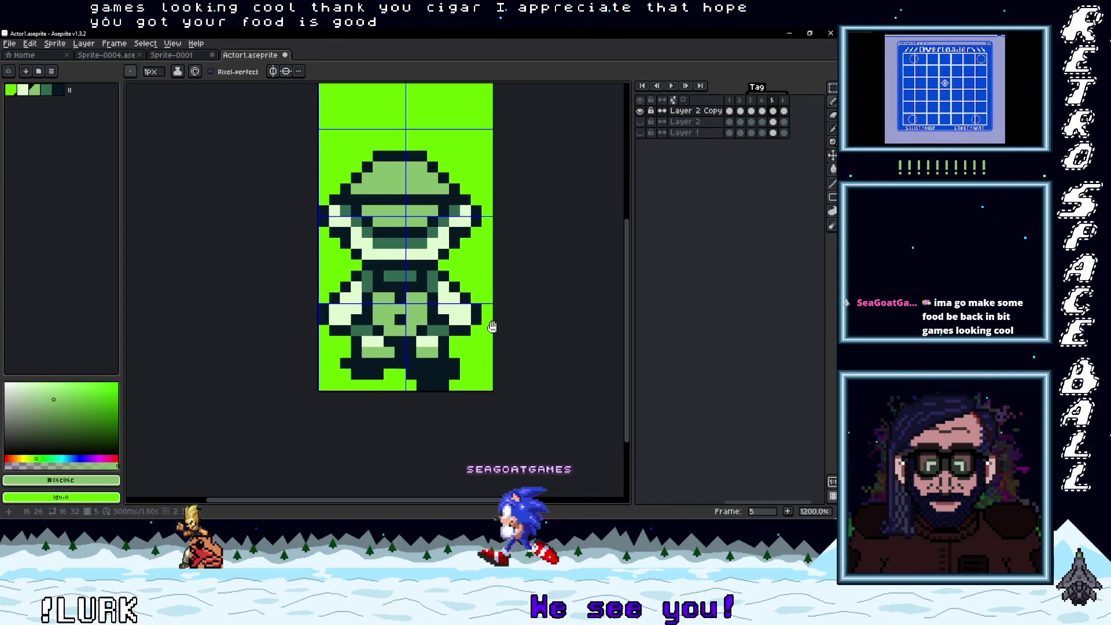
pyautogui.moveTo(490, 316); pyautogui.dragTo(495, 325)
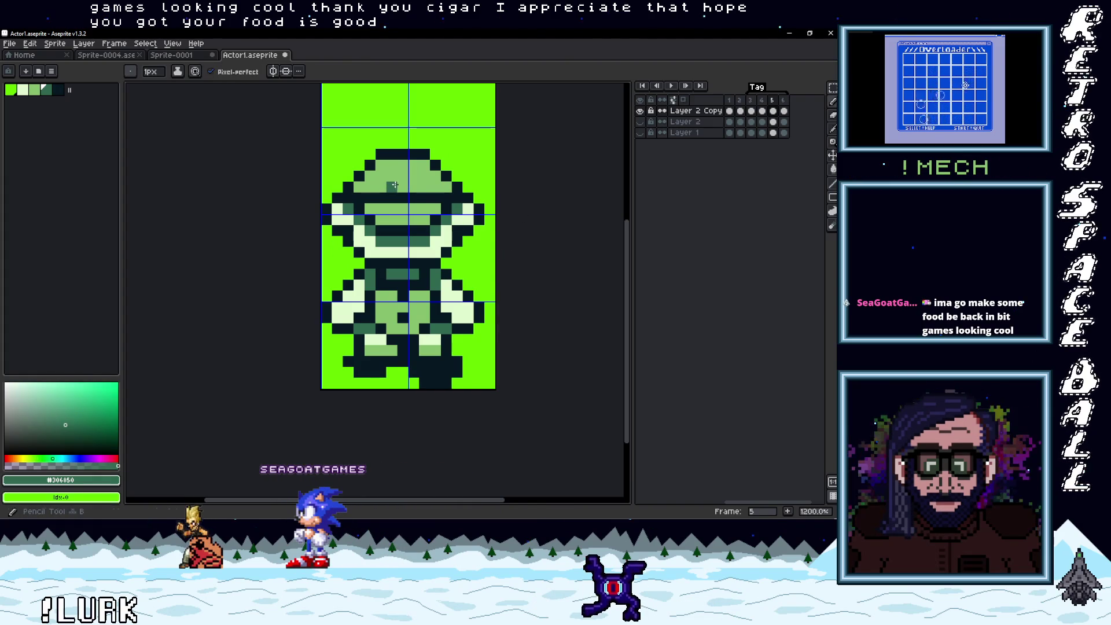
pyautogui.moveTo(415, 186); pyautogui.dragTo(414, 171)
pyautogui.scroll(-4, 413, 172)
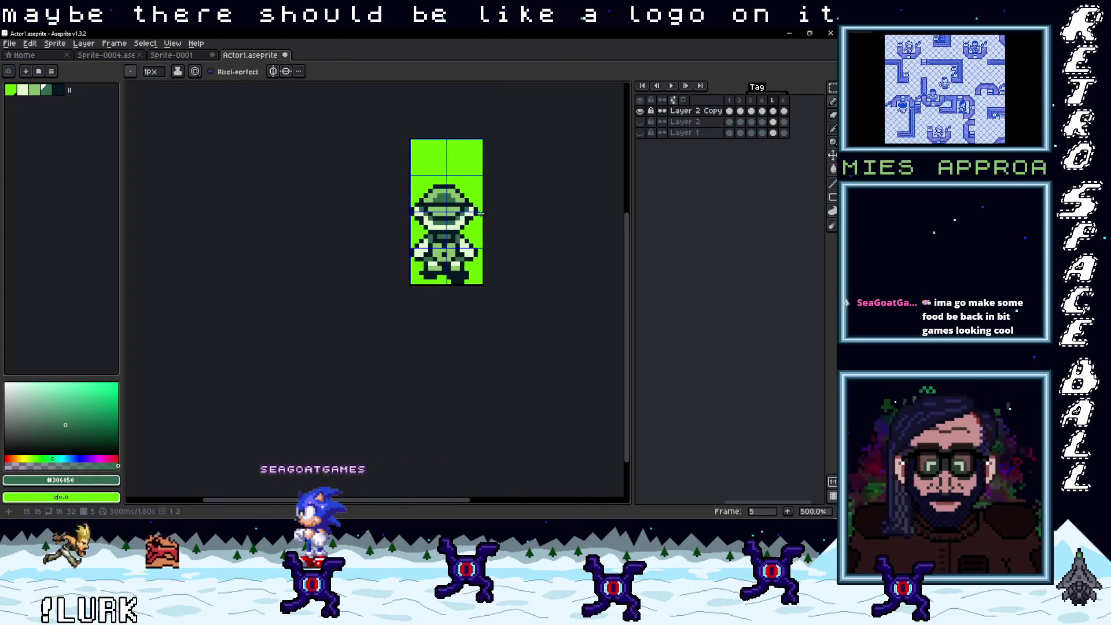
pyautogui.scroll(2, 428, 169)
pyautogui.scroll(3, 459, 166)
# - Sample the hat greens, extend the dark band and restore light green over some crown pixels
pyautogui.press('i')
pyautogui.keyDown('alt'); pyautogui.click(458, 166); pyautogui.keyUp('alt')
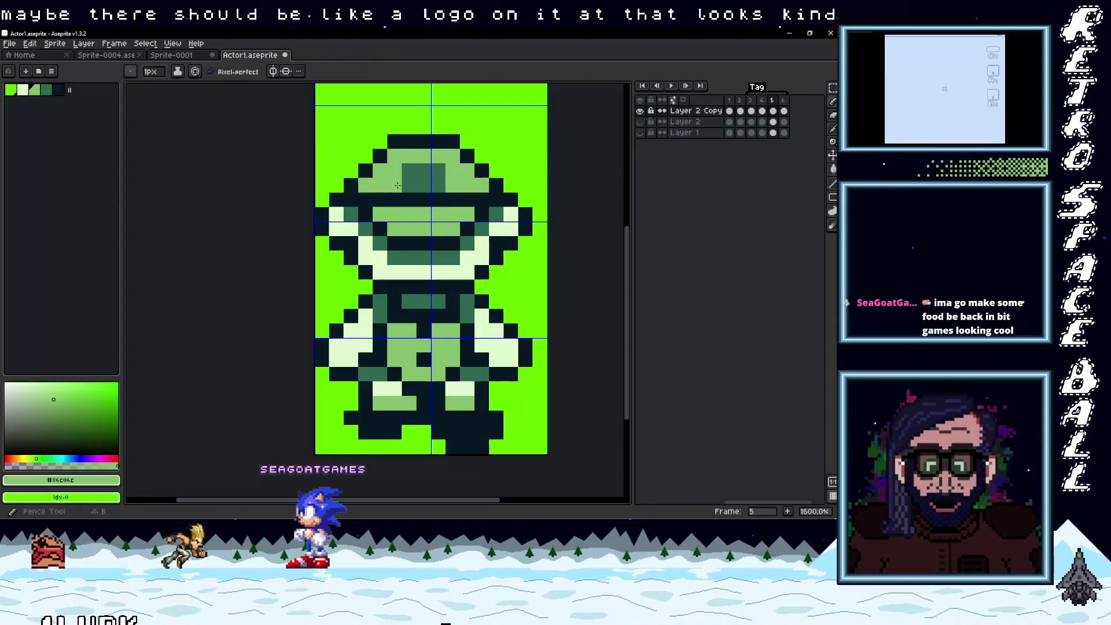
pyautogui.scroll(-3, 489, 217)
pyautogui.scroll(3, 489, 217)
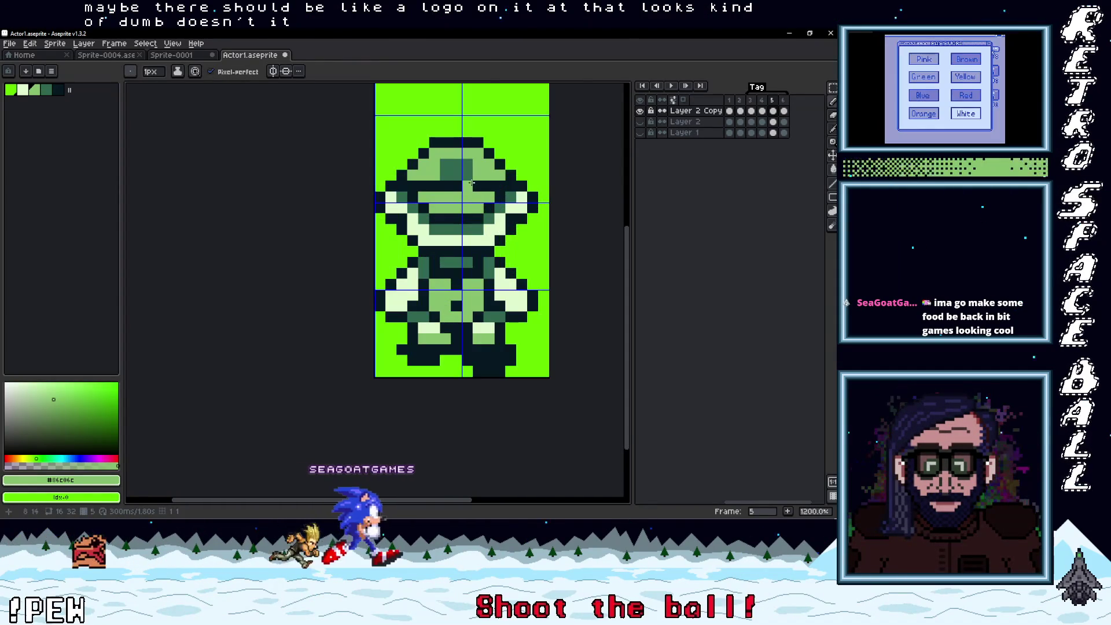
pyautogui.keyDown('alt'); pyautogui.click(472, 160); pyautogui.keyUp('alt')
pyautogui.moveTo(468, 164); pyautogui.dragTo(443, 150)
pyautogui.keyDown('alt'); pyautogui.click(483, 155); pyautogui.keyUp('alt')
# - Resample from the sprite until the drawing colour is the hat's light green #86C06C
pyautogui.scroll(-2, 503, 197)
pyautogui.scroll(2, 503, 197)
pyautogui.scroll(1, 503, 196)
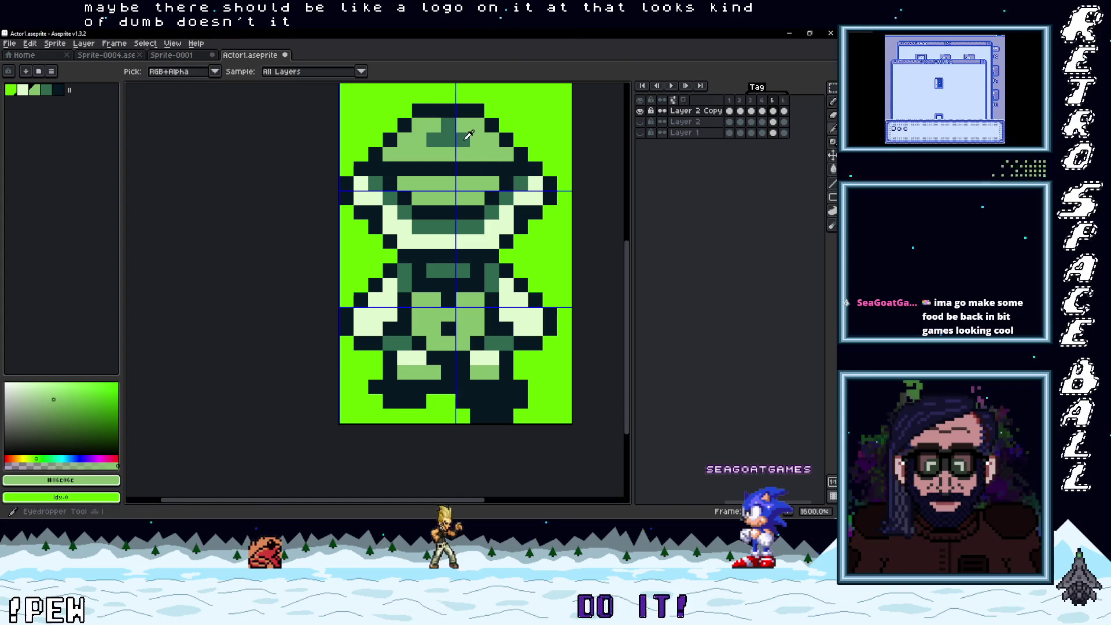
pyautogui.keyDown('alt'); pyautogui.click(461, 126); pyautogui.keyUp('alt')
pyautogui.scroll(-5, 501, 182)
pyautogui.scroll(2, 499, 174)
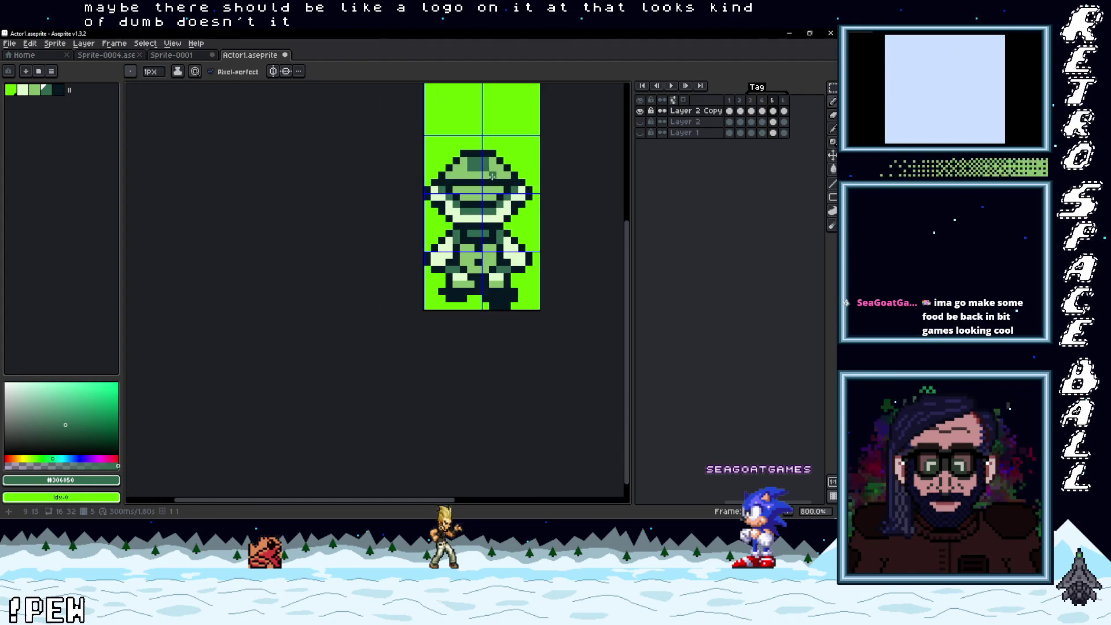
pyautogui.keyDown('alt'); pyautogui.click(496, 168); pyautogui.keyUp('alt')
pyautogui.scroll(-3, 485, 162)
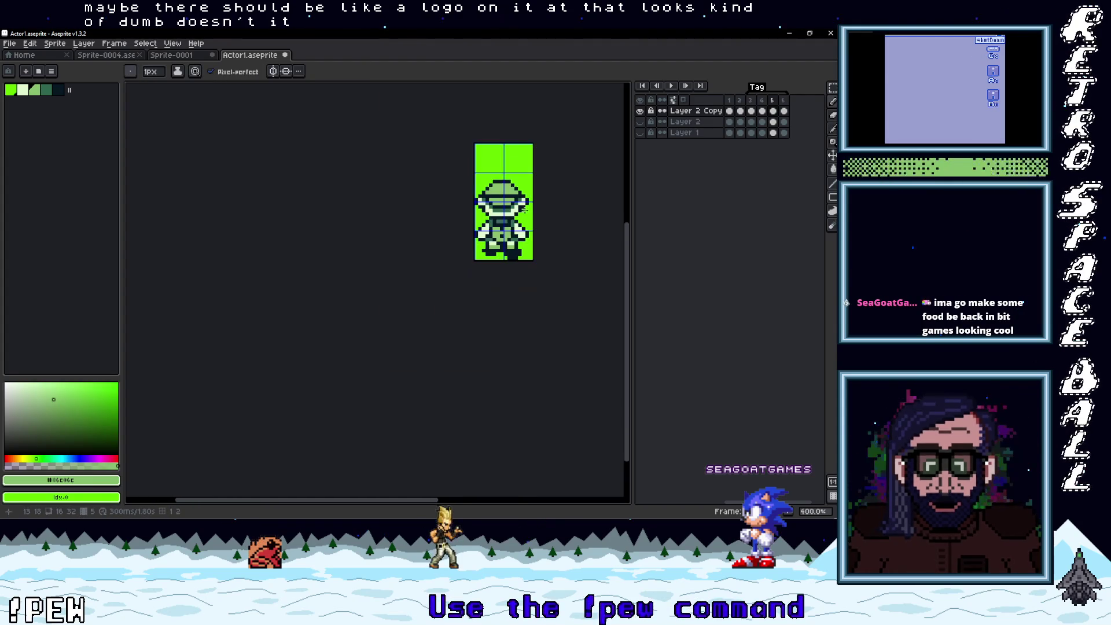
pyautogui.scroll(5, 489, 226)
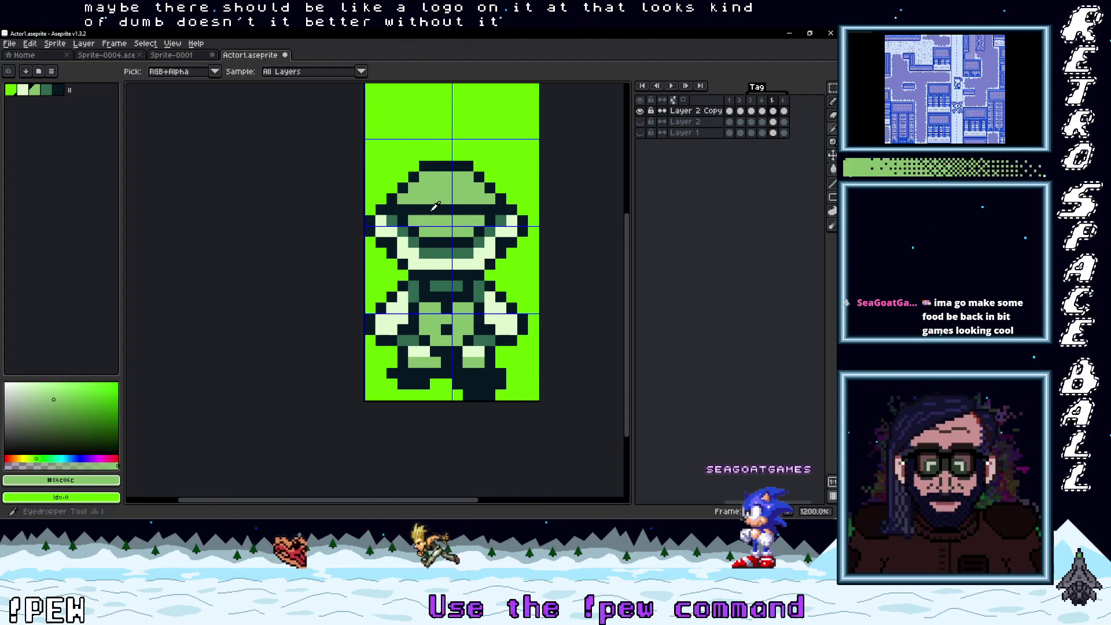
pyautogui.keyDown('alt'); pyautogui.click(490, 227); pyautogui.keyUp('alt')
pyautogui.keyDown('alt'); pyautogui.click(466, 195); pyautogui.keyUp('alt')
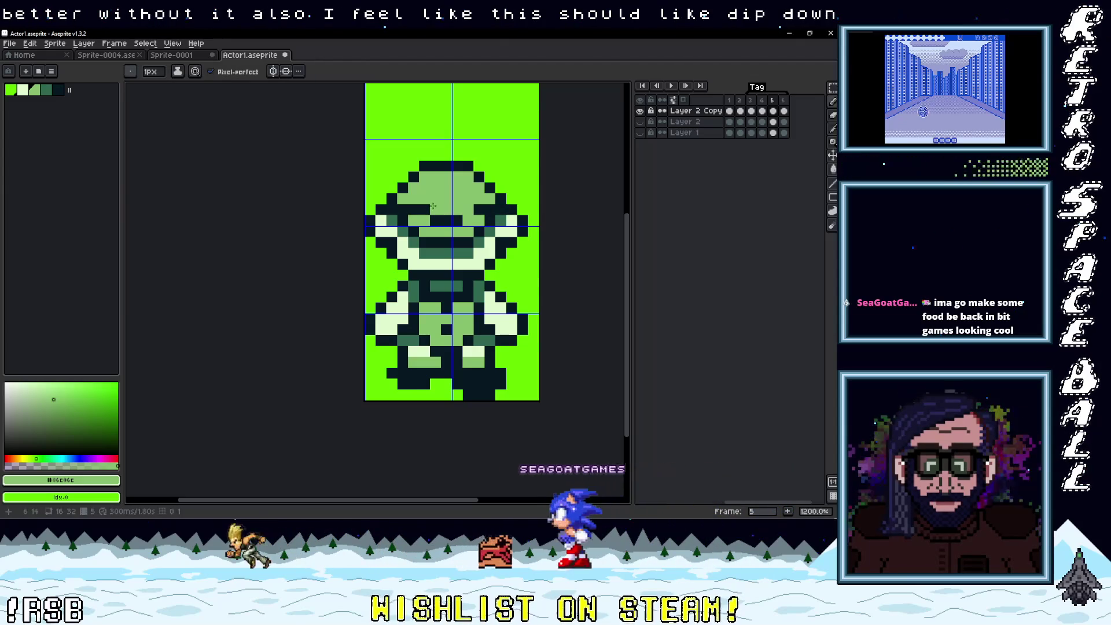
# - Pick the darkest green #071821 and paint a dark pixel on the hat brim
pyautogui.keyDown('alt'); pyautogui.click(525, 227); pyautogui.keyUp('alt')
pyautogui.scroll(-3, 578, 231)
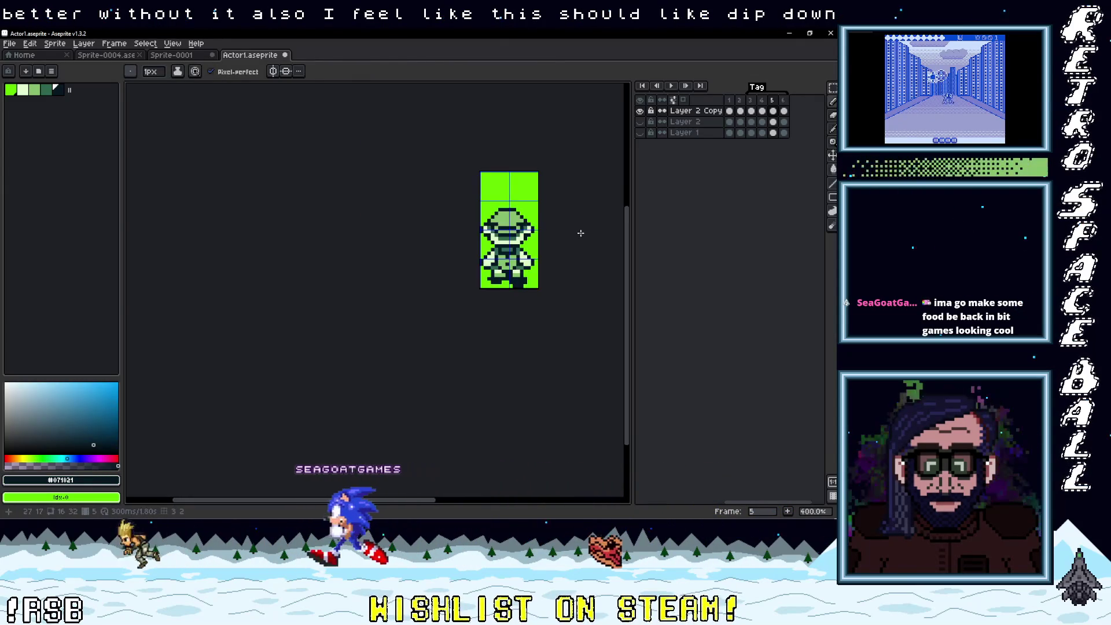
pyautogui.scroll(3, 577, 238)
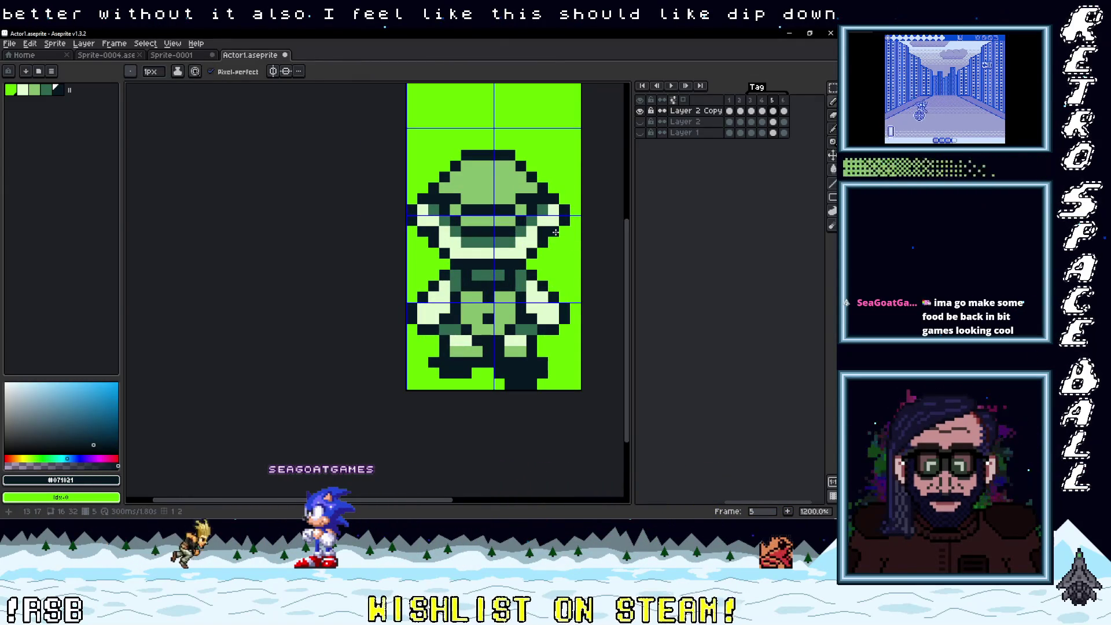
pyautogui.scroll(-4, 551, 227)
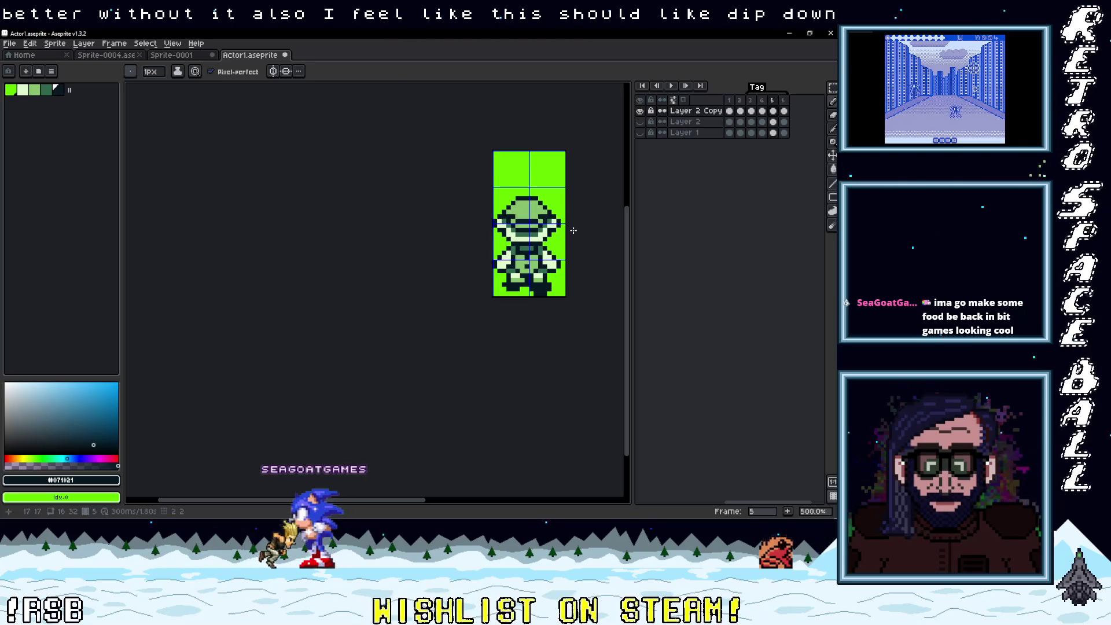
pyautogui.scroll(4, 572, 230)
pyautogui.keyDown('alt'); pyautogui.click(514, 194); pyautogui.keyUp('alt')
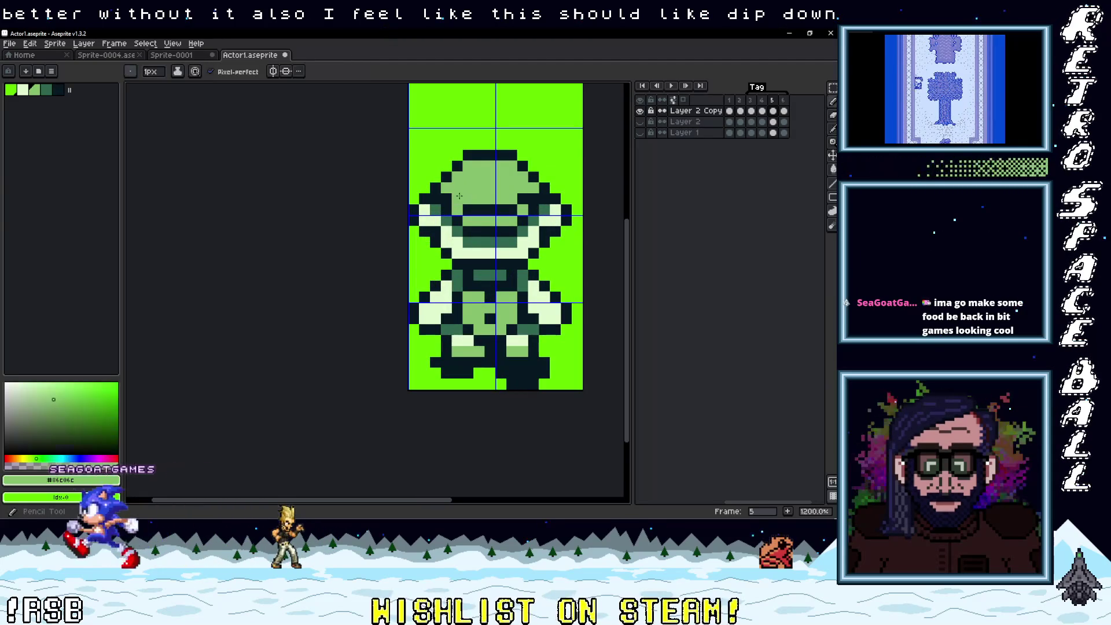
pyautogui.scroll(-3, 518, 198)
pyautogui.scroll(3, 523, 203)
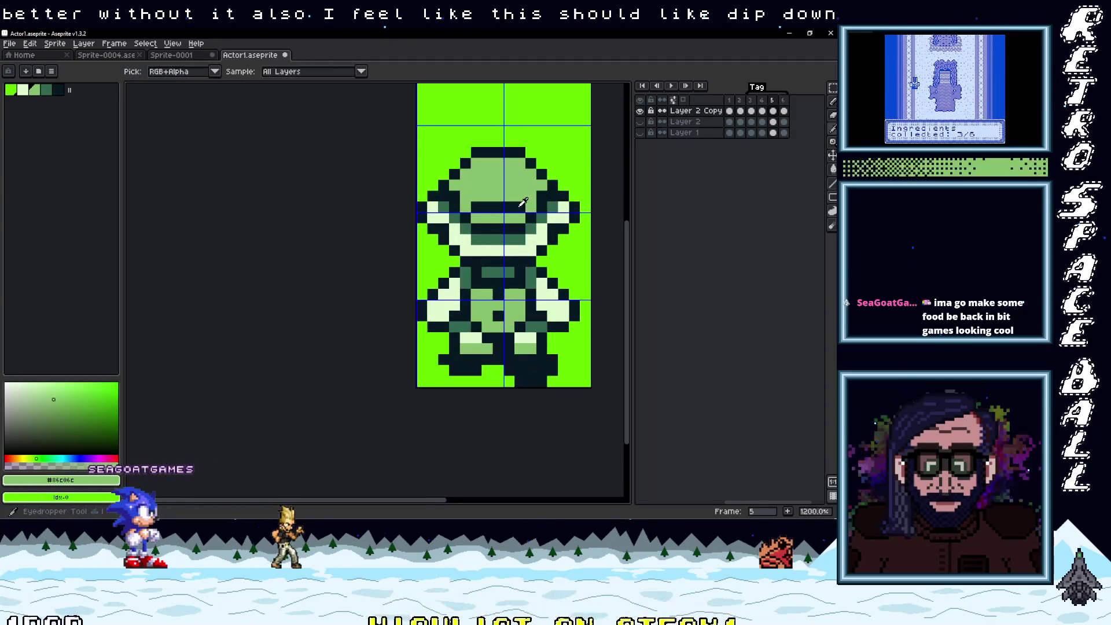
pyautogui.keyDown('alt'); pyautogui.click(526, 205); pyautogui.keyUp('alt')
pyautogui.click(464, 207)
# - Undo a bad stroke and add a dark pixel at the brim's right edge
pyautogui.scroll(-4, 591, 233)
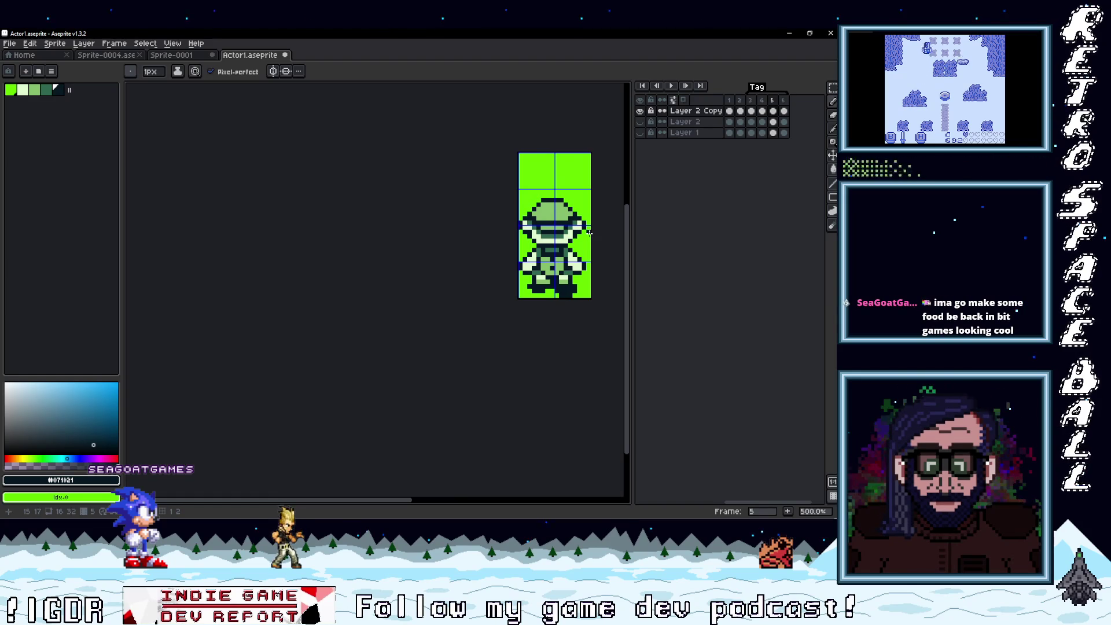
pyautogui.scroll(4, 588, 232)
pyautogui.click(559, 204)
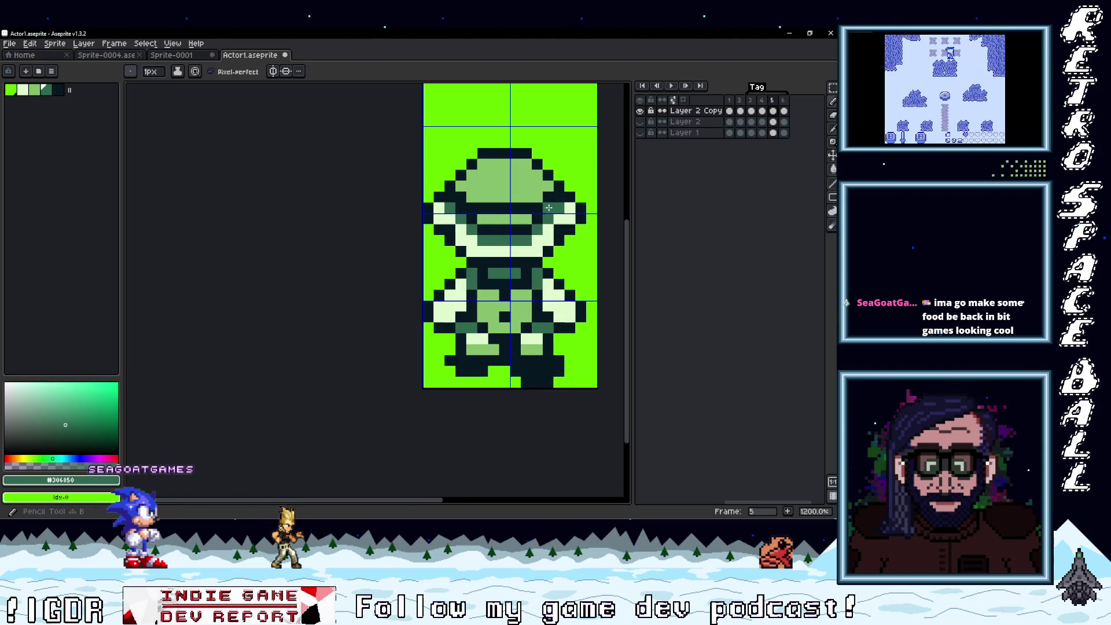
pyautogui.scroll(-3, 578, 241)
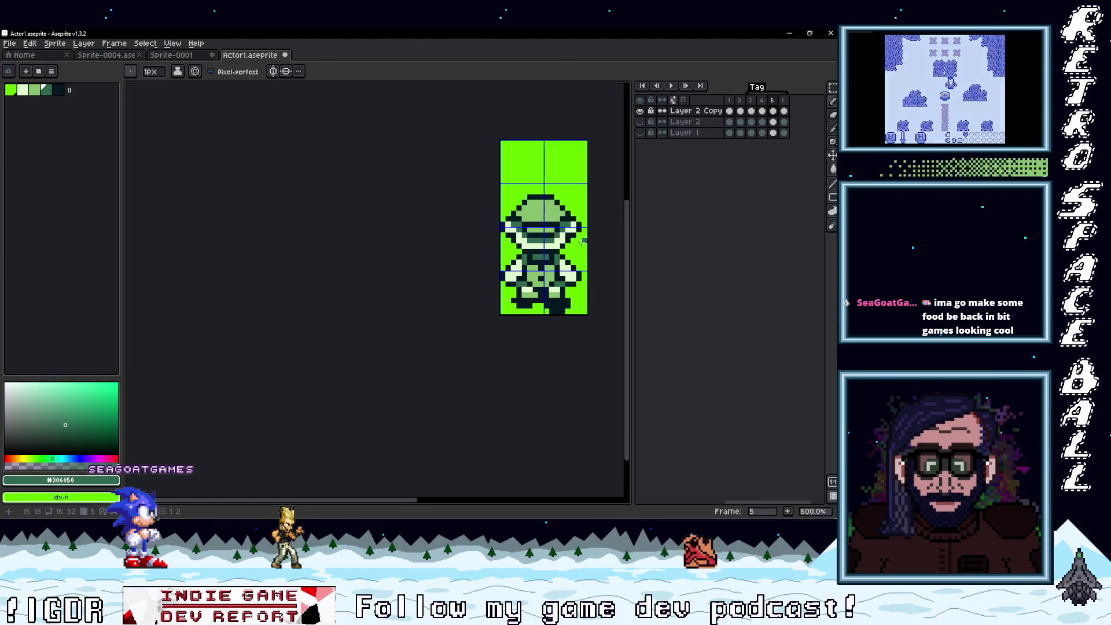
pyautogui.scroll(4, 471, 193)
pyautogui.keyDown('alt'); pyautogui.click(454, 190); pyautogui.keyUp('alt')
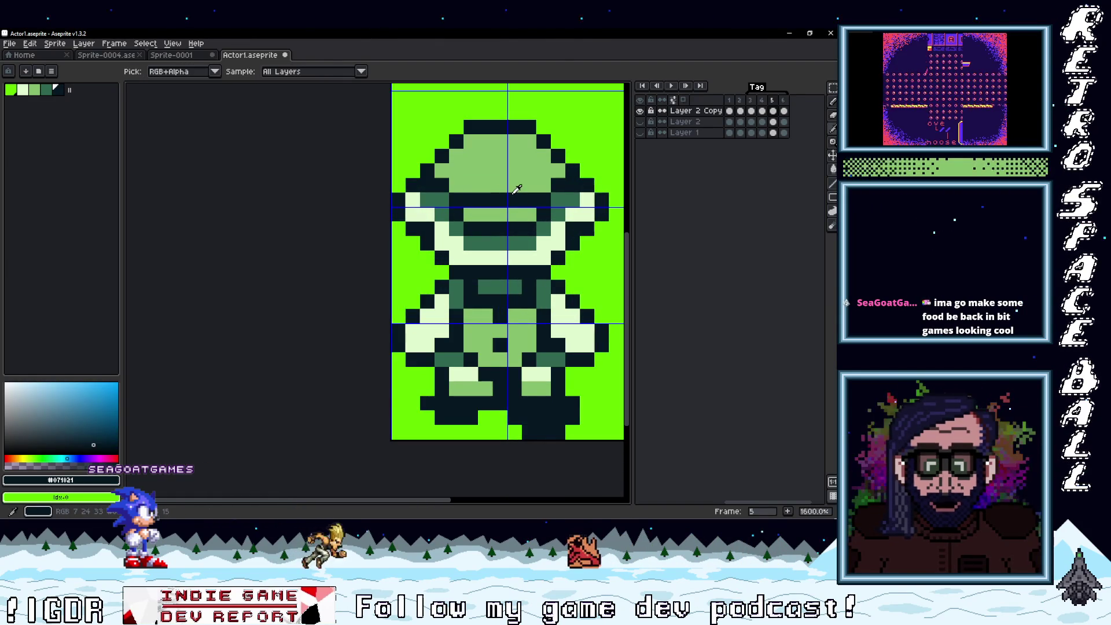
pyautogui.hotkey('ctrl', 'z')
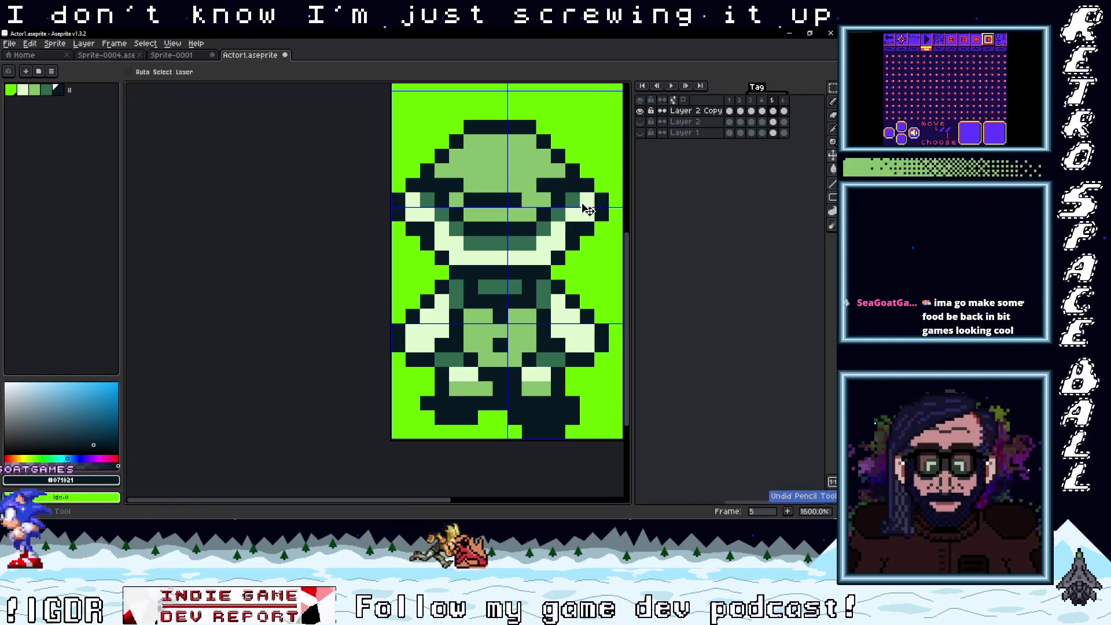
pyautogui.press('alt')
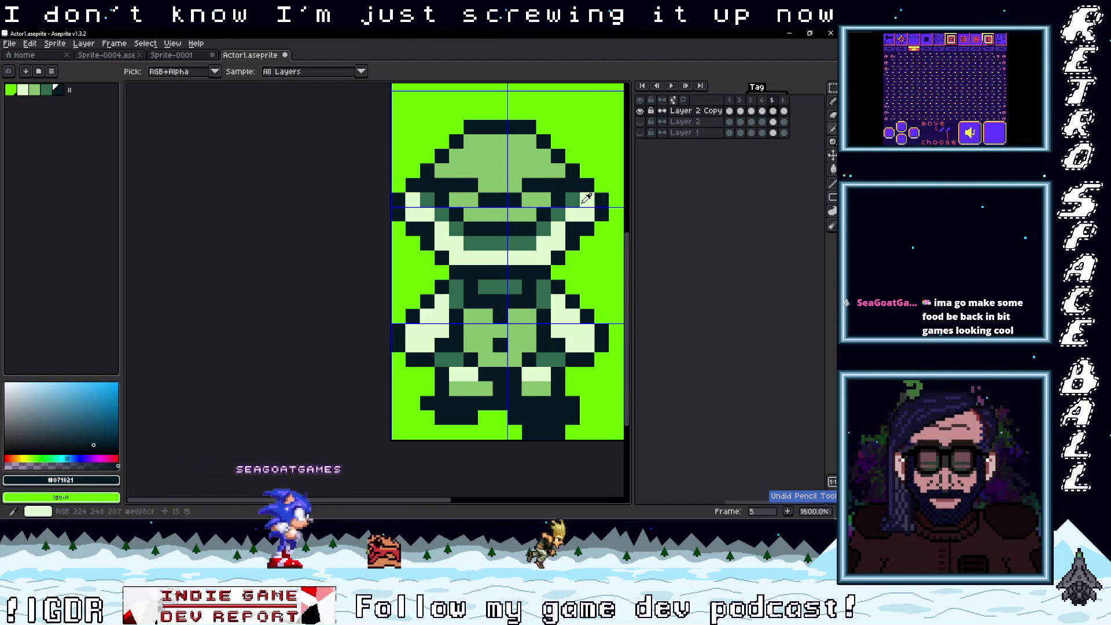
pyautogui.click(523, 199)
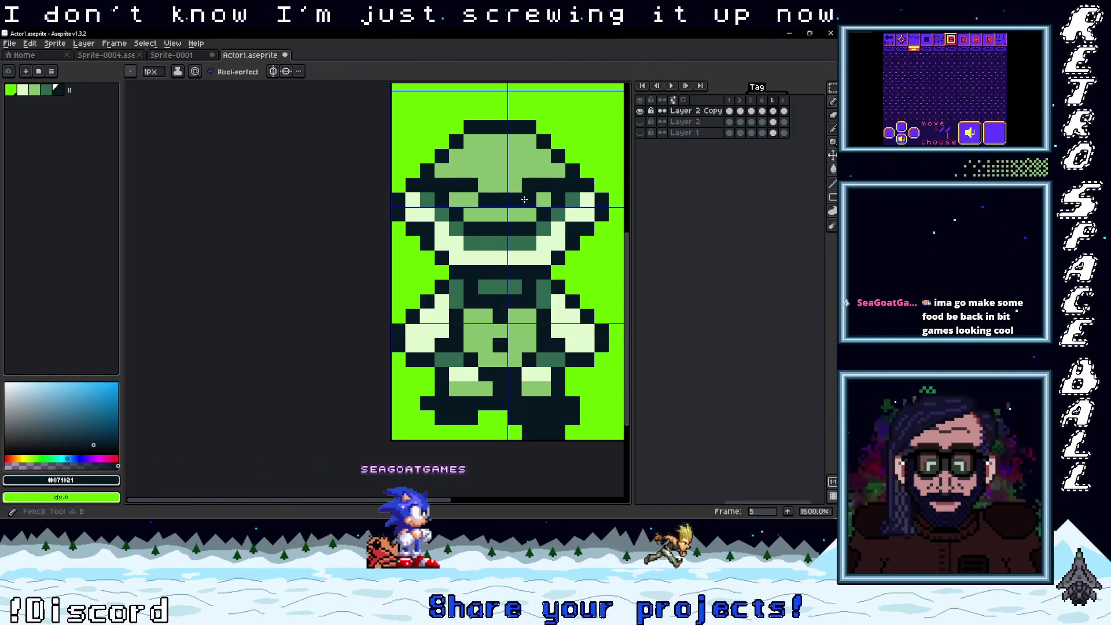
pyautogui.keyDown('alt'); pyautogui.click(471, 185); pyautogui.keyUp('alt')
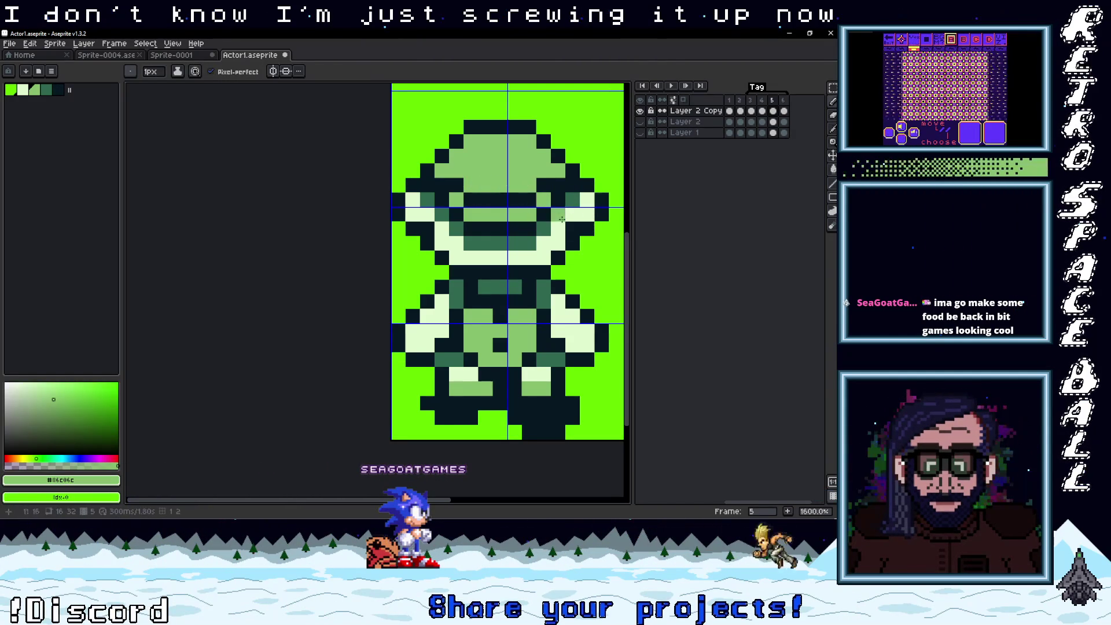
pyautogui.scroll(-5, 549, 204)
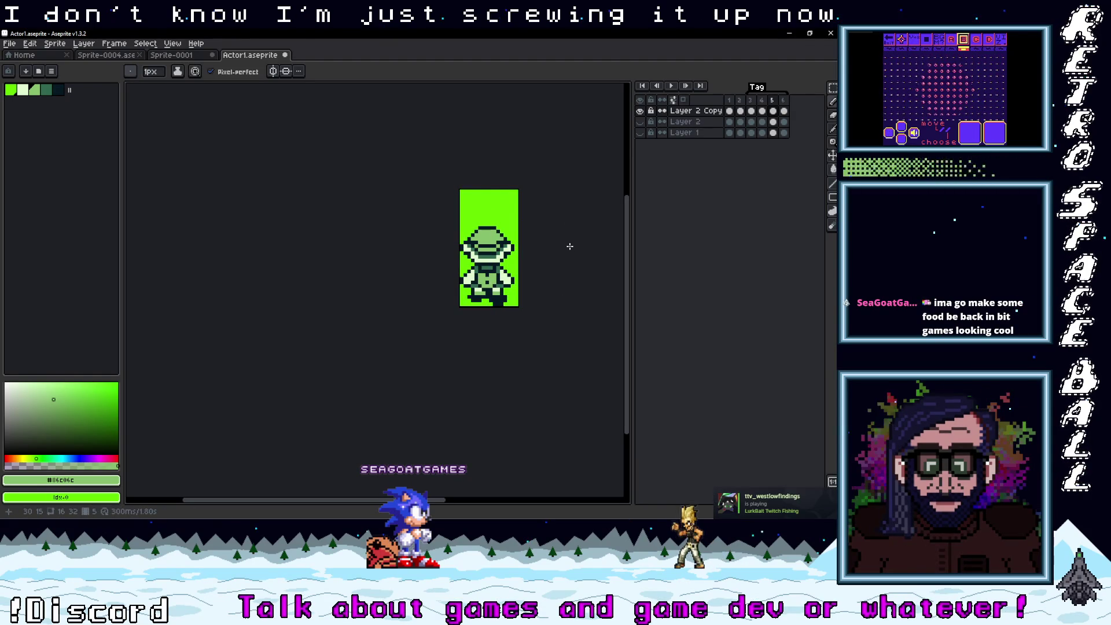
# - Show the pixel grid and step through frames 4, 5 and 6
pyautogui.press("ctrl+'")
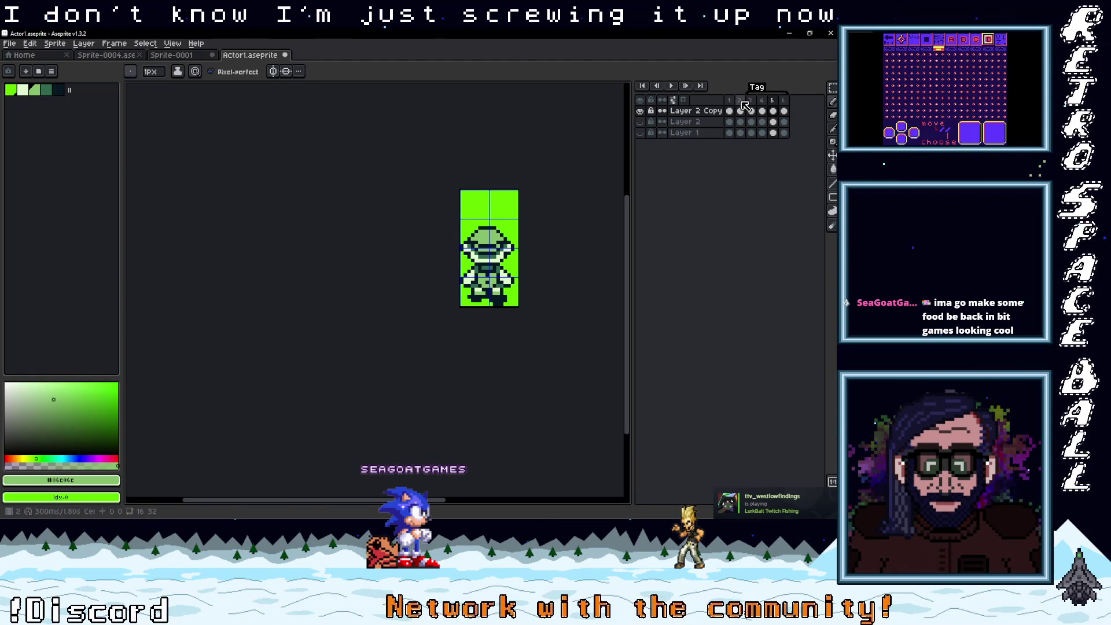
pyautogui.click(751, 110)
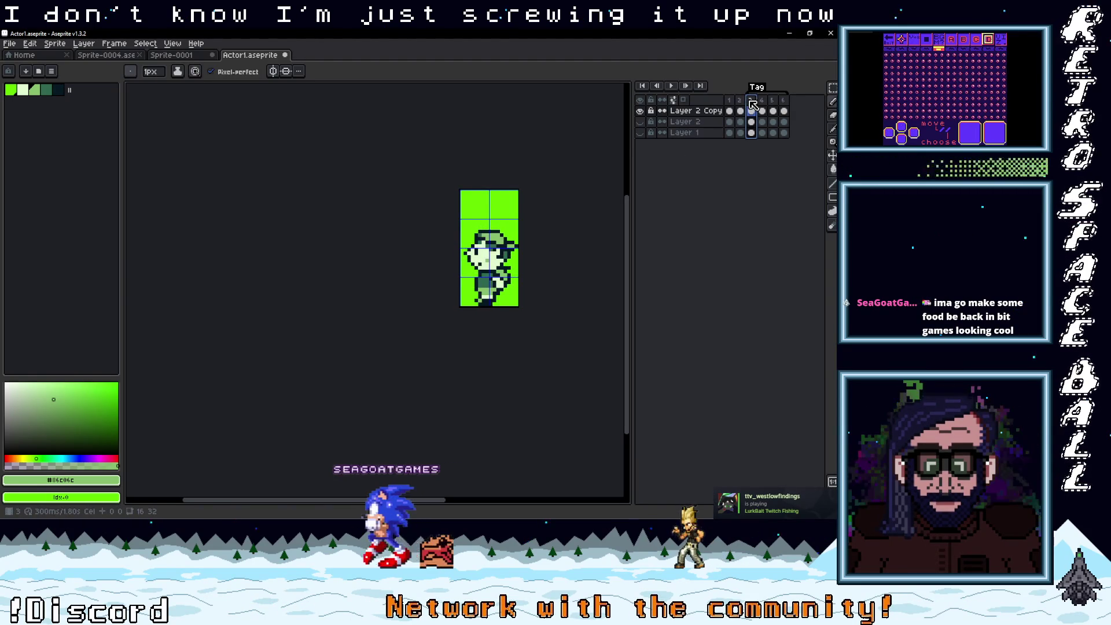
pyautogui.click(763, 102)
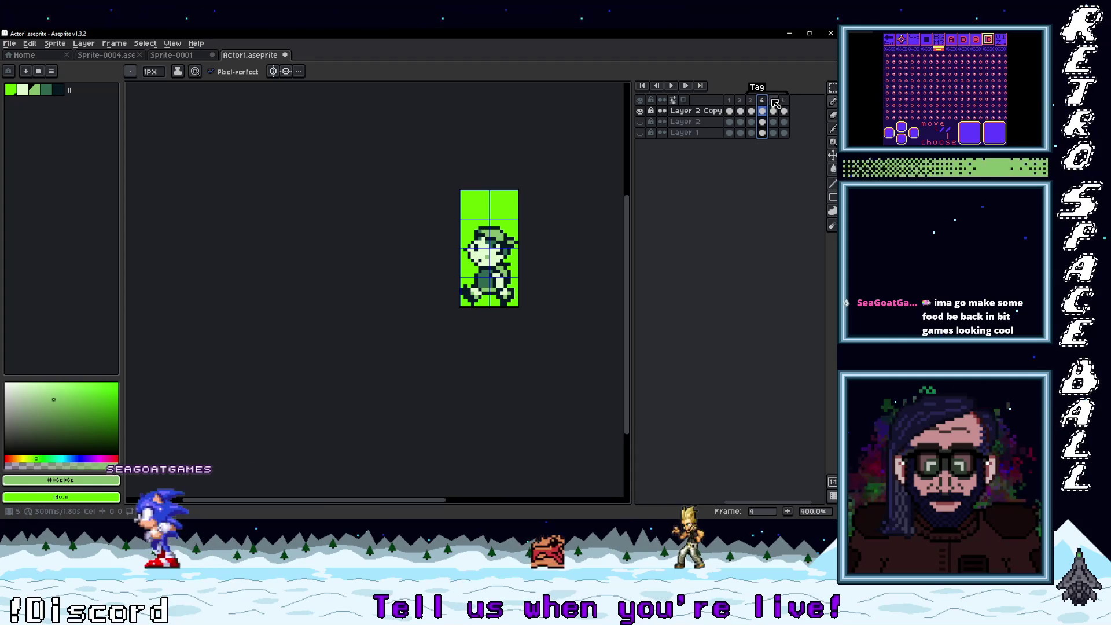
pyautogui.click(773, 102)
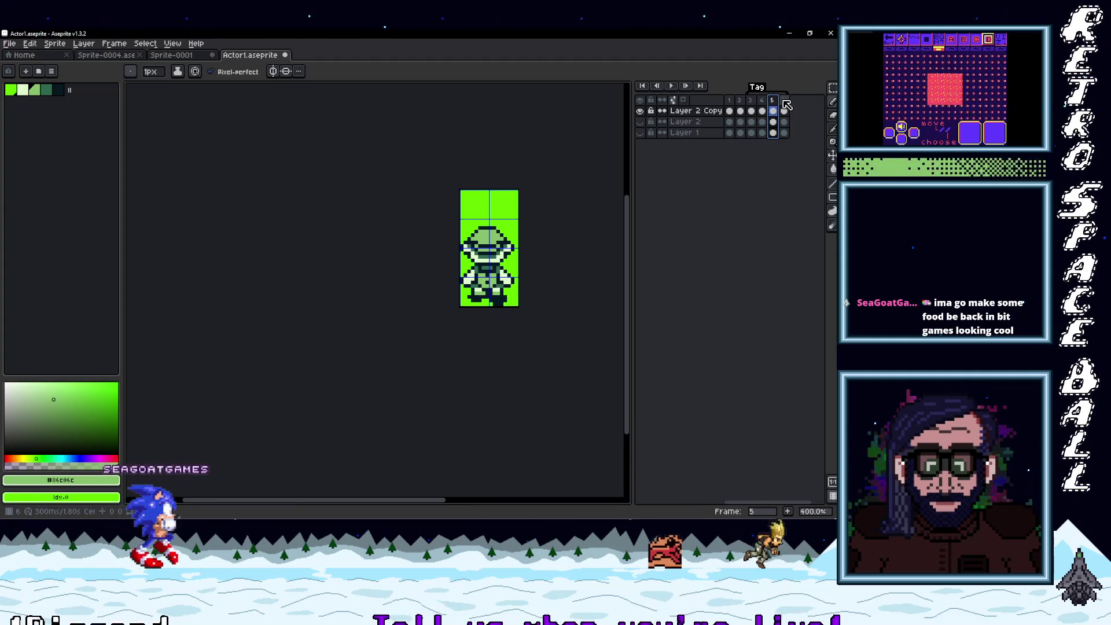
pyautogui.click(784, 102)
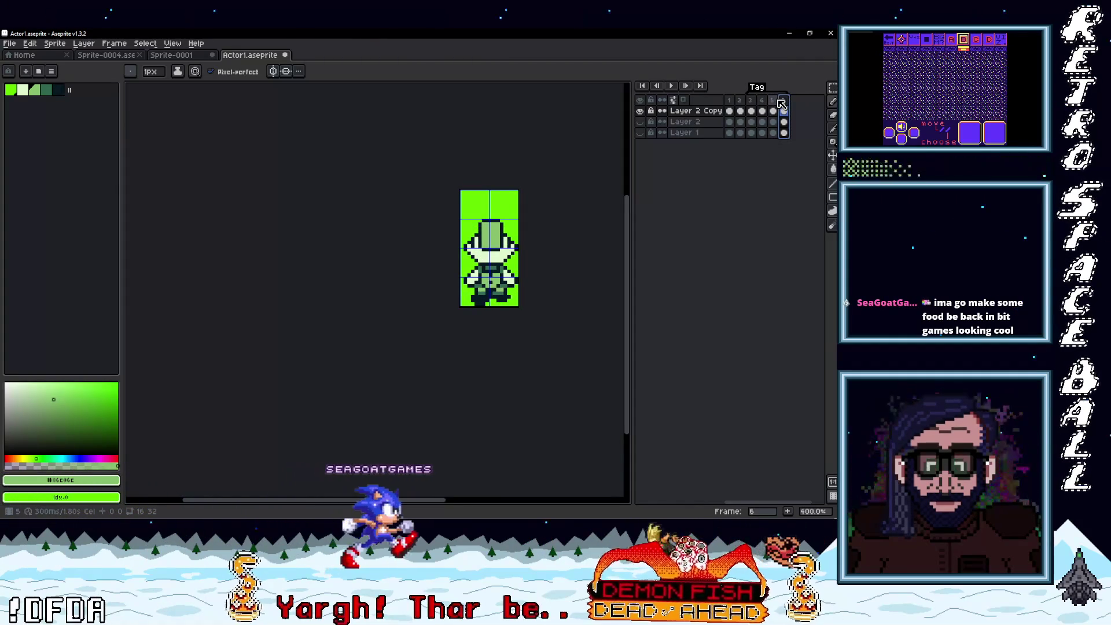
pyautogui.click(772, 103)
# - Select the whole 16x32 sprite area with a rectangular selection and Ctrl+A
pyautogui.scroll(3, 516, 275)
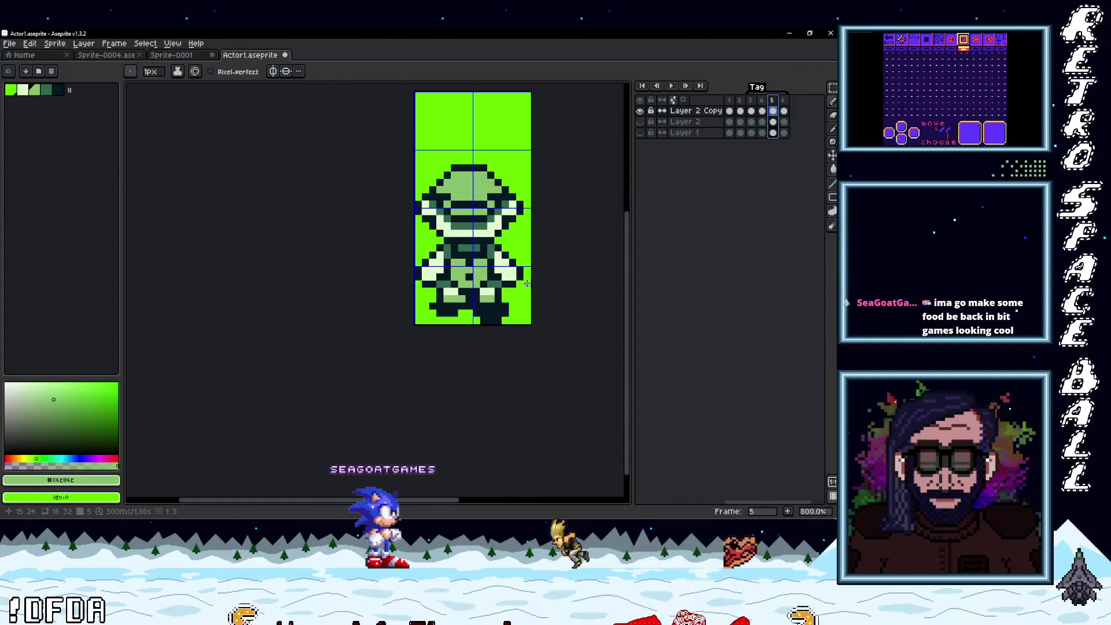
pyautogui.press('m')
pyautogui.moveTo(412, 325); pyautogui.dragTo(533, 148)
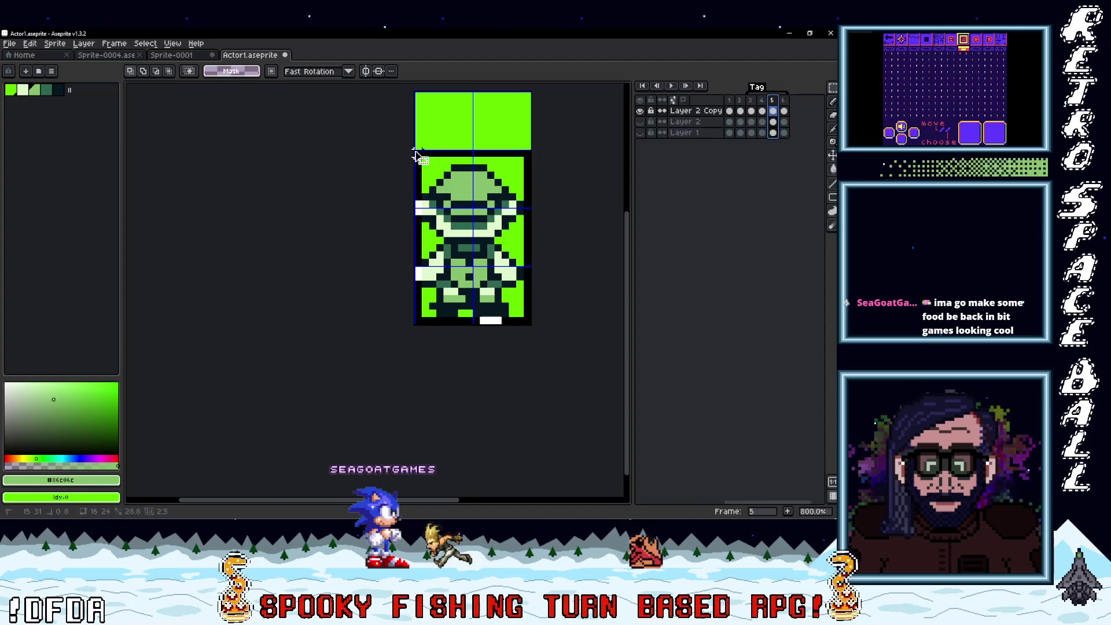
pyautogui.hotkey('ctrl', 'a')
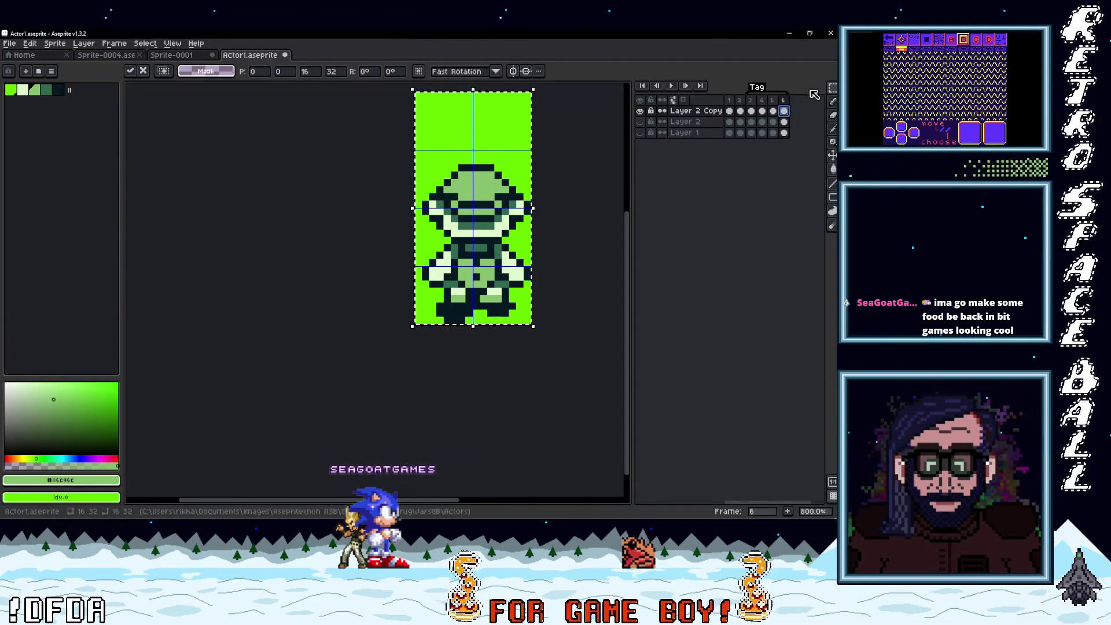
# - Hide Layer 2 Copy and view frame 2, then frame 5's colourful reference
pyautogui.moveTo(772, 100); pyautogui.dragTo(784, 103)
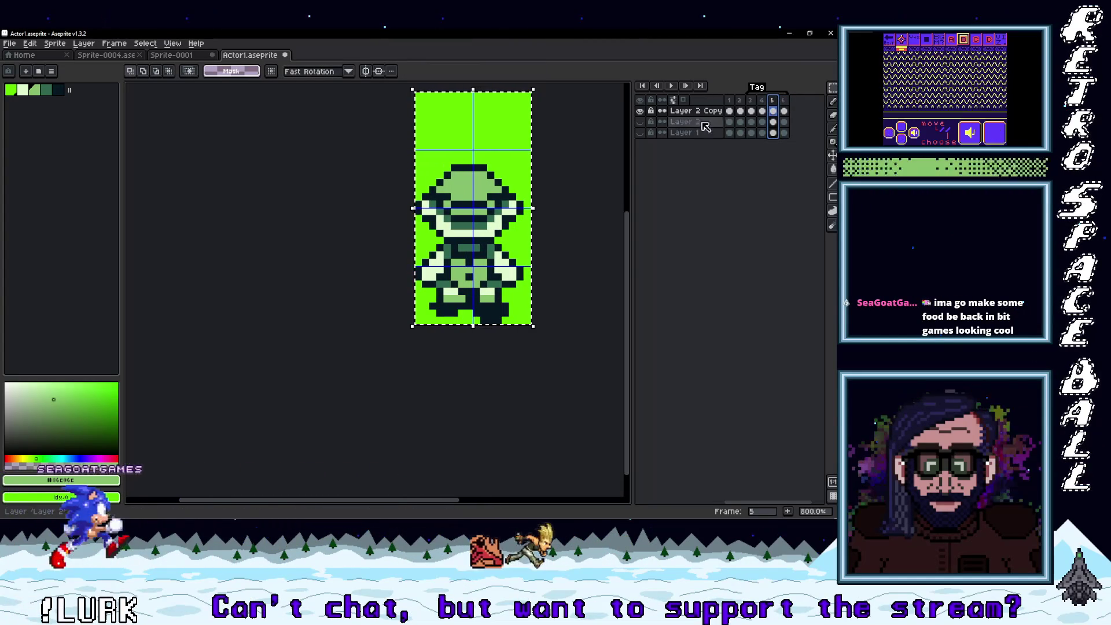
pyautogui.click(639, 111)
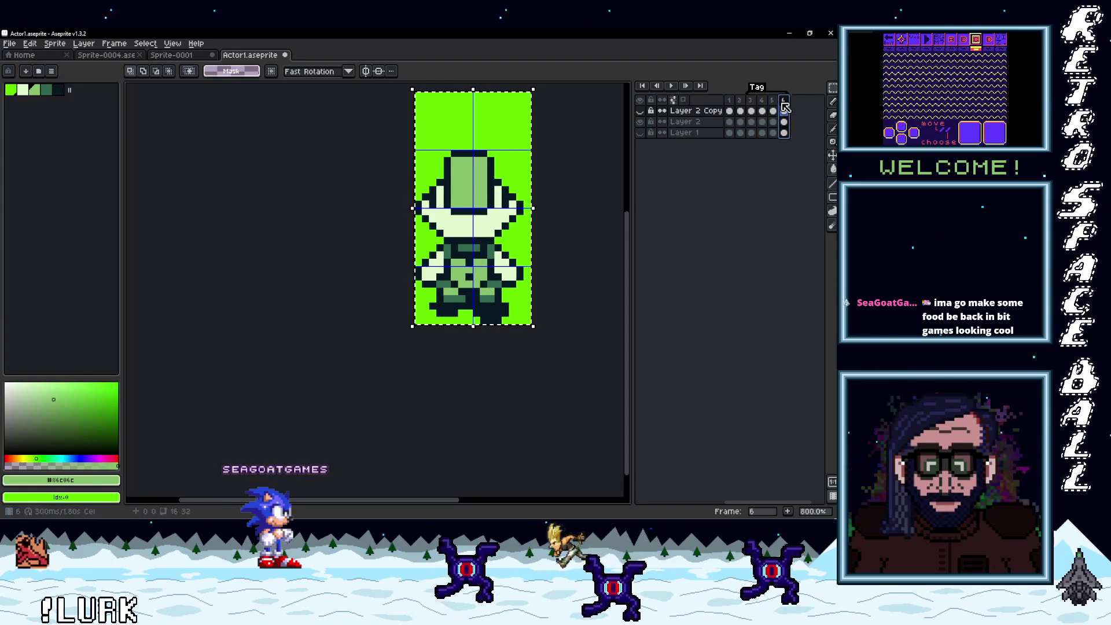
pyautogui.moveTo(781, 102); pyautogui.dragTo(773, 102)
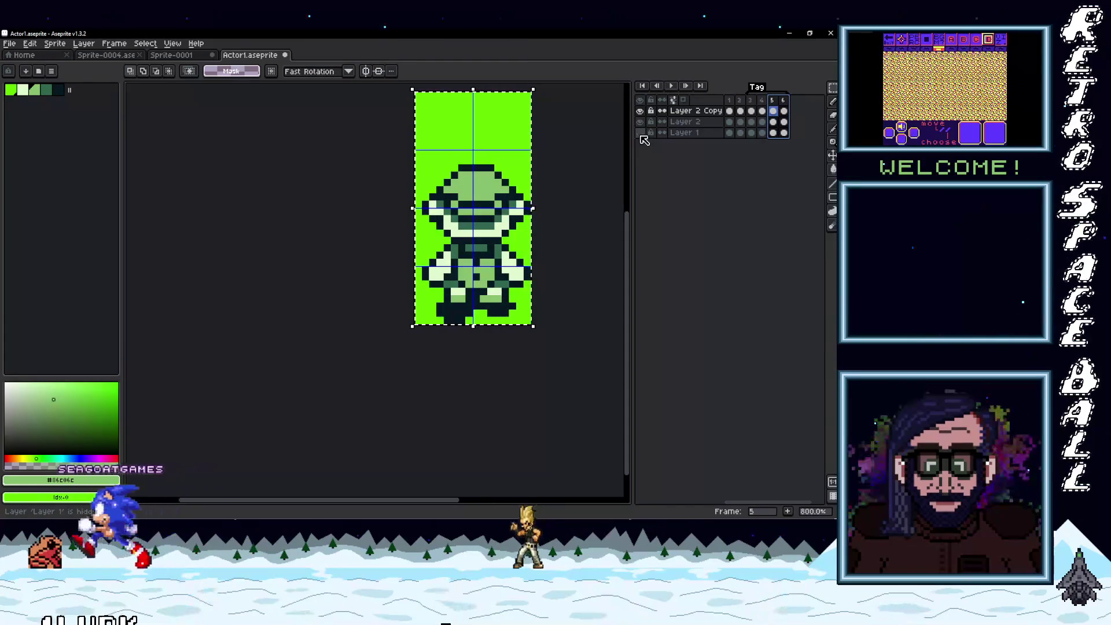
pyautogui.moveTo(773, 102); pyautogui.dragTo(740, 102)
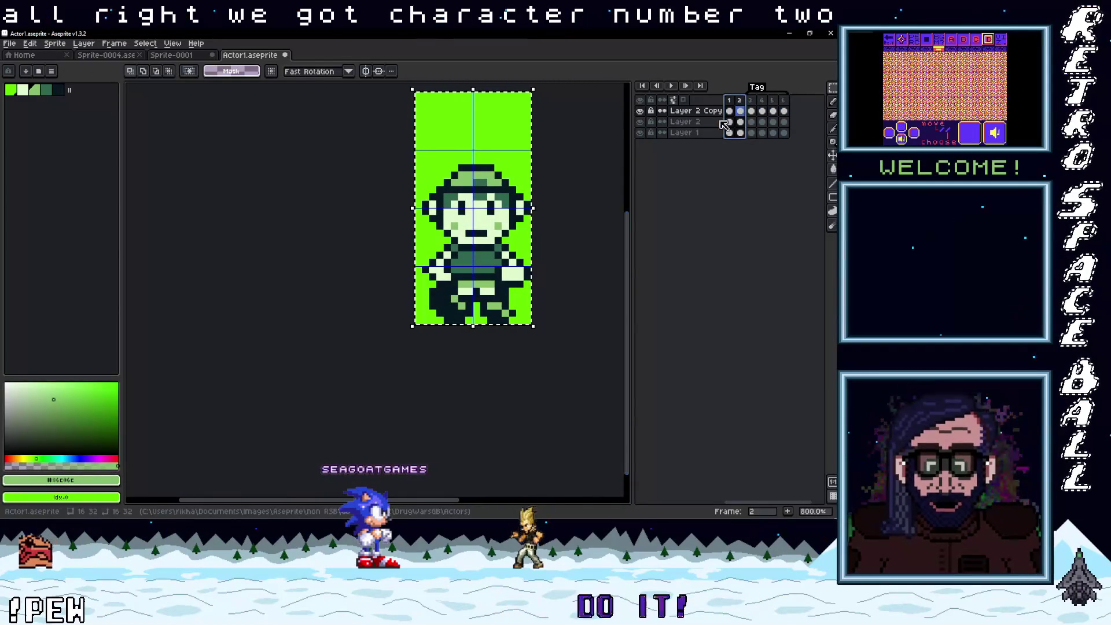
pyautogui.click(772, 101)
# - Compare frames 5 and 6 of the colourful reference with the green layer hidden
pyautogui.moveTo(775, 103); pyautogui.dragTo(775, 103)
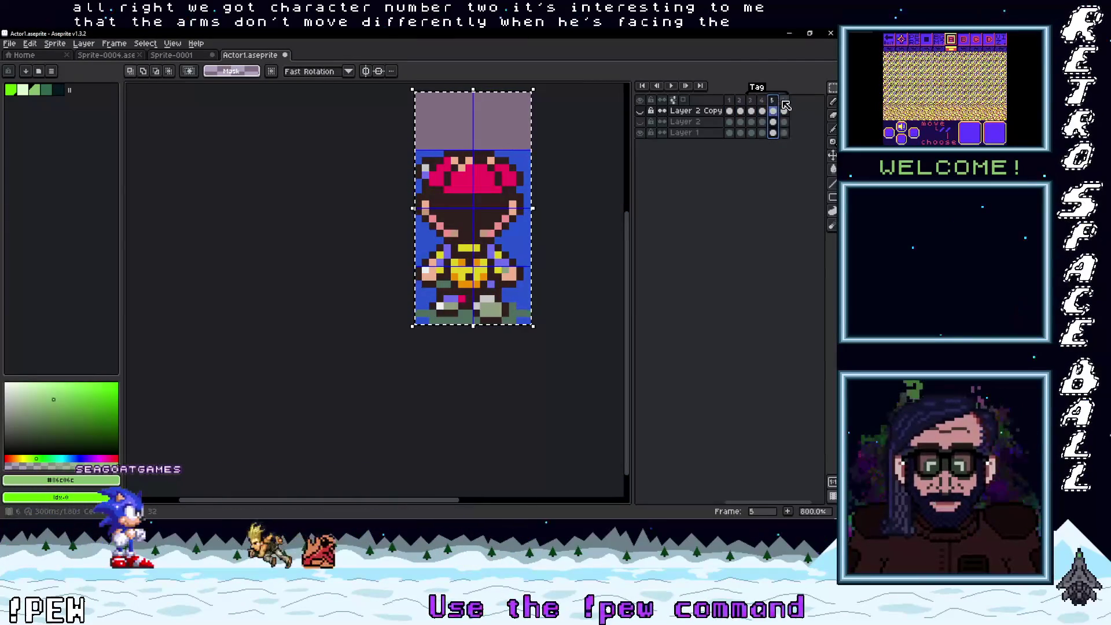
pyautogui.click(783, 103)
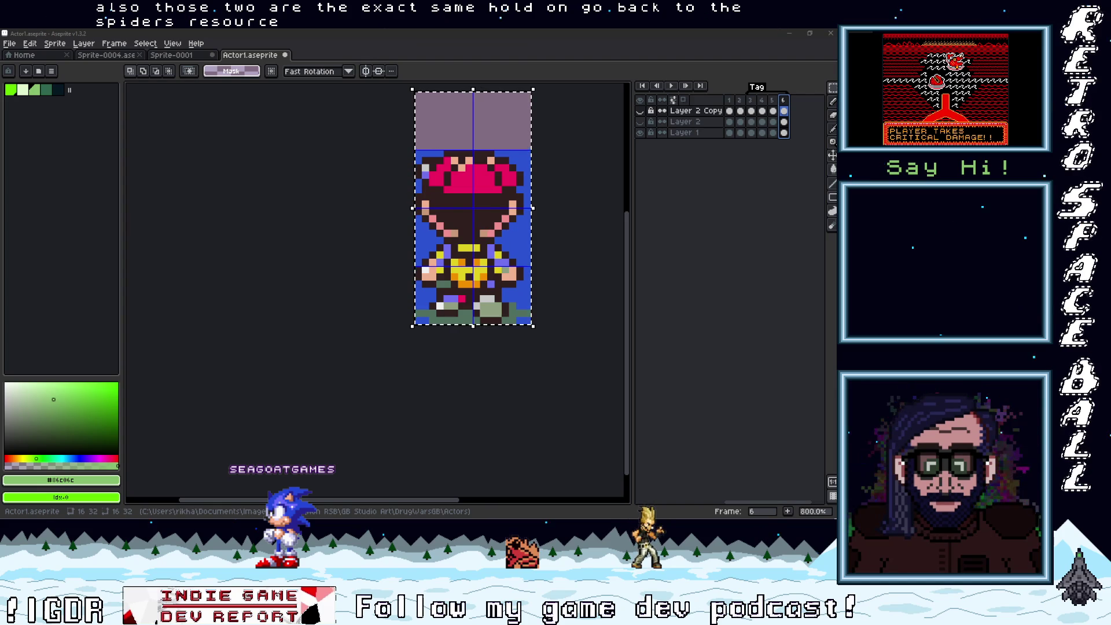
pyautogui.hotkey('alt', 'f')
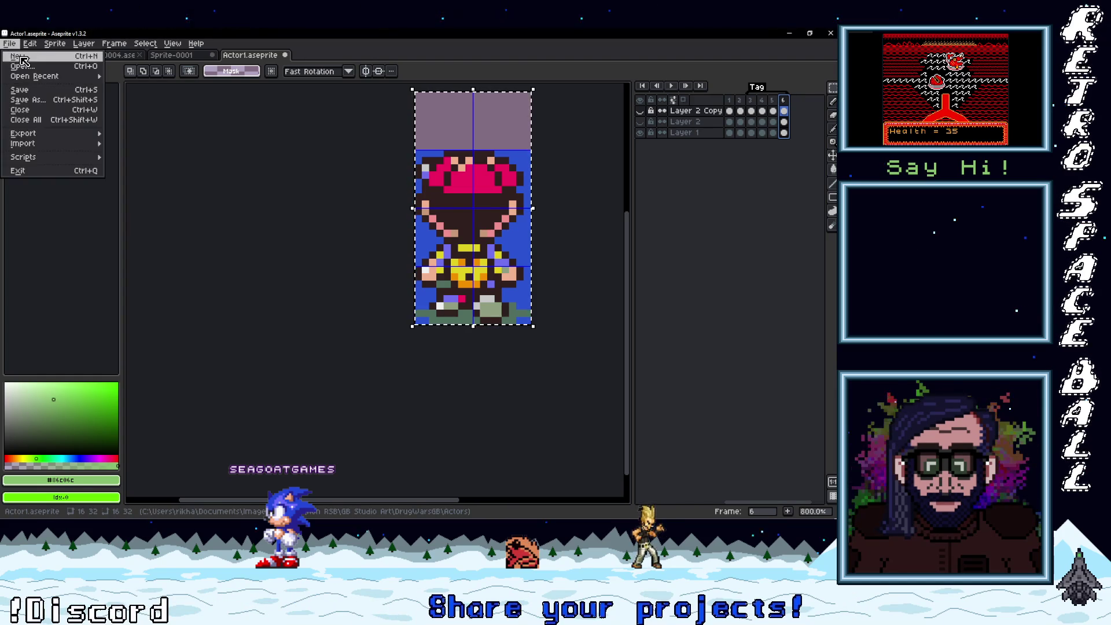
# - Create a new 596×567 sprite and paste the copied character sprite sheet into it
pyautogui.press('n')
pyautogui.click(414, 360)
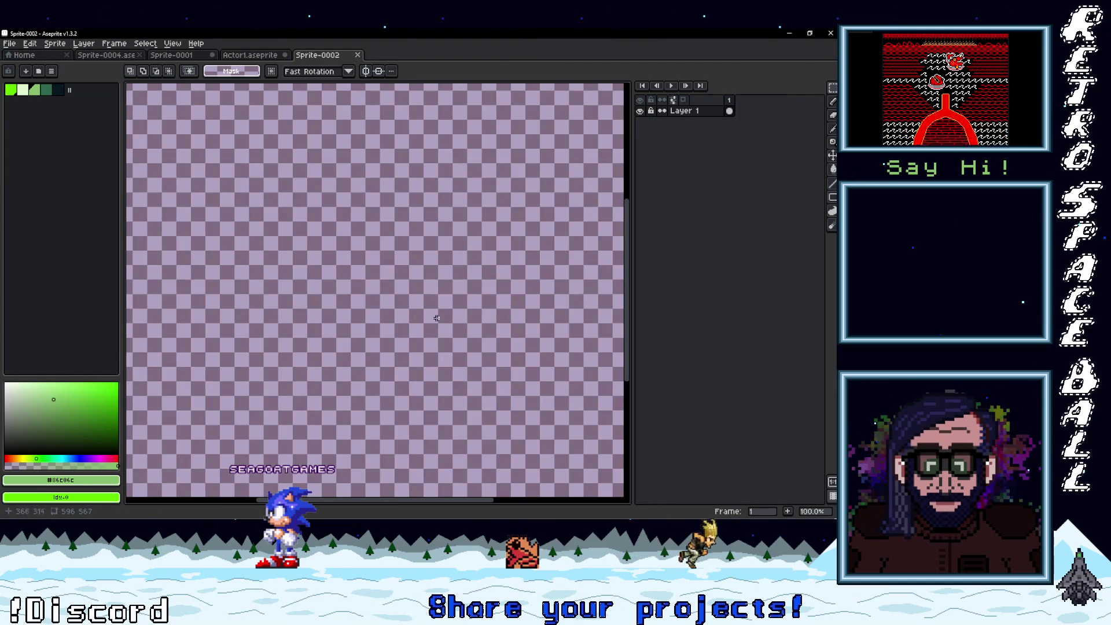
pyautogui.hotkey('ctrl', 'v')
pyautogui.scroll(3, 435, 347)
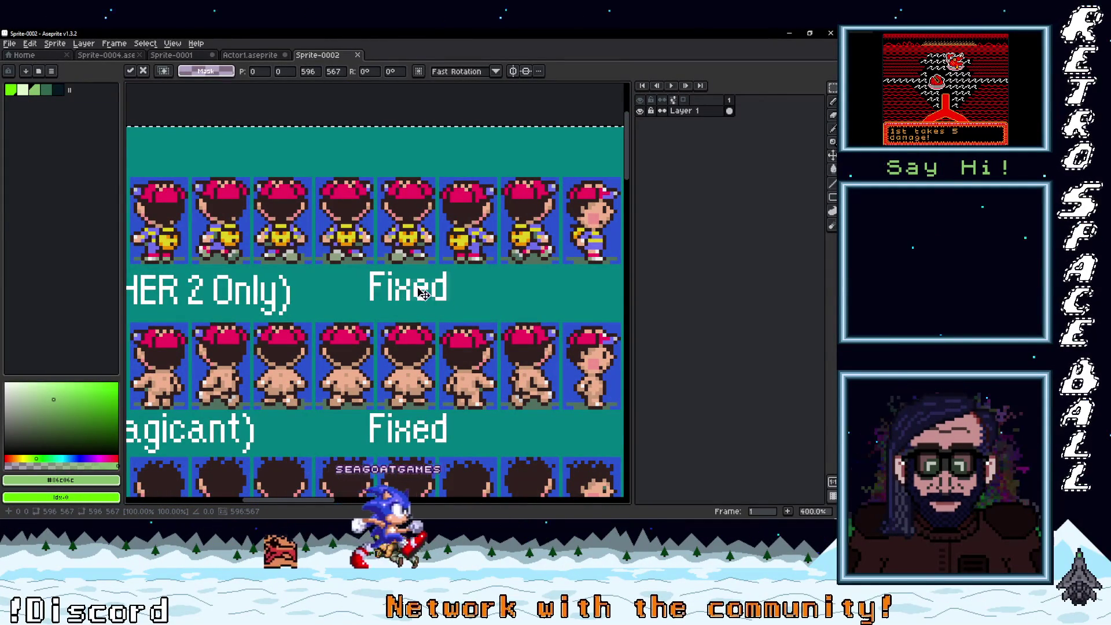
pyautogui.scroll(2, 435, 299)
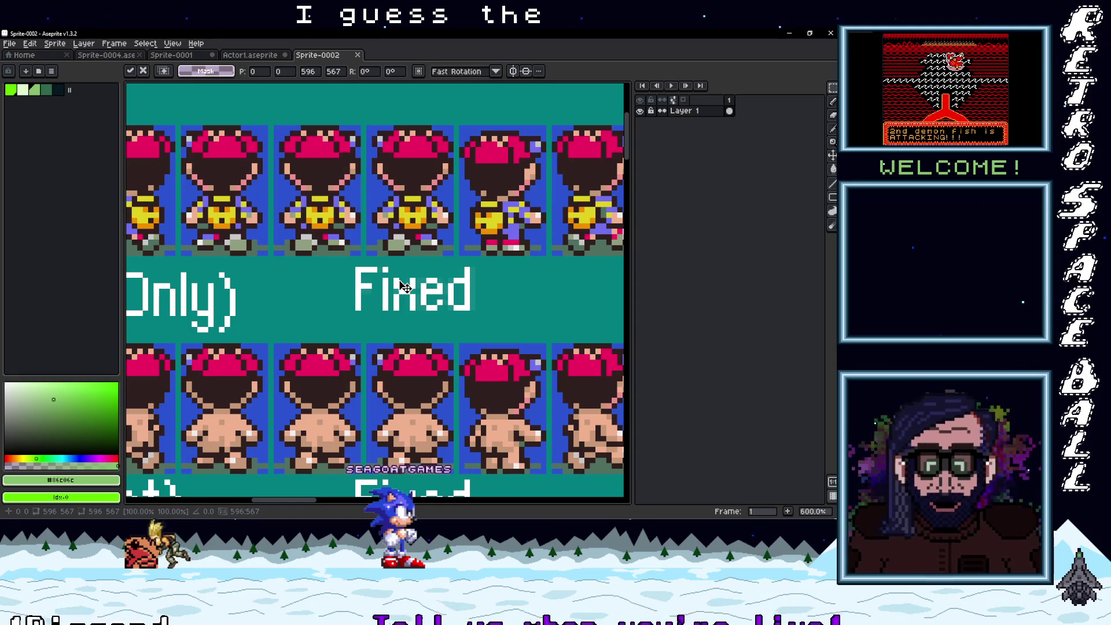
pyautogui.moveTo(333, 277); pyautogui.dragTo(410, 284)
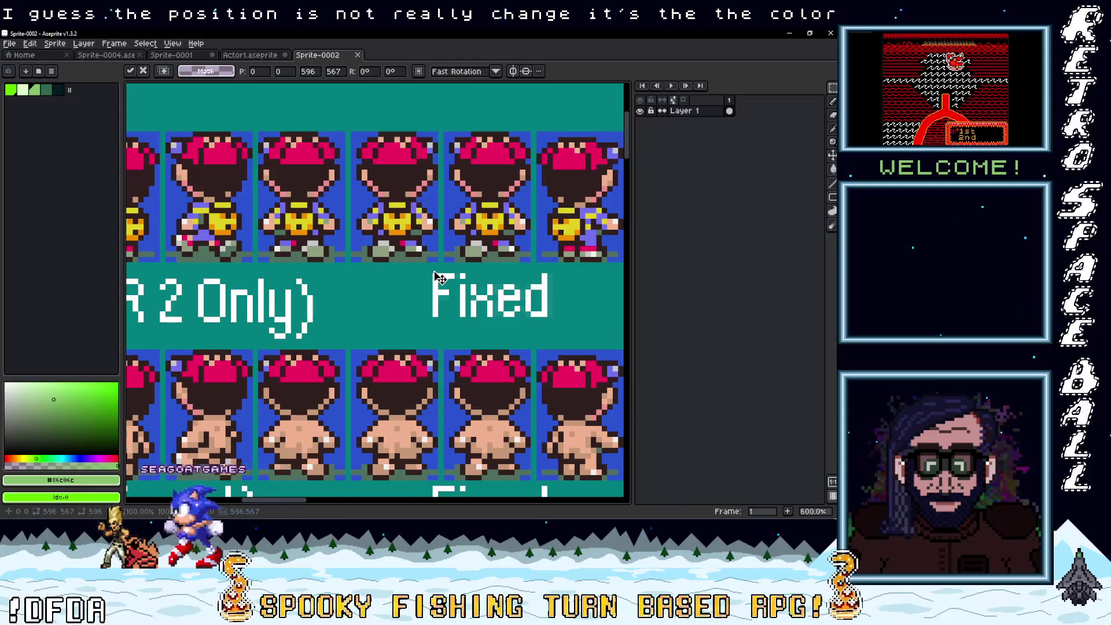
pyautogui.scroll(-5, 437, 279)
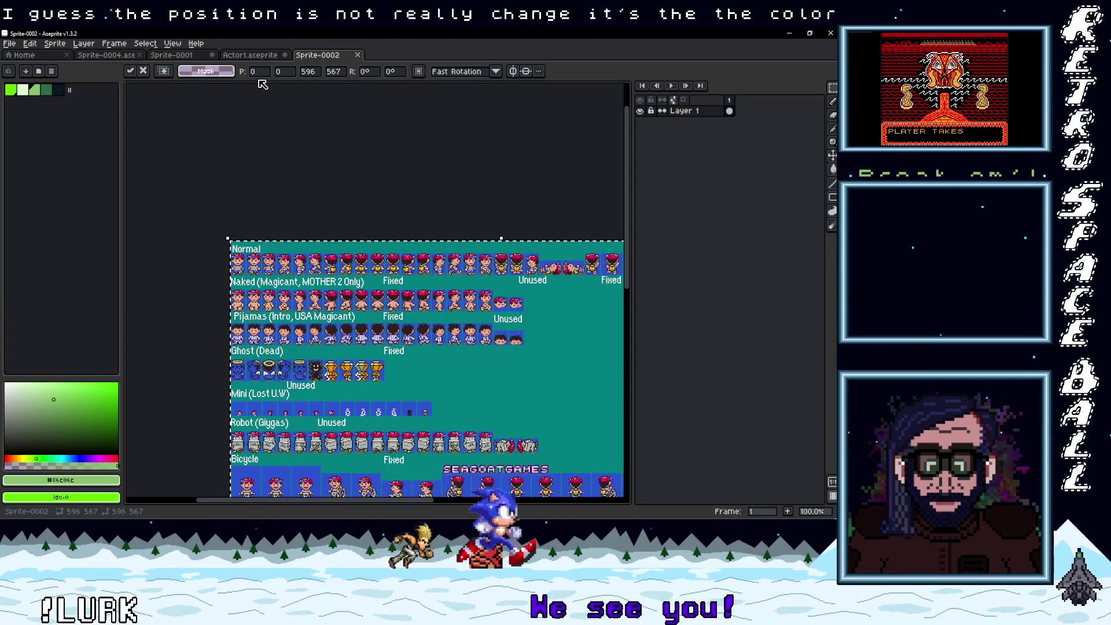
pyautogui.click(224, 71)
pyautogui.click(161, 145)
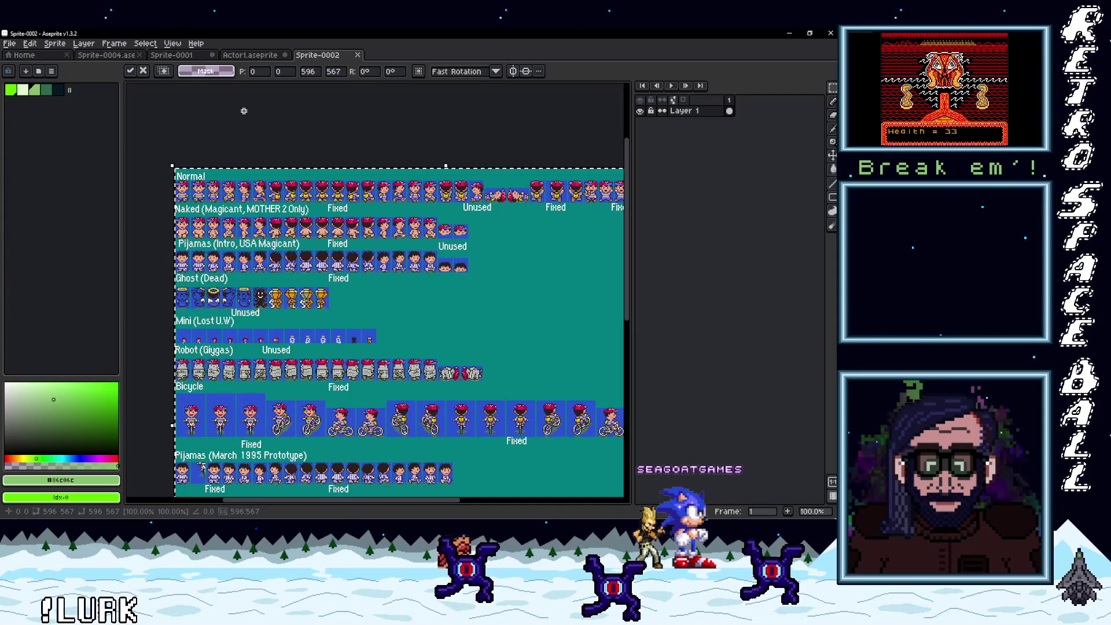
pyautogui.scroll(6, 469, 243)
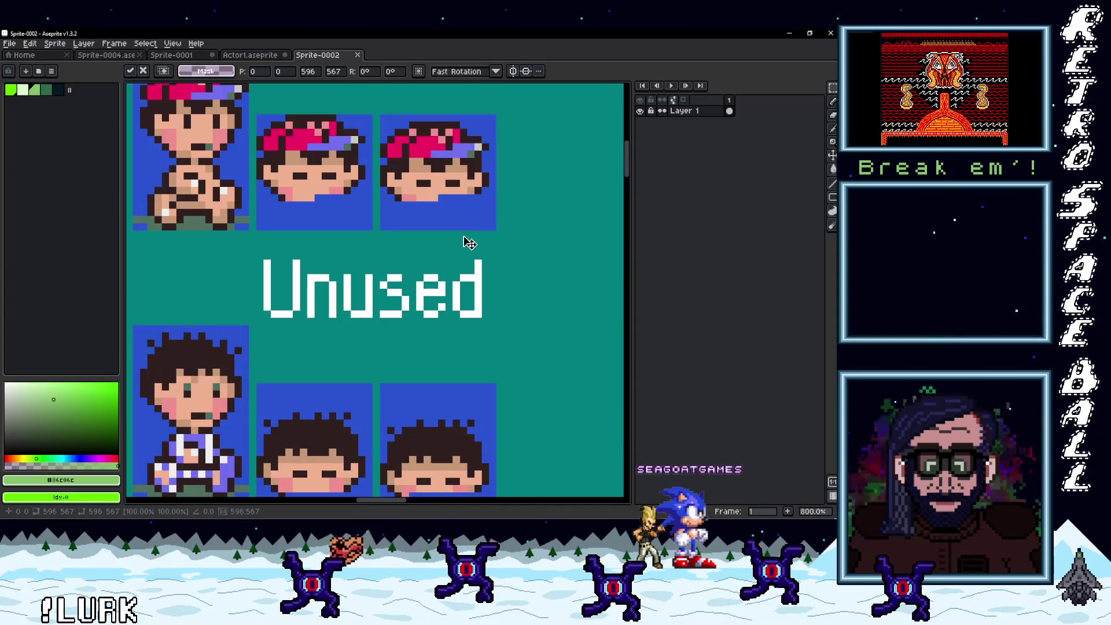
pyautogui.scroll(-5, 367, 203)
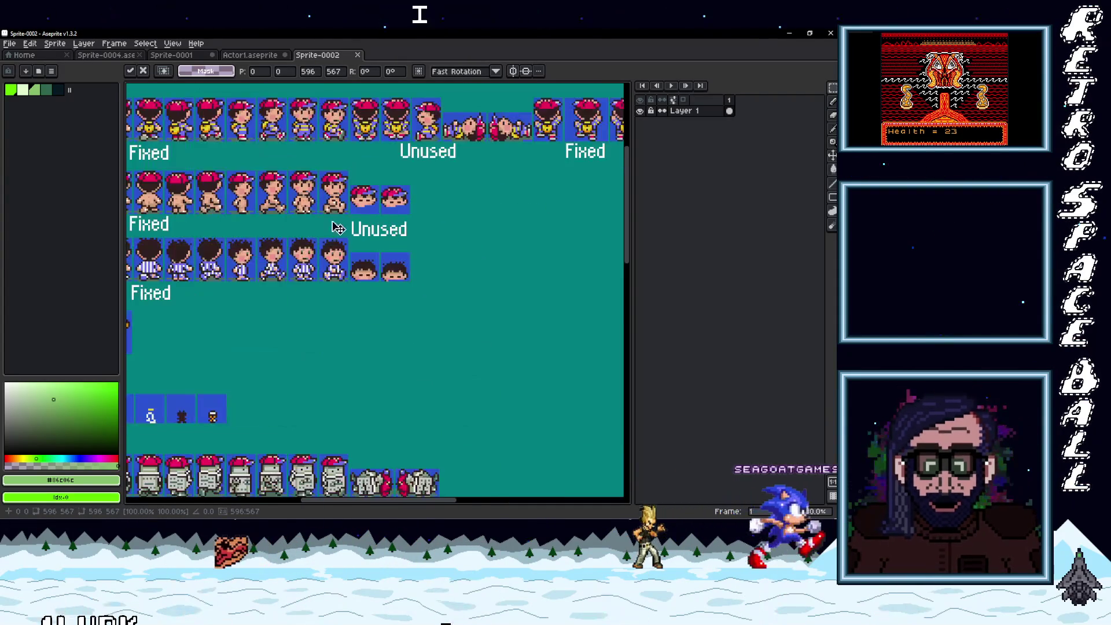
pyautogui.scroll(2, 486, 235)
pyautogui.scroll(-3, 391, 292)
pyautogui.scroll(3, 376, 290)
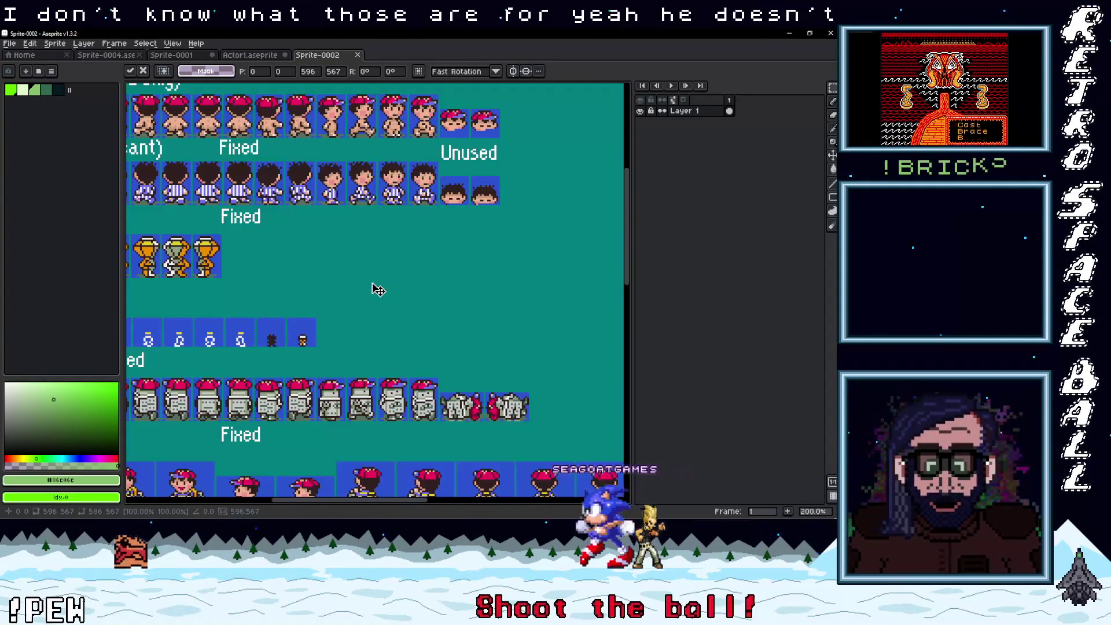
pyautogui.moveTo(376, 290); pyautogui.dragTo(575, 264)
pyautogui.moveTo(429, 277); pyautogui.dragTo(541, 267)
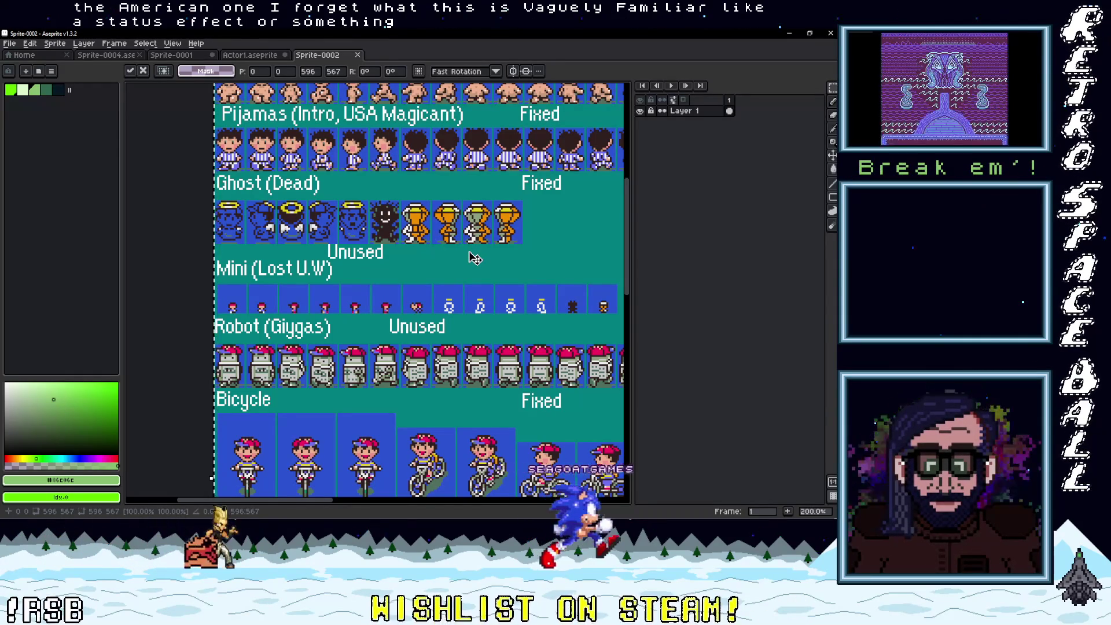
pyautogui.moveTo(502, 268); pyautogui.dragTo(417, 233)
pyautogui.scroll(-2, 416, 234)
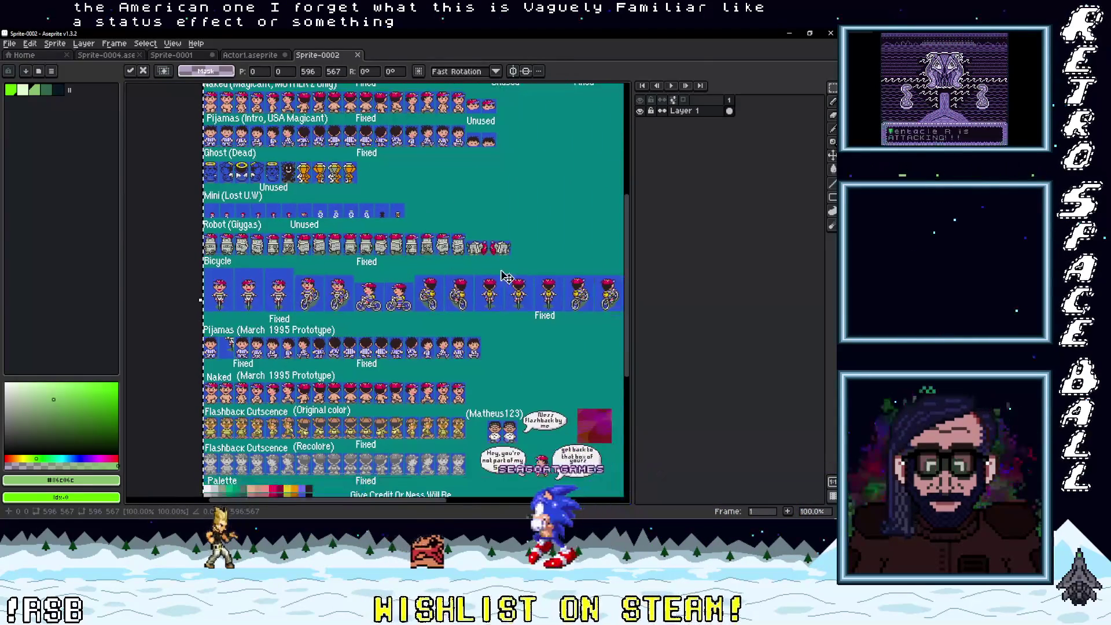
pyautogui.scroll(2, 431, 262)
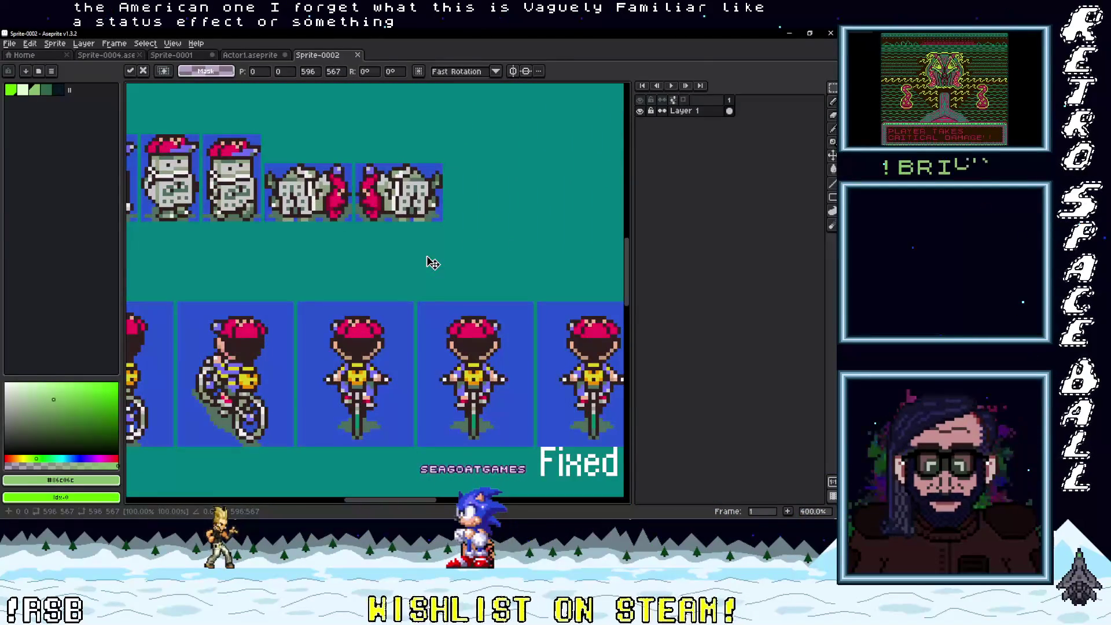
pyautogui.scroll(-2, 431, 262)
pyautogui.moveTo(386, 268)
pyautogui.mouseDown()
pyautogui.moveTo(459, 243)
pyautogui.moveTo(417, 246)
pyautogui.mouseUp()
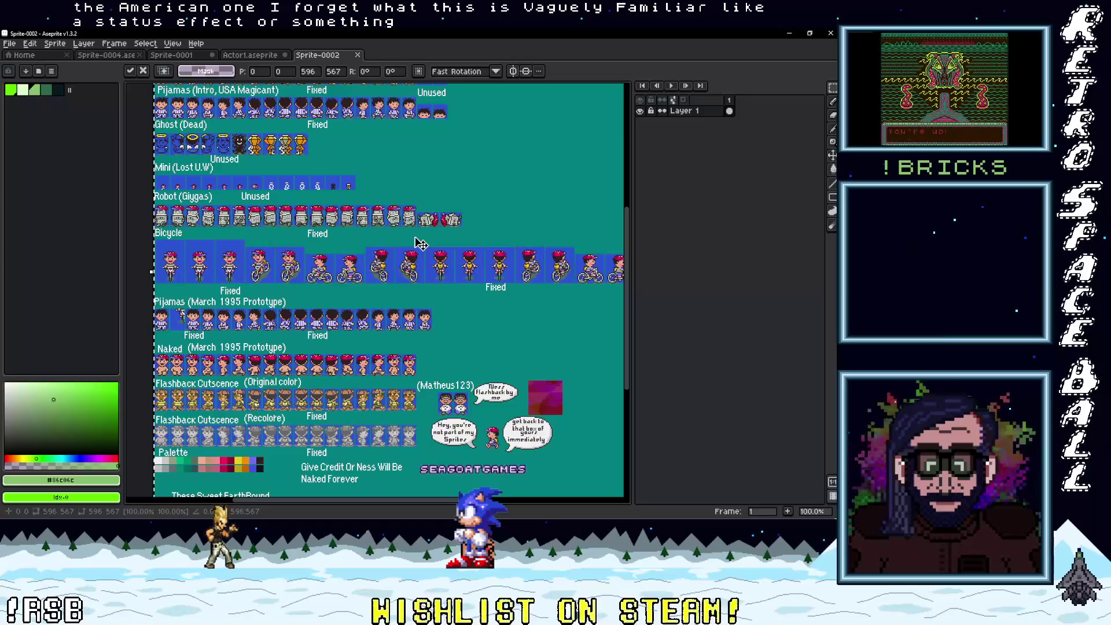
pyautogui.scroll(2, 420, 244)
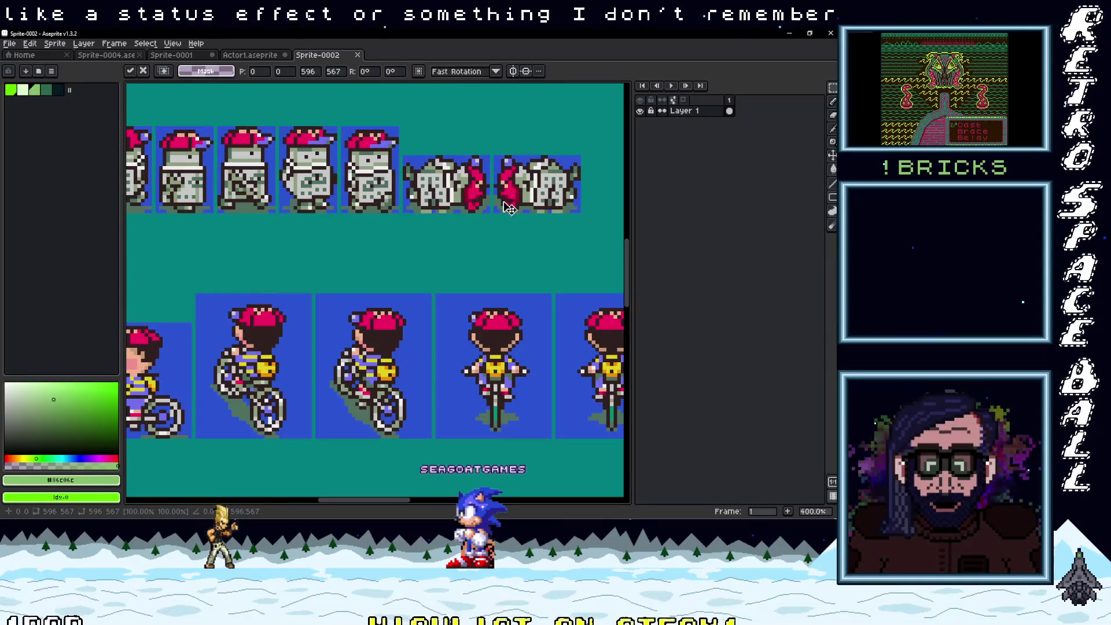
pyautogui.scroll(-2, 464, 235)
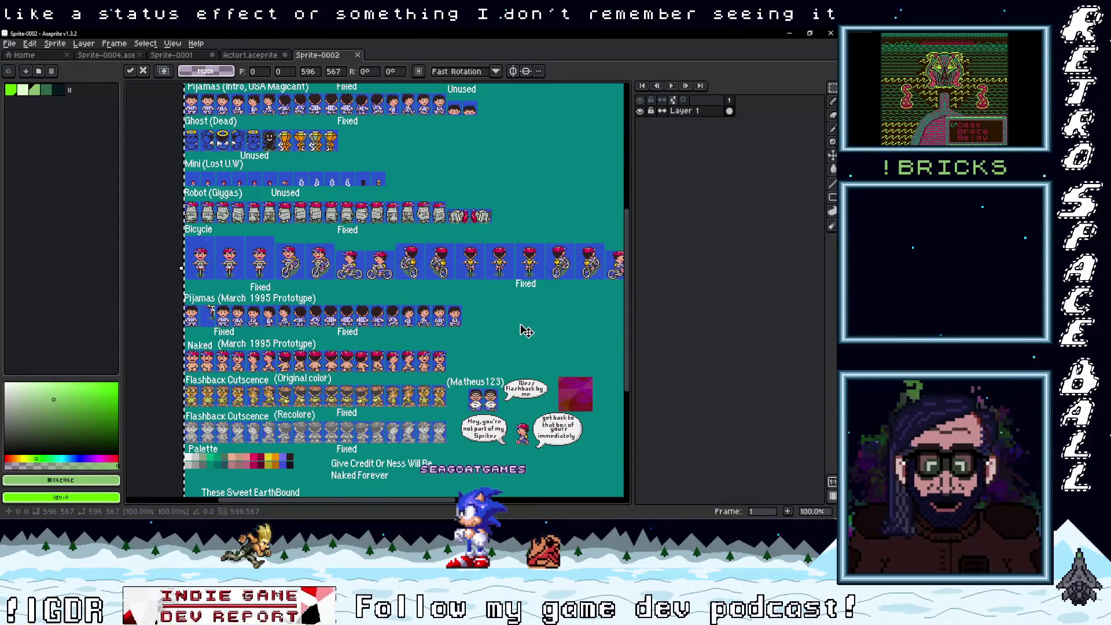
pyautogui.moveTo(521, 327); pyautogui.dragTo(453, 220)
pyautogui.scroll(2, 493, 322)
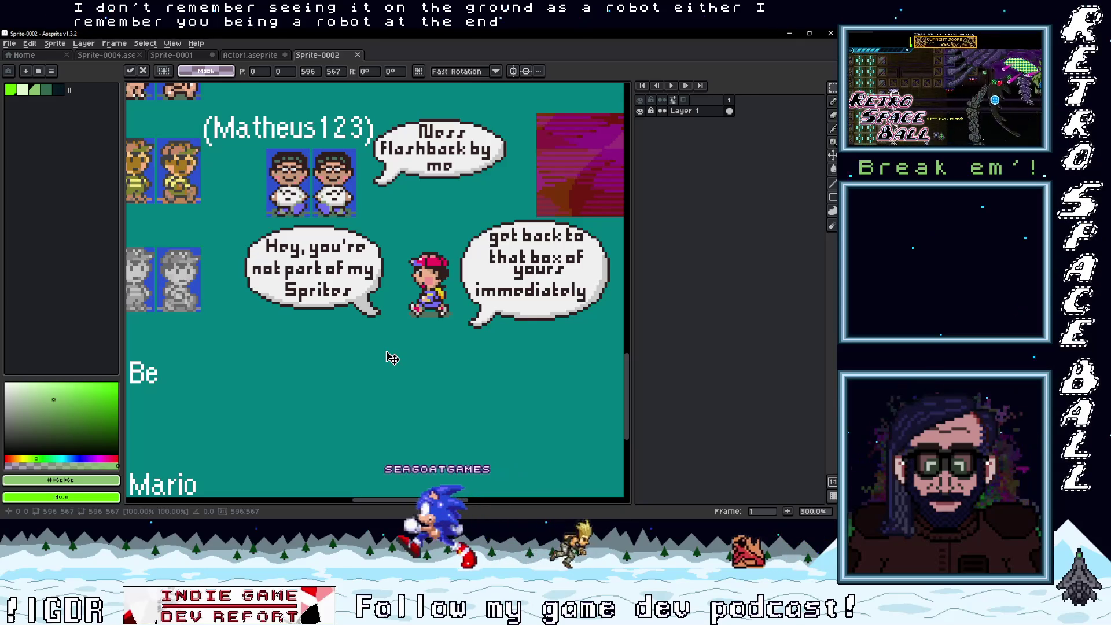
# - Pan across the sheet to inspect the Flashback Cutscence rows, palette and Depressed Mario credit
pyautogui.scroll(-1, 392, 358)
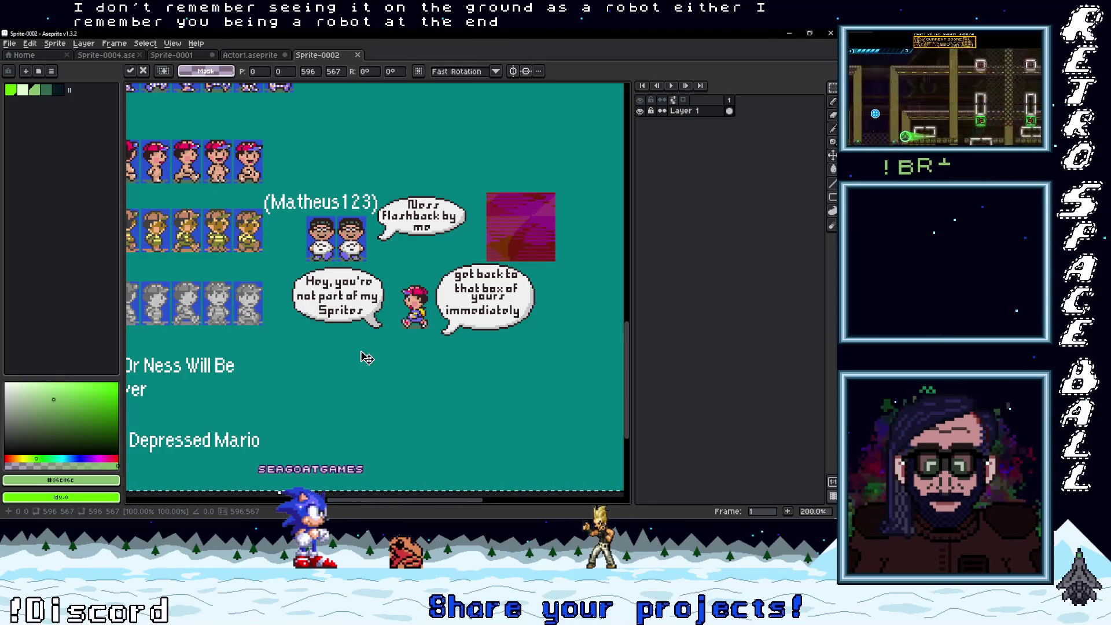
pyautogui.moveTo(366, 357); pyautogui.dragTo(412, 364)
pyautogui.moveTo(341, 334)
pyautogui.mouseDown()
pyautogui.moveTo(442, 323)
pyautogui.moveTo(469, 277)
pyautogui.moveTo(229, 300)
pyautogui.moveTo(336, 287)
pyautogui.mouseUp()
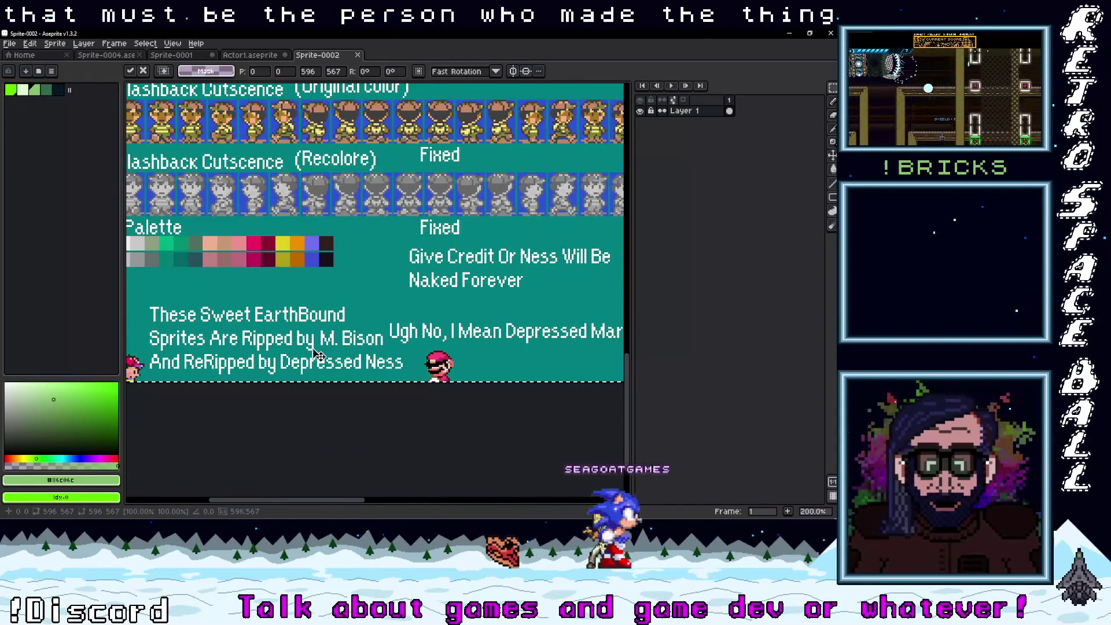
pyautogui.hscroll(5, 369, 337)
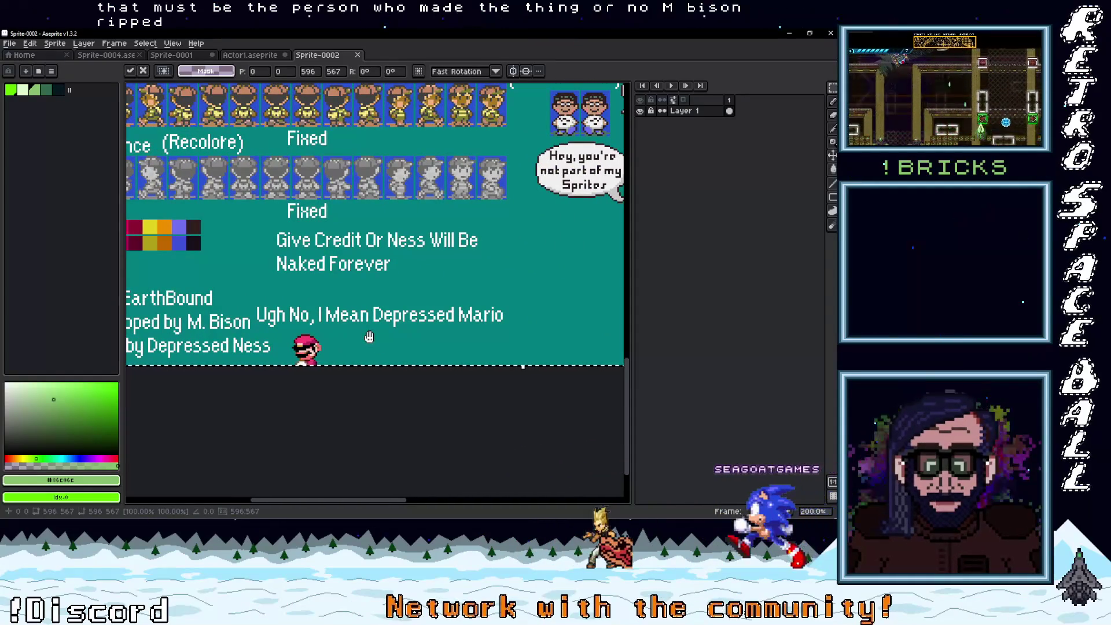
pyautogui.moveTo(314, 346); pyautogui.dragTo(487, 322)
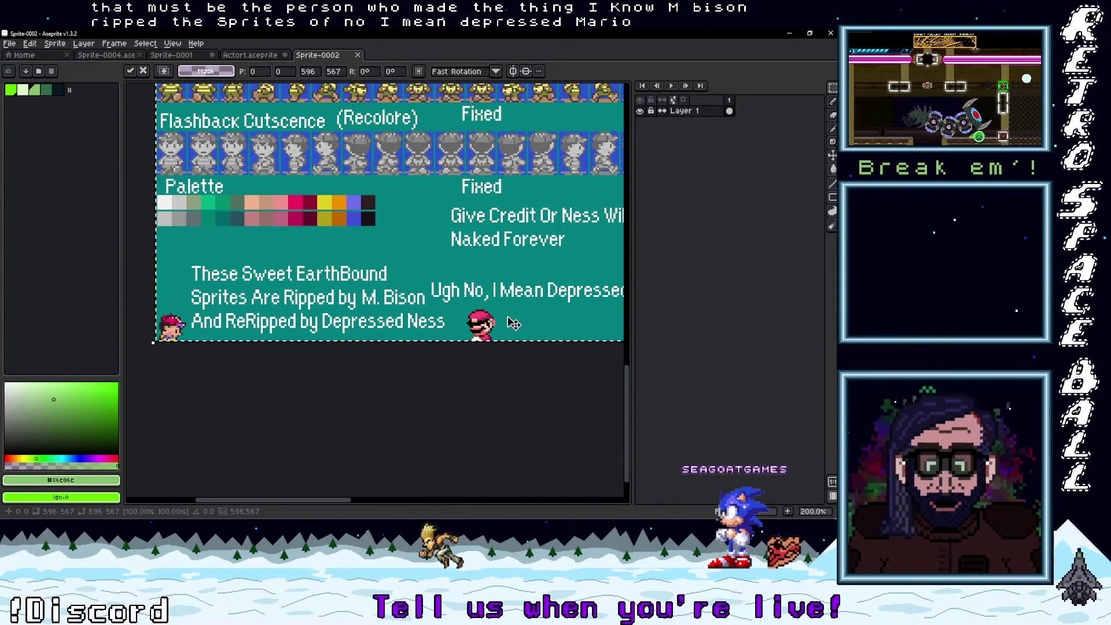
pyautogui.moveTo(523, 320); pyautogui.dragTo(361, 340)
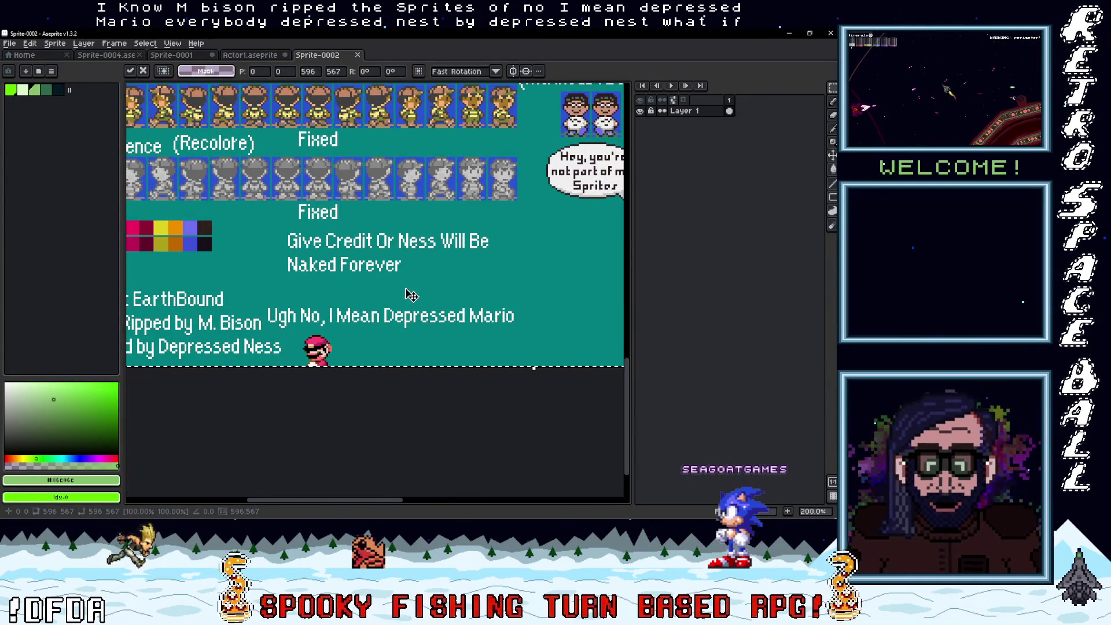
pyautogui.moveTo(415, 293)
pyautogui.mouseDown()
pyautogui.moveTo(619, 309)
pyautogui.moveTo(424, 301)
pyautogui.mouseUp()
pyautogui.hscroll(10, 424, 300)
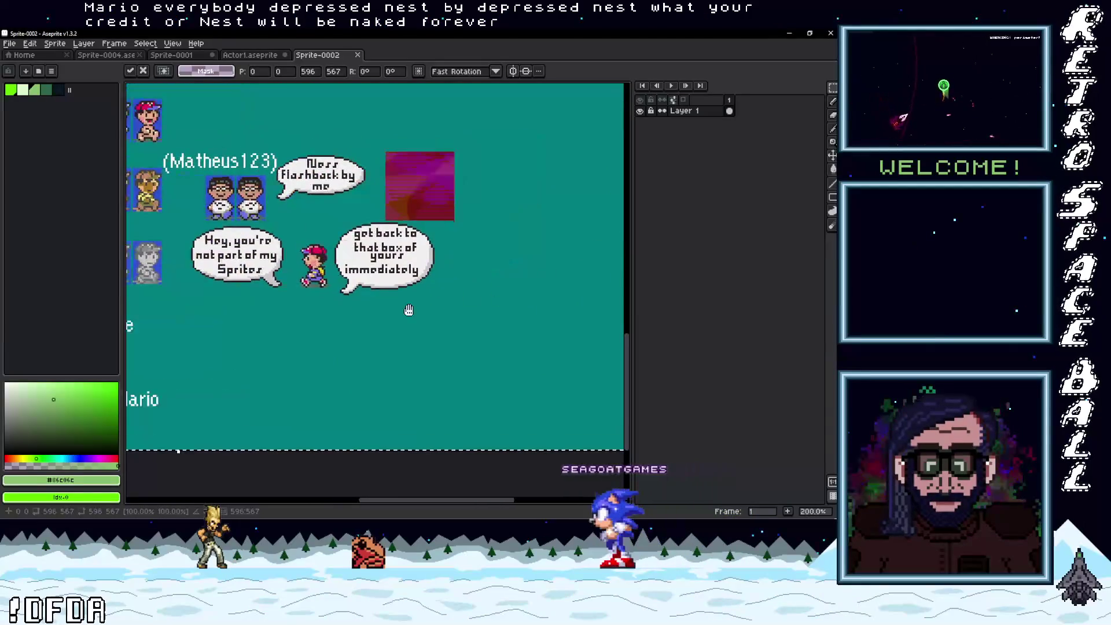
pyautogui.scroll(-3, 454, 306)
pyautogui.scroll(2, 524, 353)
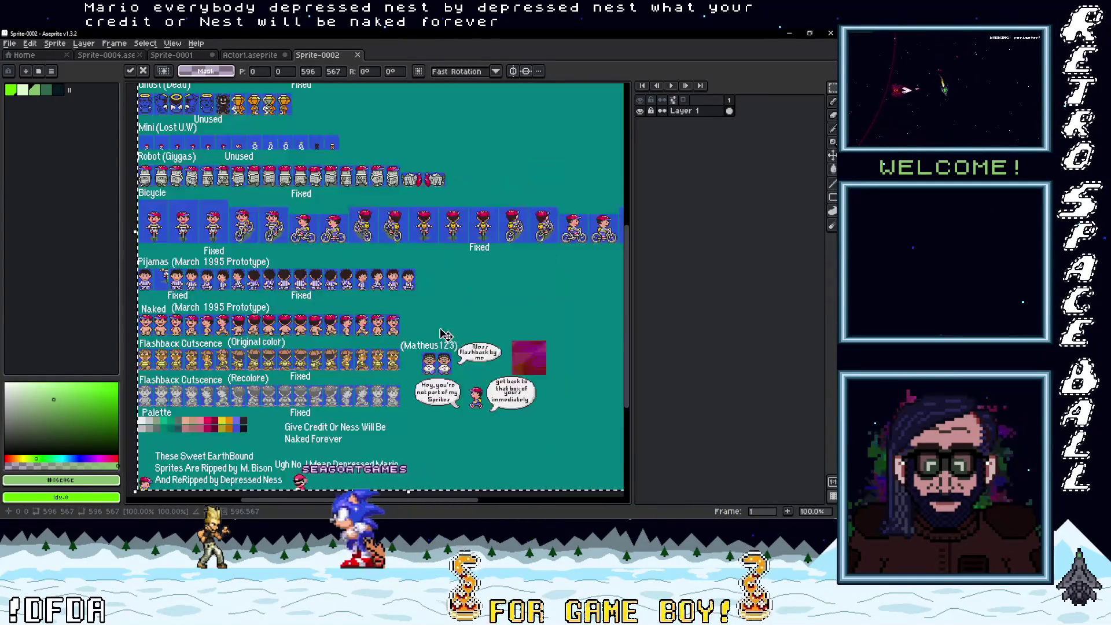
pyautogui.scroll(3, 535, 351)
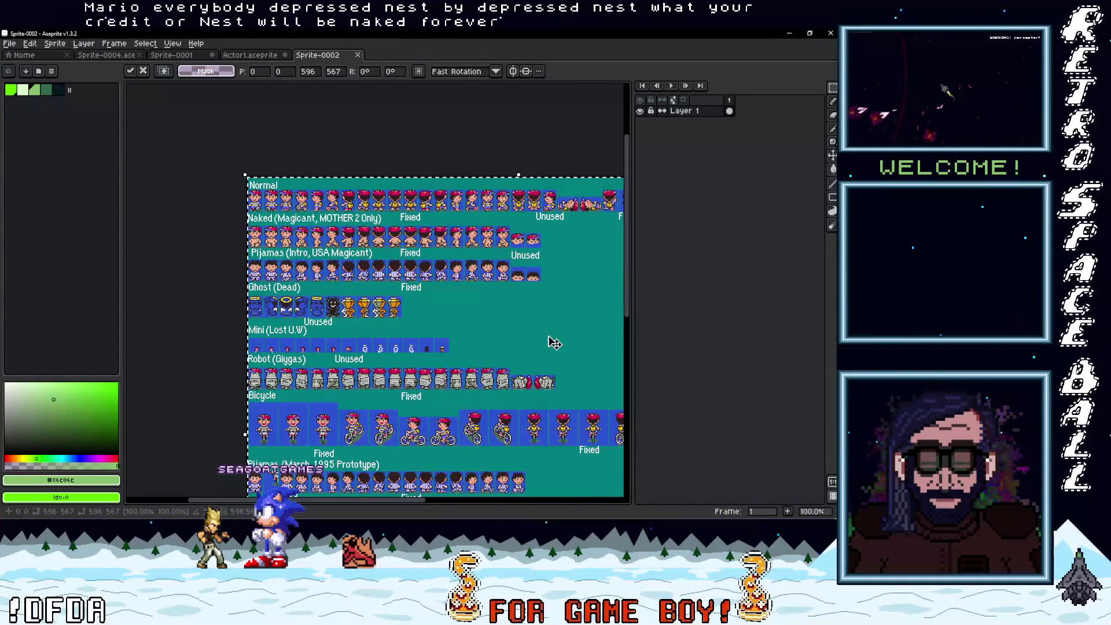
pyautogui.scroll(1, 569, 328)
pyautogui.scroll(2, 578, 328)
pyautogui.hscroll(-3, 608, 327)
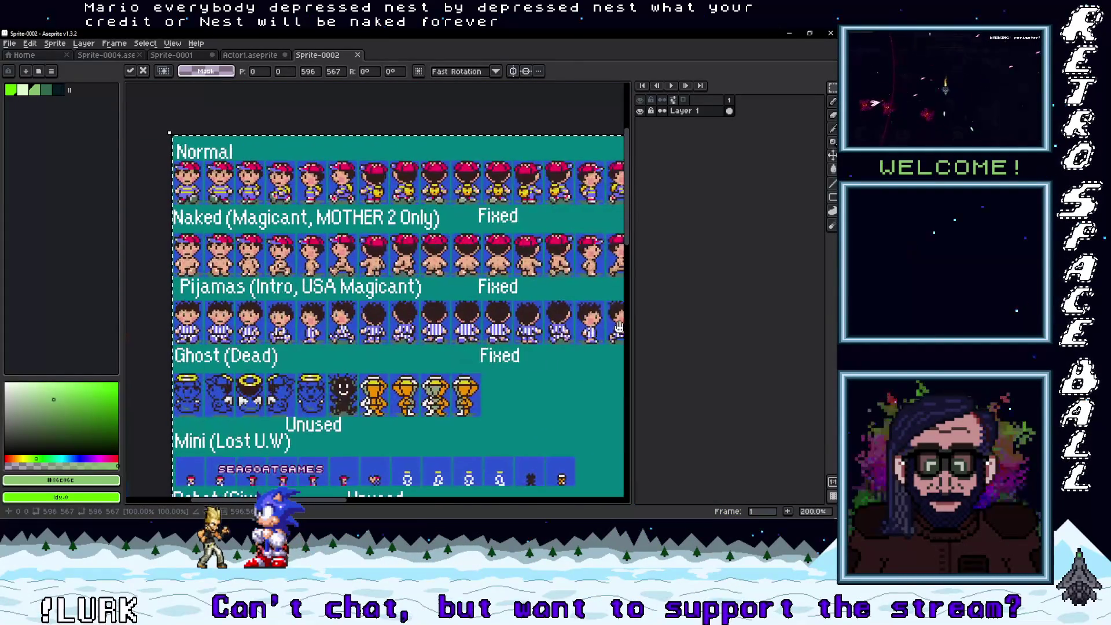
# - Browse the Unused columns, bicycle rows and speech bubbles, then zoom onto the Flashback rows
pyautogui.moveTo(619, 327); pyautogui.dragTo(388, 314)
pyautogui.scroll(-5, 396, 344)
pyautogui.hscroll(-2, 439, 350)
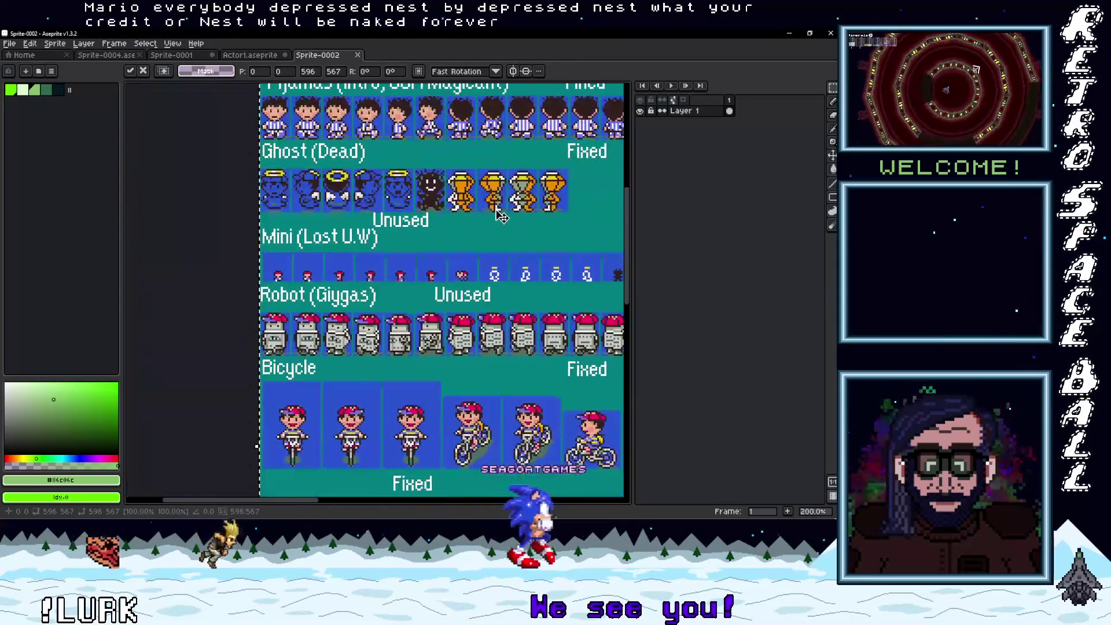
pyautogui.moveTo(486, 359); pyautogui.dragTo(488, 251)
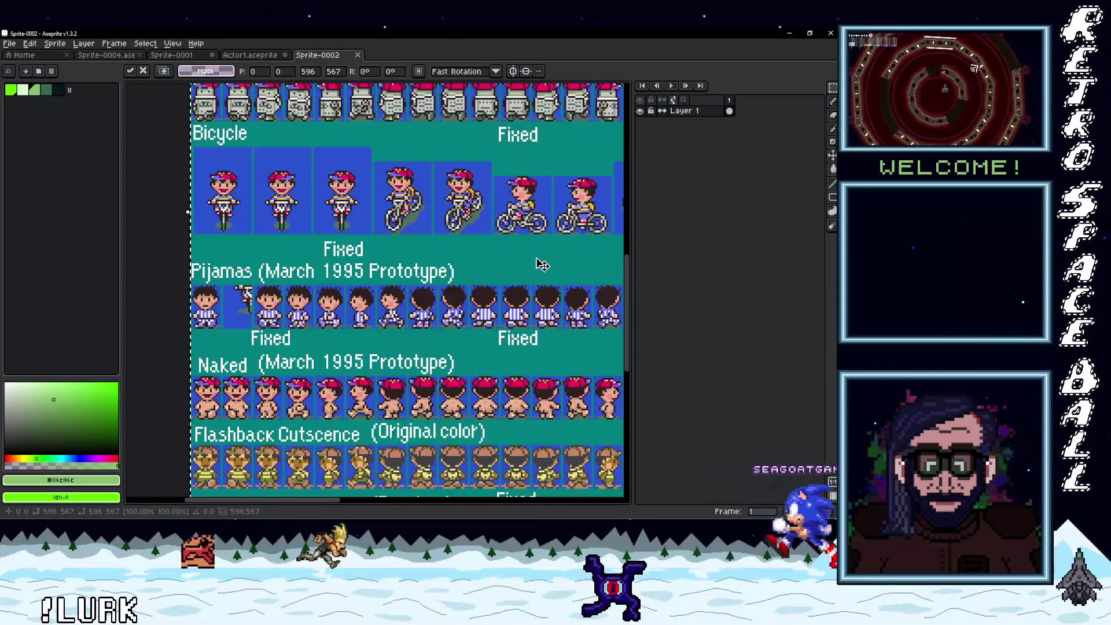
pyautogui.moveTo(565, 269)
pyautogui.mouseDown()
pyautogui.moveTo(466, 259)
pyautogui.moveTo(242, 269)
pyautogui.mouseUp()
pyautogui.moveTo(426, 280); pyautogui.dragTo(247, 279)
pyautogui.moveTo(436, 272); pyautogui.dragTo(318, 276)
pyautogui.moveTo(466, 283); pyautogui.dragTo(577, 198)
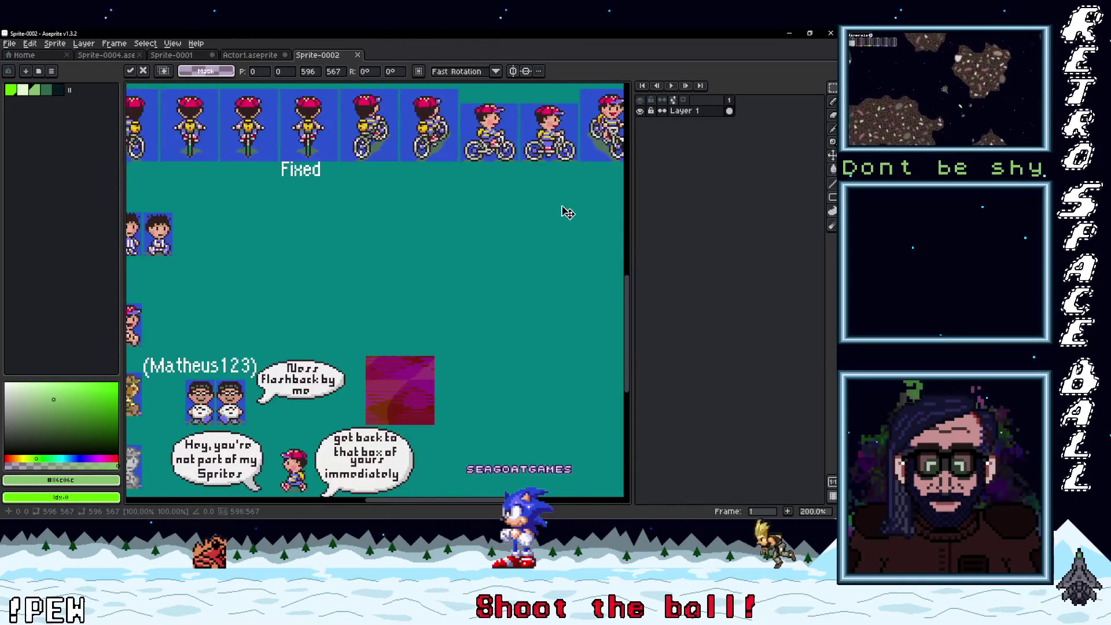
pyautogui.moveTo(232, 329); pyautogui.dragTo(484, 223)
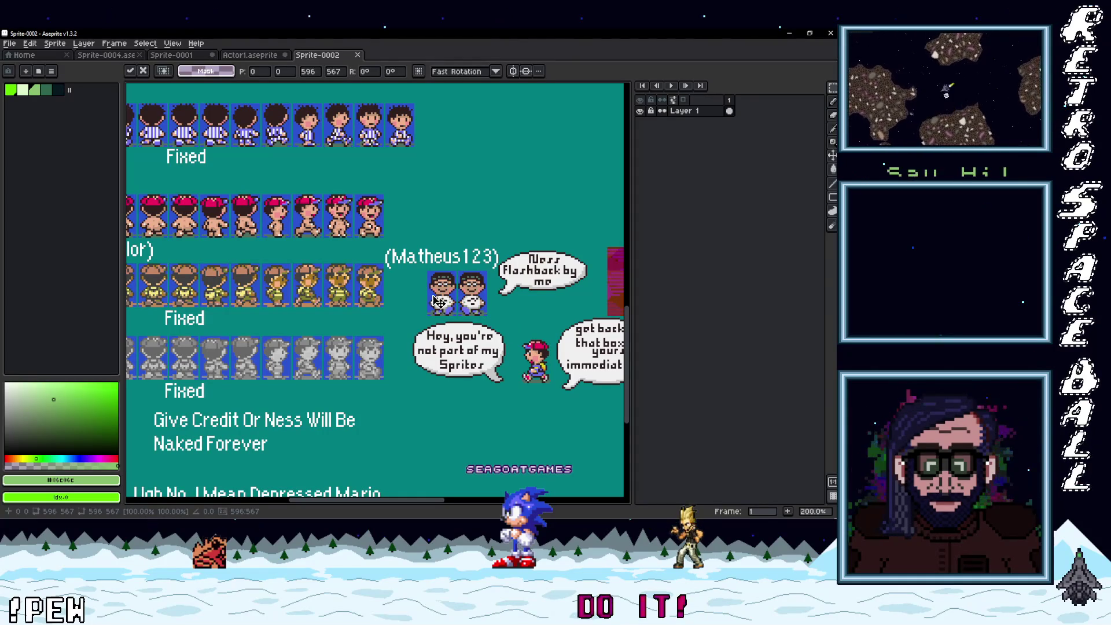
pyautogui.scroll(-3, 475, 304)
pyautogui.scroll(5, 480, 278)
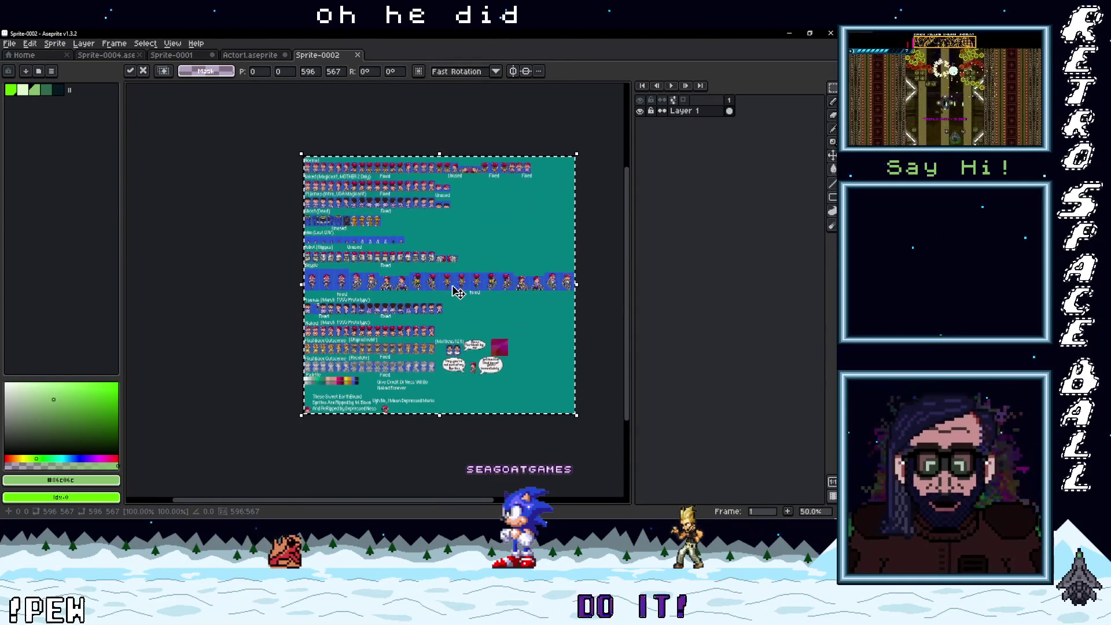
pyautogui.scroll(-5, 484, 258)
pyautogui.scroll(3, 509, 324)
pyautogui.scroll(-2, 548, 363)
pyautogui.scroll(3, 397, 292)
pyautogui.scroll(-2, 445, 313)
pyautogui.scroll(2, 512, 338)
pyautogui.moveTo(511, 339); pyautogui.dragTo(513, 338)
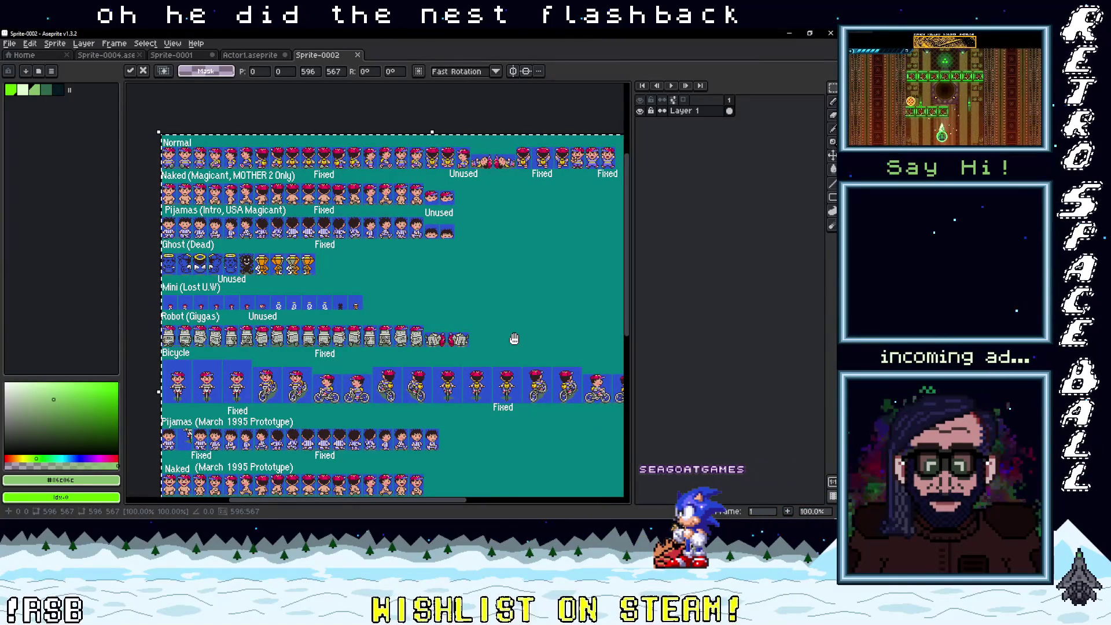
pyautogui.moveTo(514, 339)
pyautogui.mouseDown()
pyautogui.moveTo(398, 333)
pyautogui.moveTo(548, 233)
pyautogui.moveTo(549, 165)
pyautogui.mouseUp()
pyautogui.moveTo(526, 305)
pyautogui.mouseDown()
pyautogui.moveTo(522, 240)
pyautogui.moveTo(540, 209)
pyautogui.mouseUp()
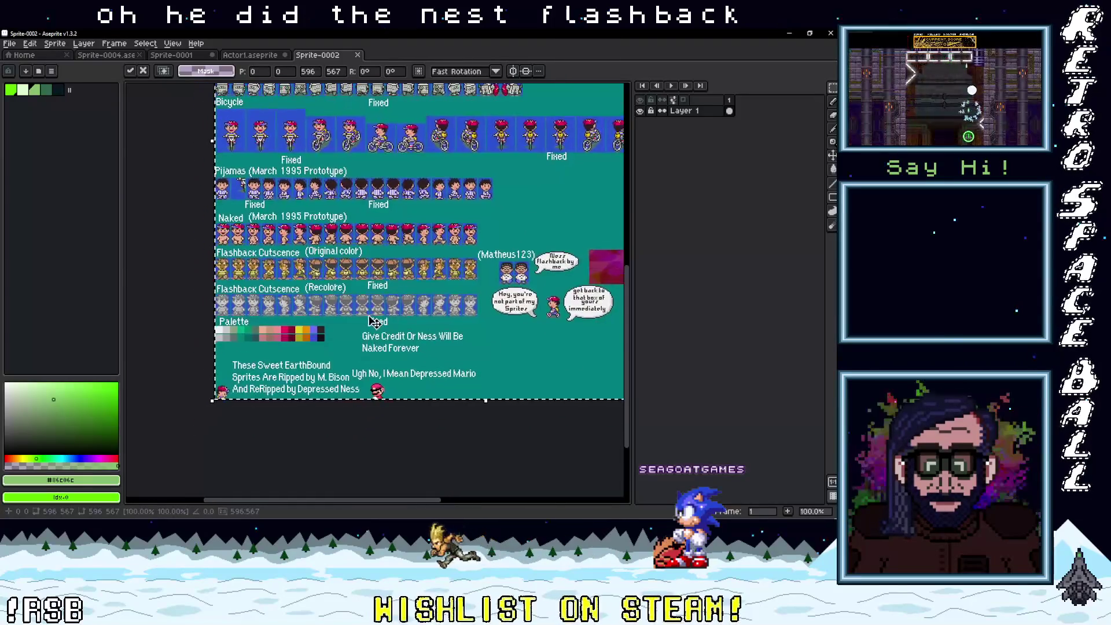
pyautogui.scroll(2, 387, 318)
pyautogui.moveTo(231, 199); pyautogui.dragTo(339, 231)
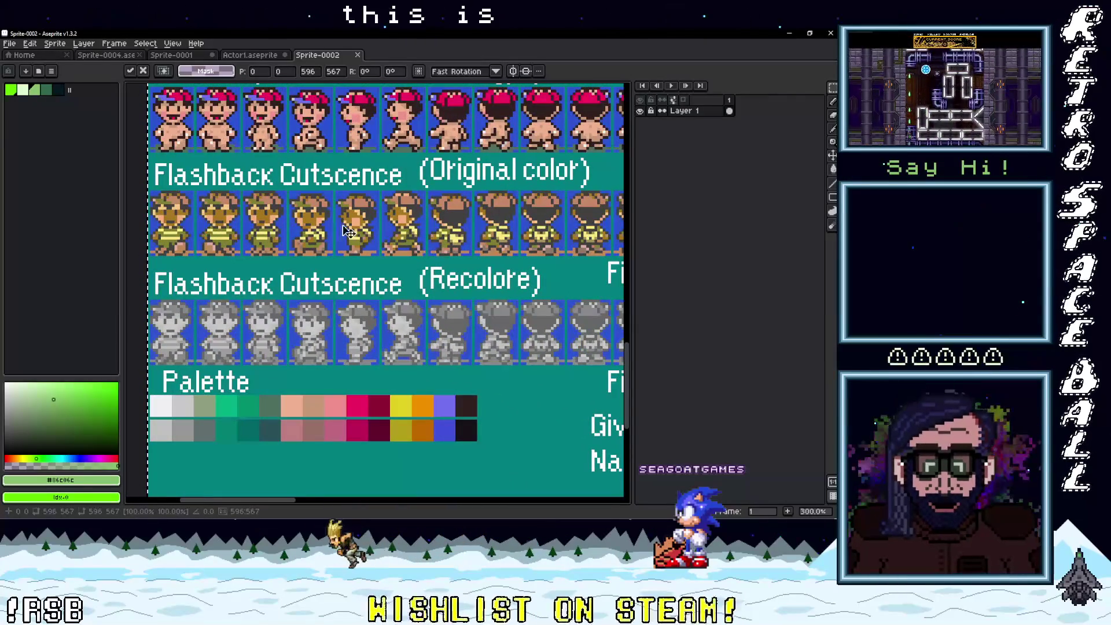
pyautogui.moveTo(499, 238)
pyautogui.mouseDown()
pyautogui.moveTo(460, 233)
pyautogui.moveTo(505, 223)
pyautogui.mouseUp()
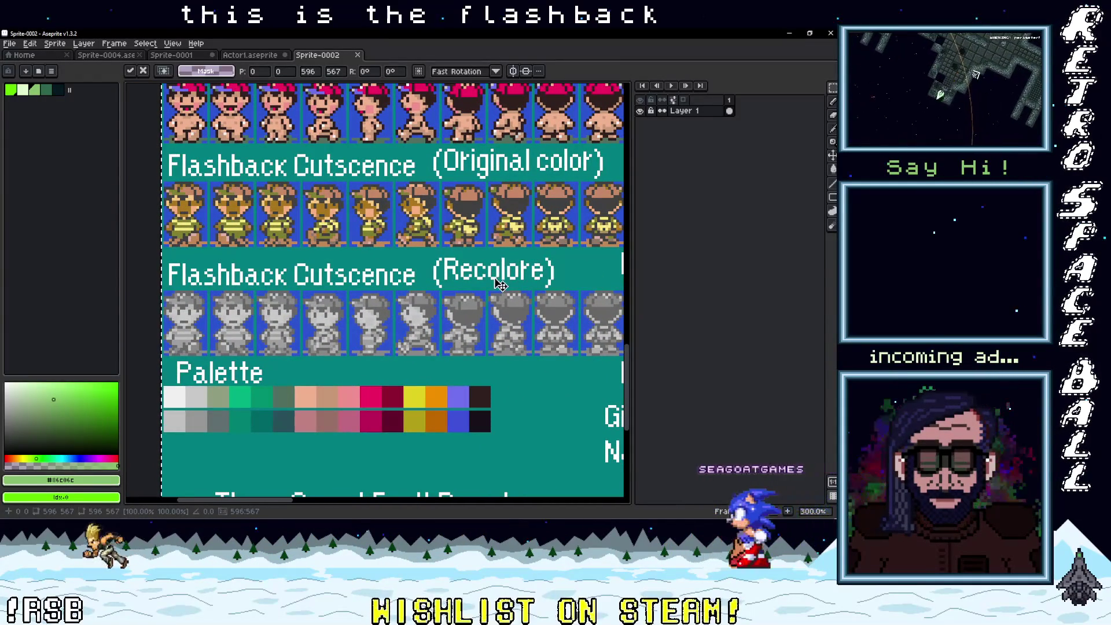
pyautogui.moveTo(518, 321); pyautogui.dragTo(461, 311)
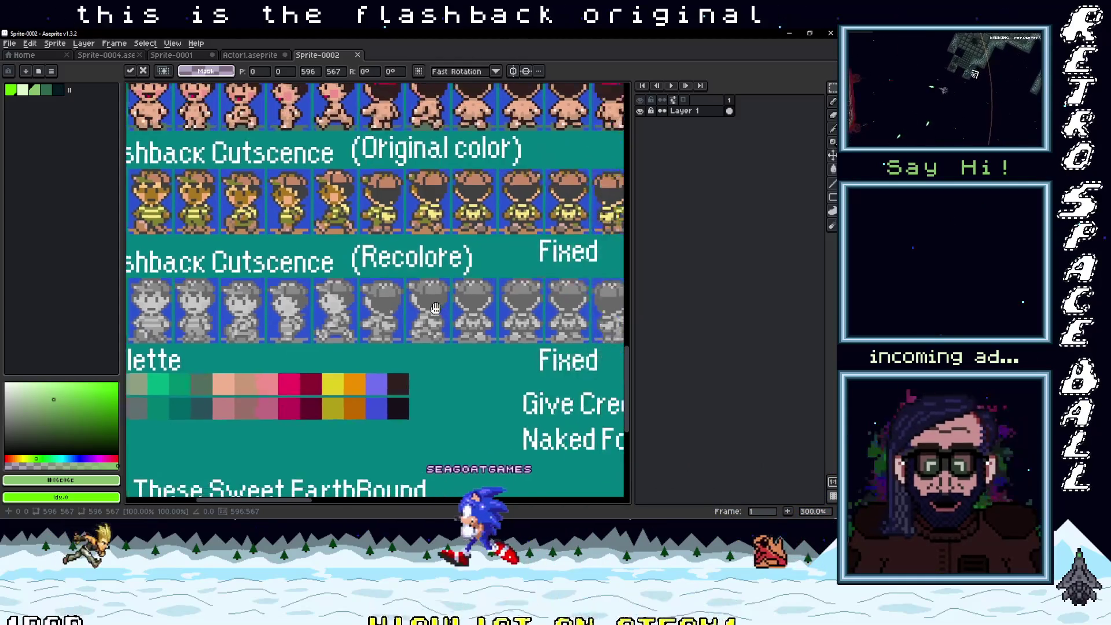
pyautogui.hscroll(8, 463, 313)
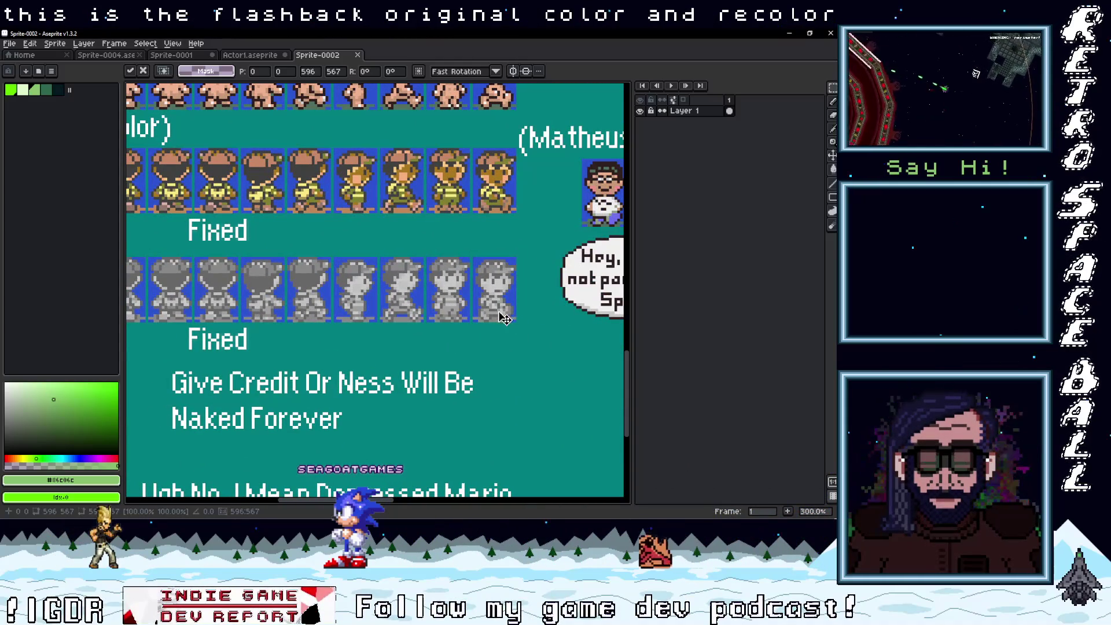
pyautogui.hscroll(-10, 329, 304)
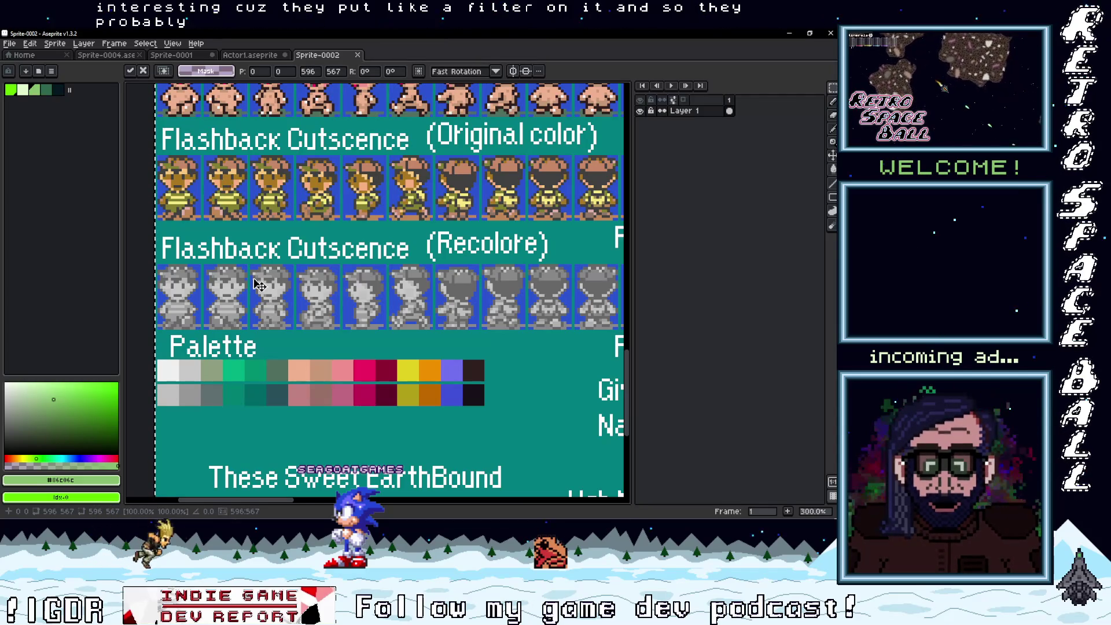
pyautogui.hscroll(6, 289, 310)
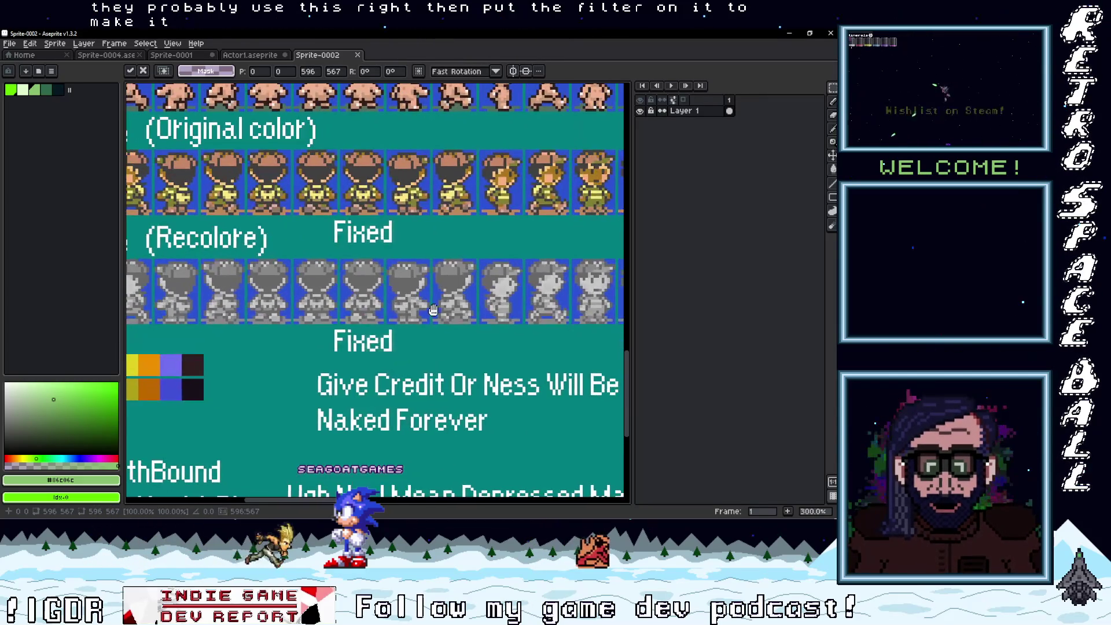
pyautogui.hscroll(-8, 354, 308)
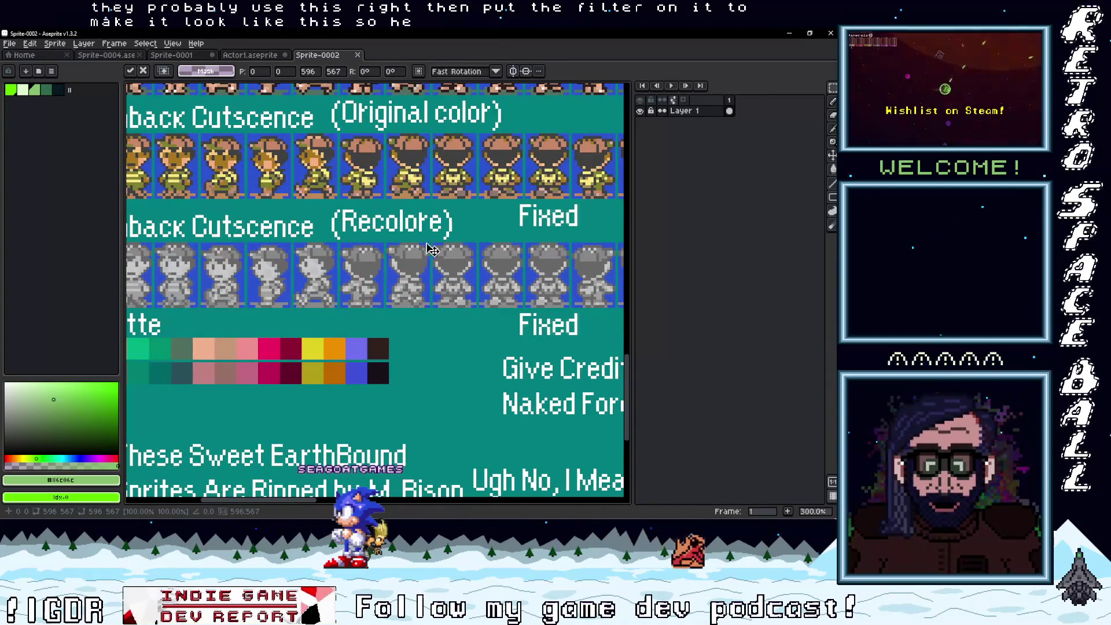
pyautogui.scroll(-2, 395, 244)
pyautogui.scroll(2, 573, 278)
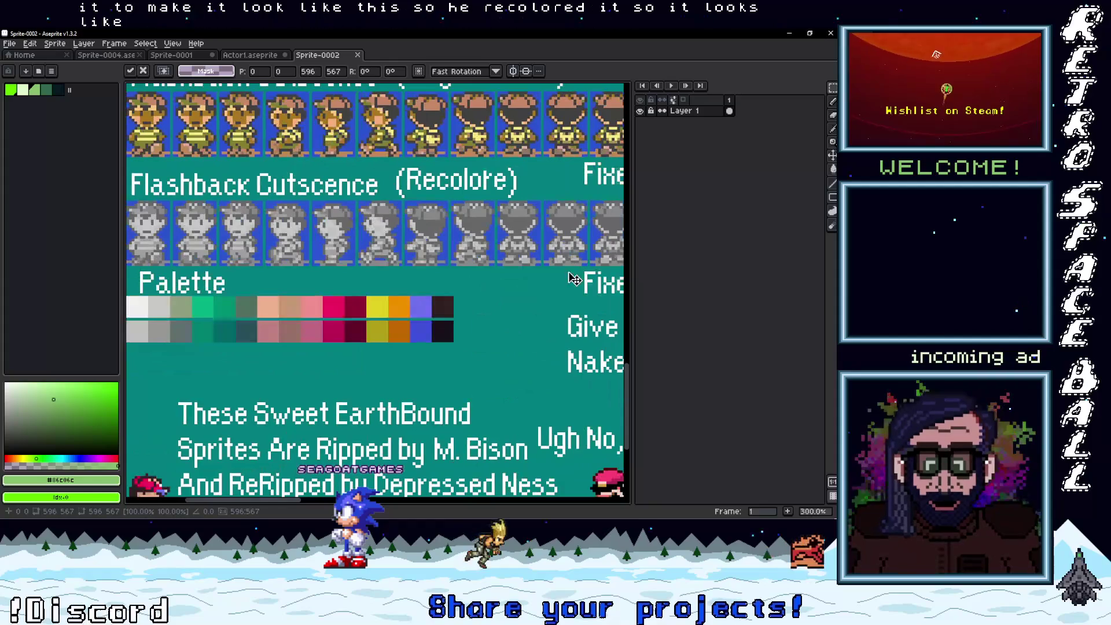
pyautogui.scroll(-3, 509, 323)
pyautogui.scroll(1, 492, 328)
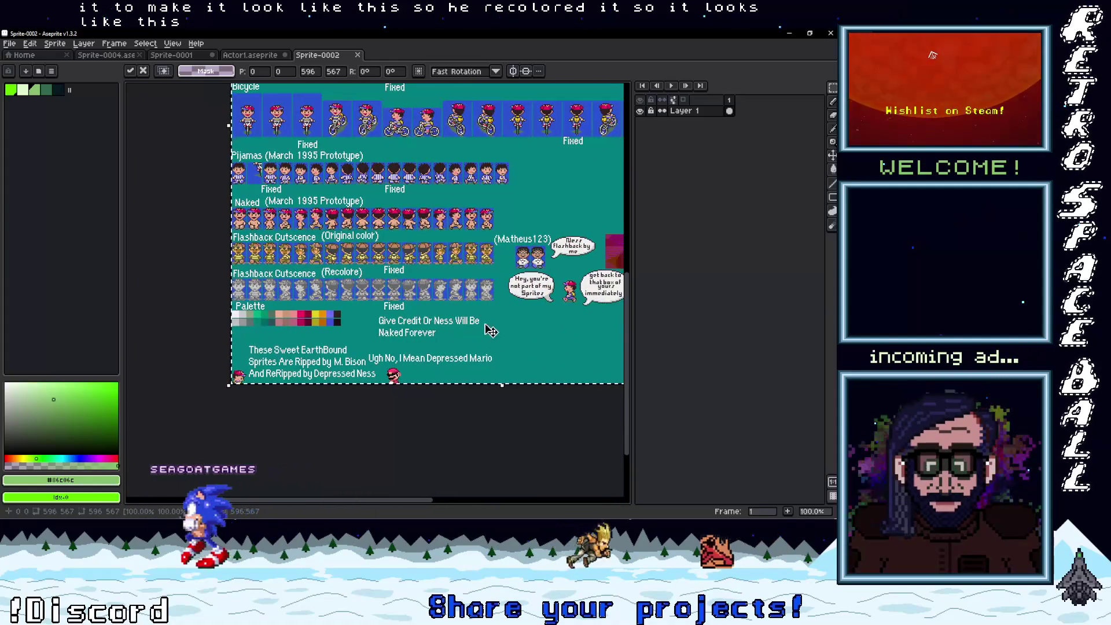
pyautogui.scroll(-2, 392, 371)
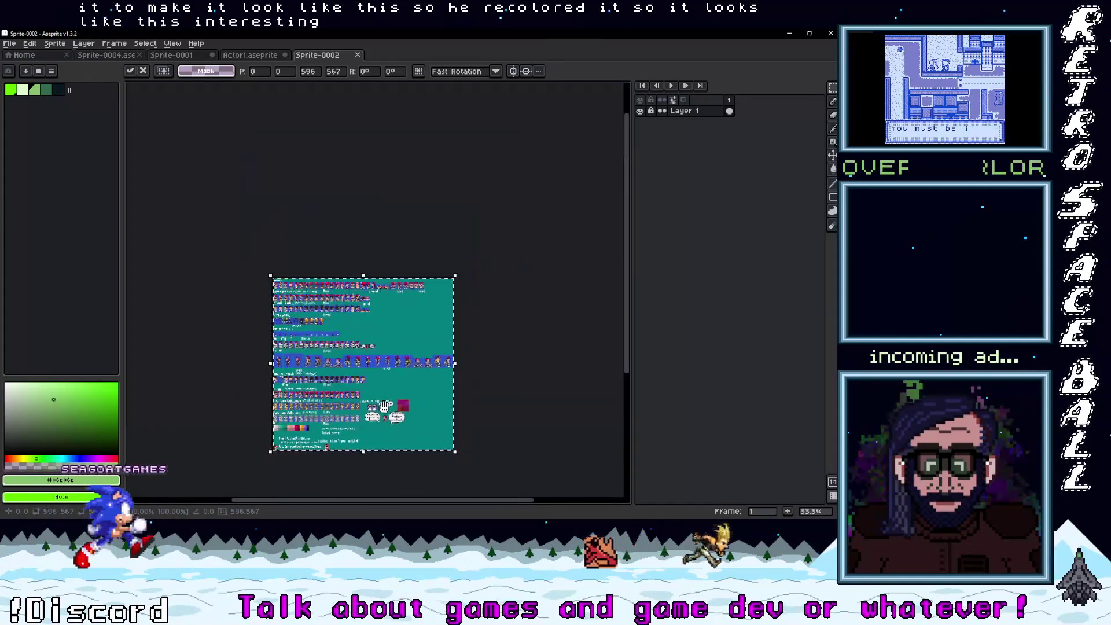
pyautogui.click(790, 34)
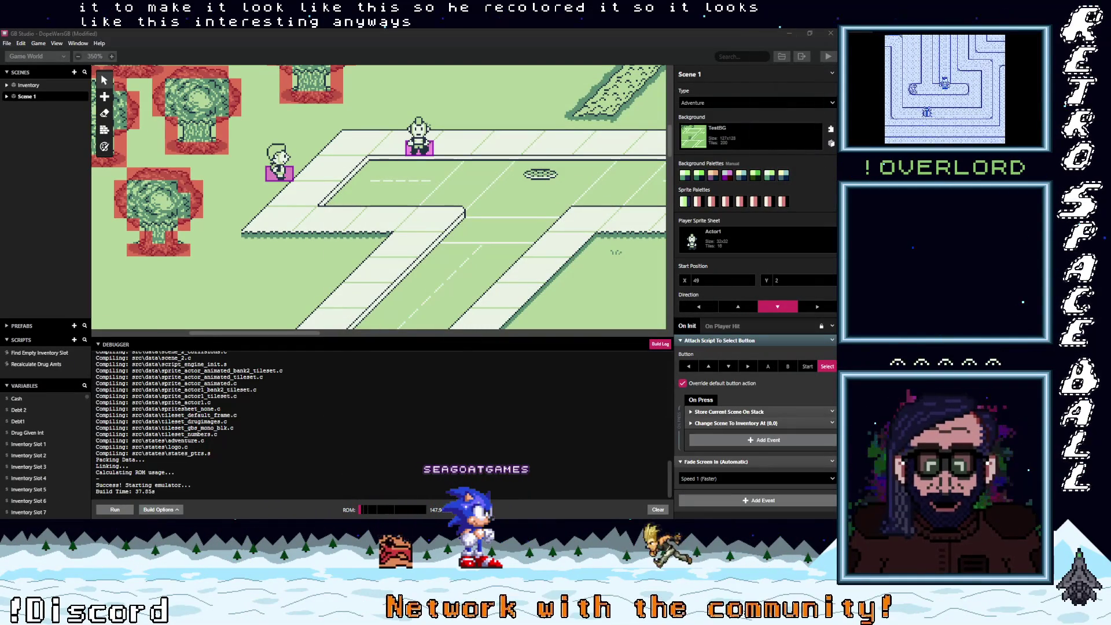
# - Return to Actor1.aseprite and hide the Layer 2 Copy layer
pyautogui.moveTo(836, 101)
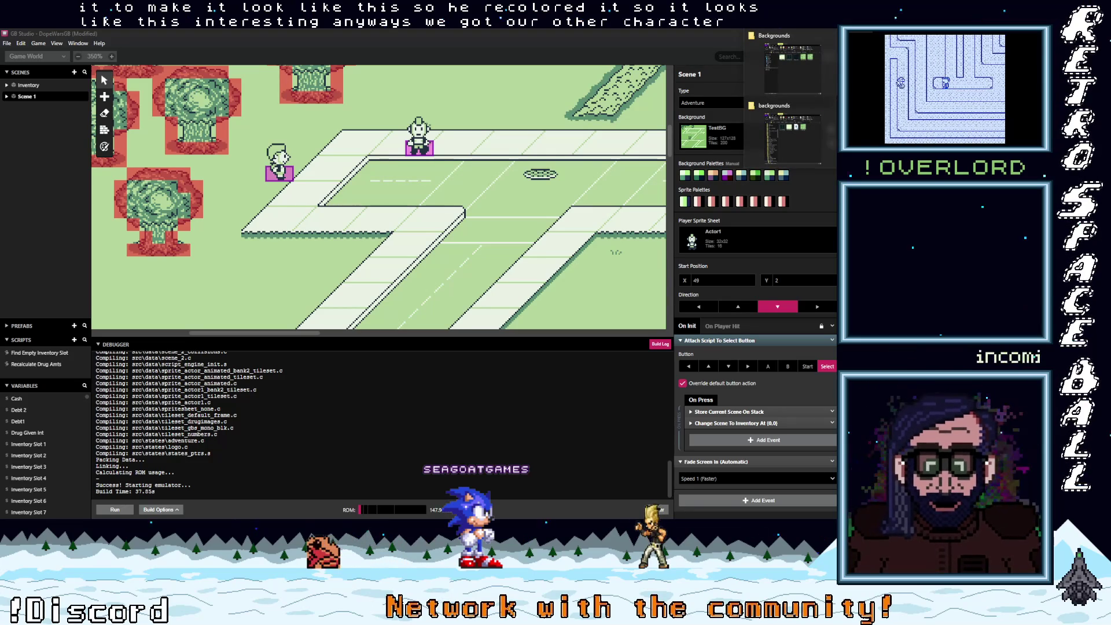
pyautogui.hotkey('alt', 'Tab')
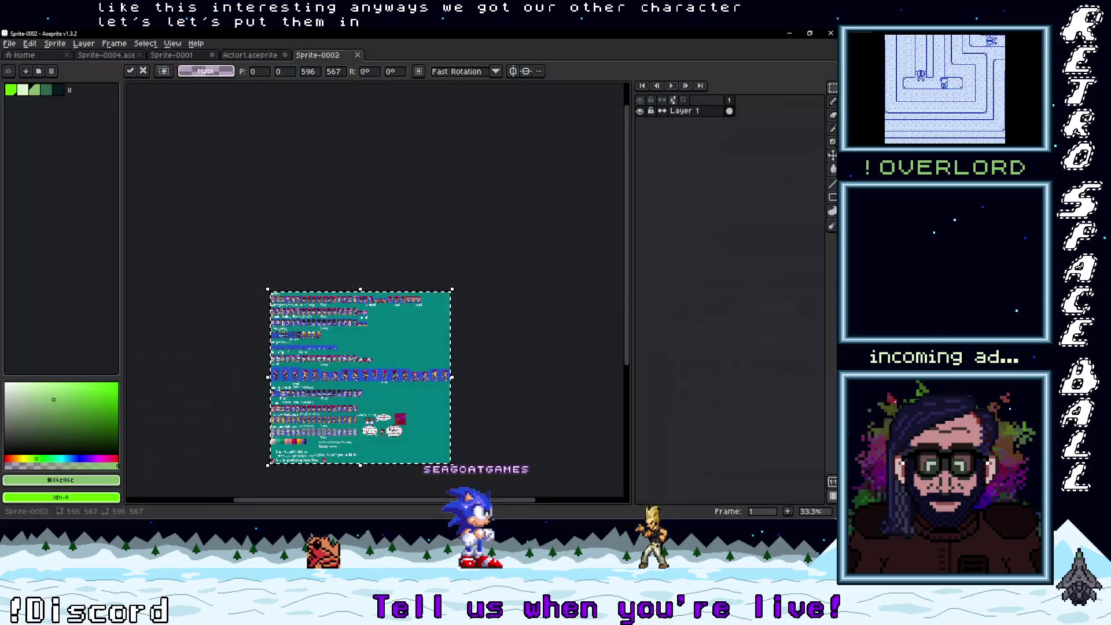
pyautogui.click(251, 56)
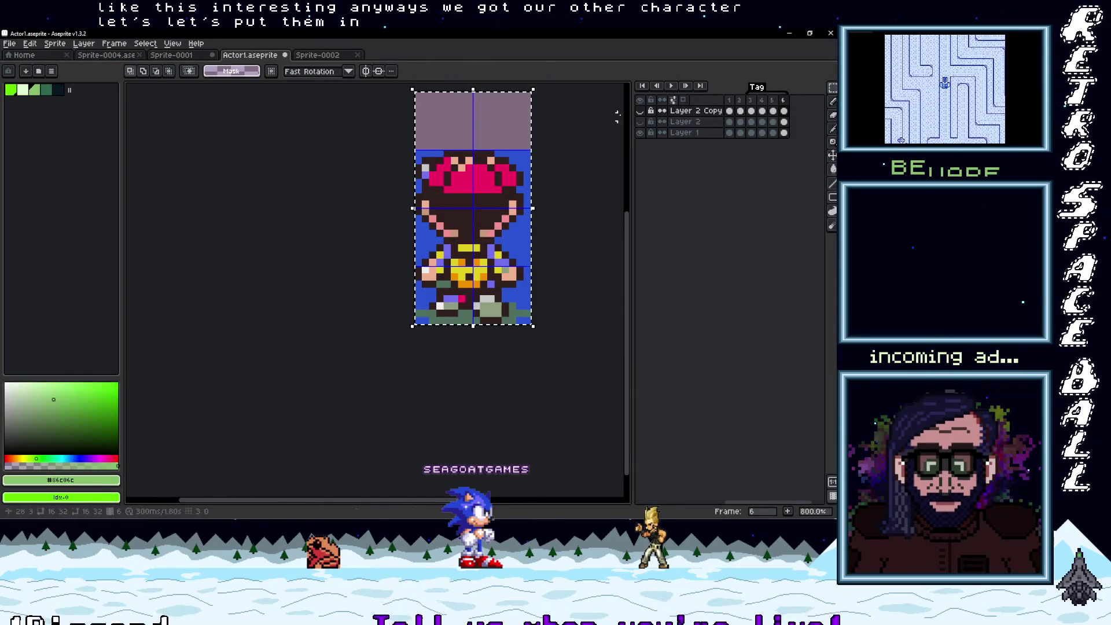
pyautogui.click(640, 111)
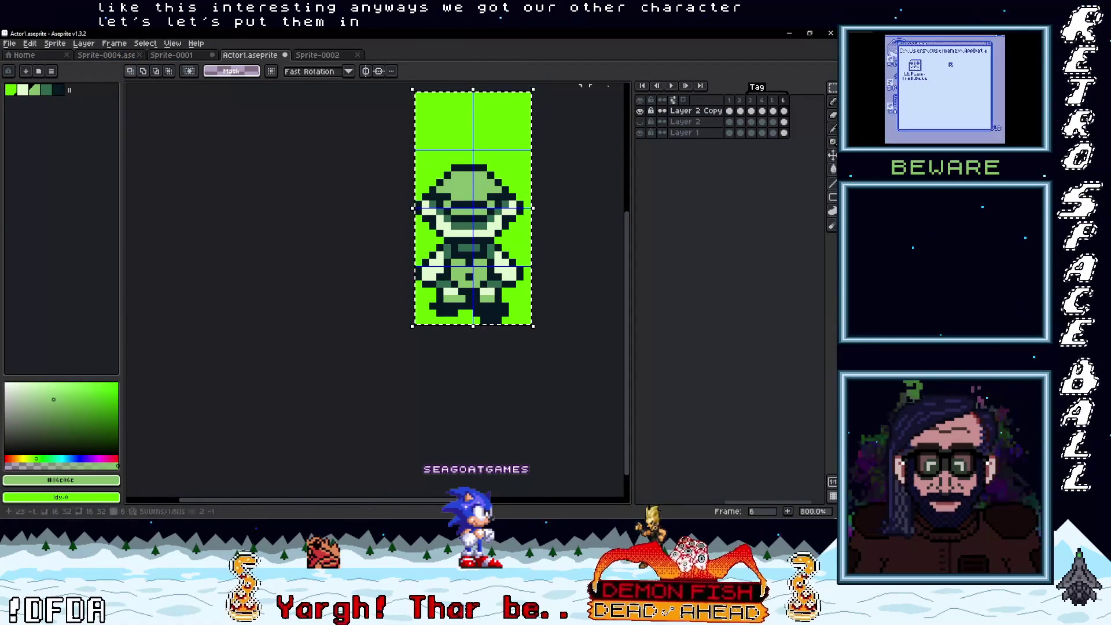
# - Start Export Sprite Sheet from the File menu
pyautogui.click(12, 45)
pyautogui.moveTo(87, 134)
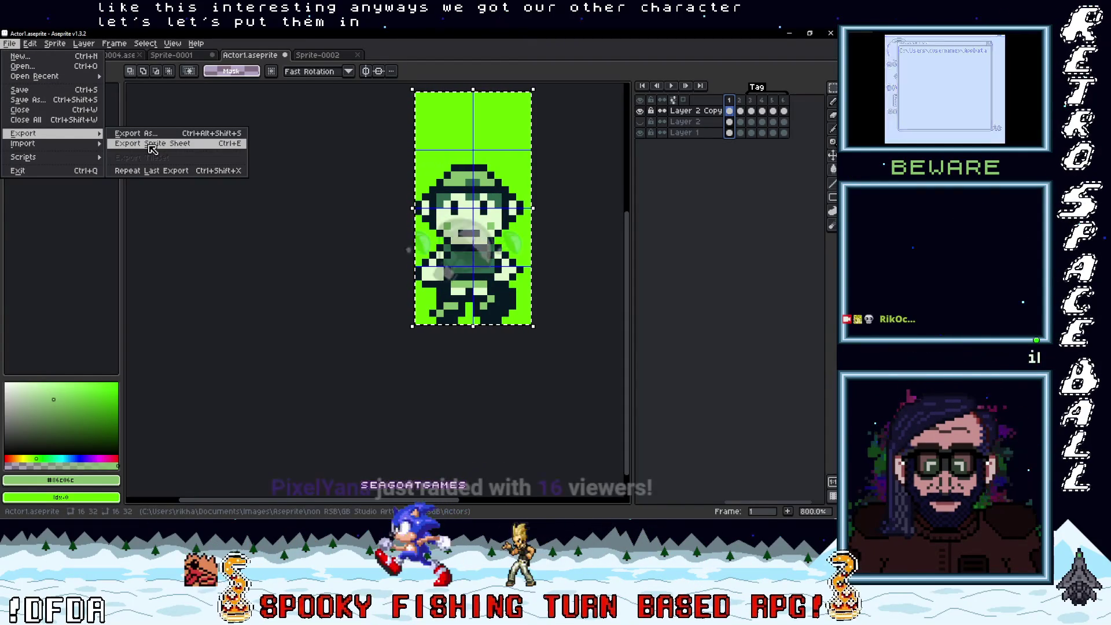
pyautogui.click(152, 144)
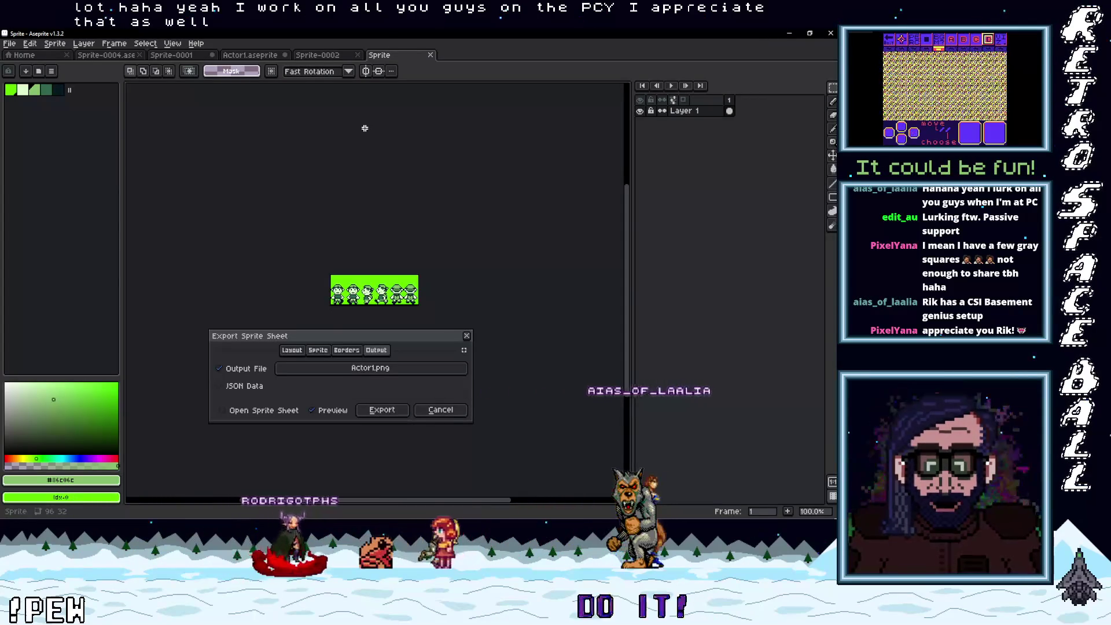
# - Set the sprite sheet output to Actor2.png in the Actors folder and export it
pyautogui.click(382, 369)
pyautogui.write('Actor2.png')
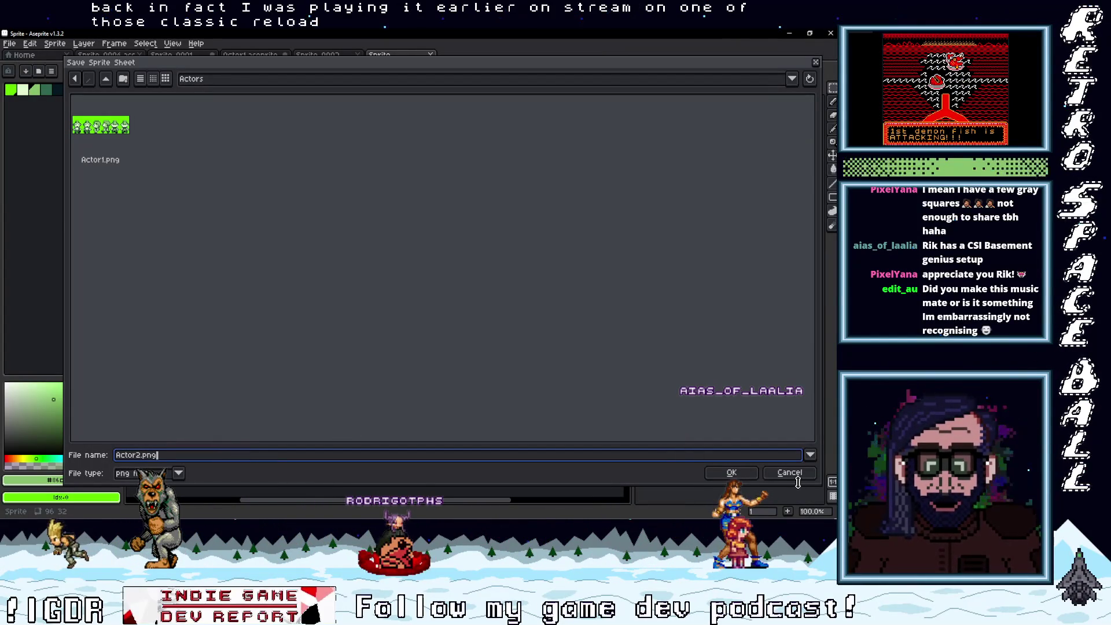
pyautogui.click(732, 473)
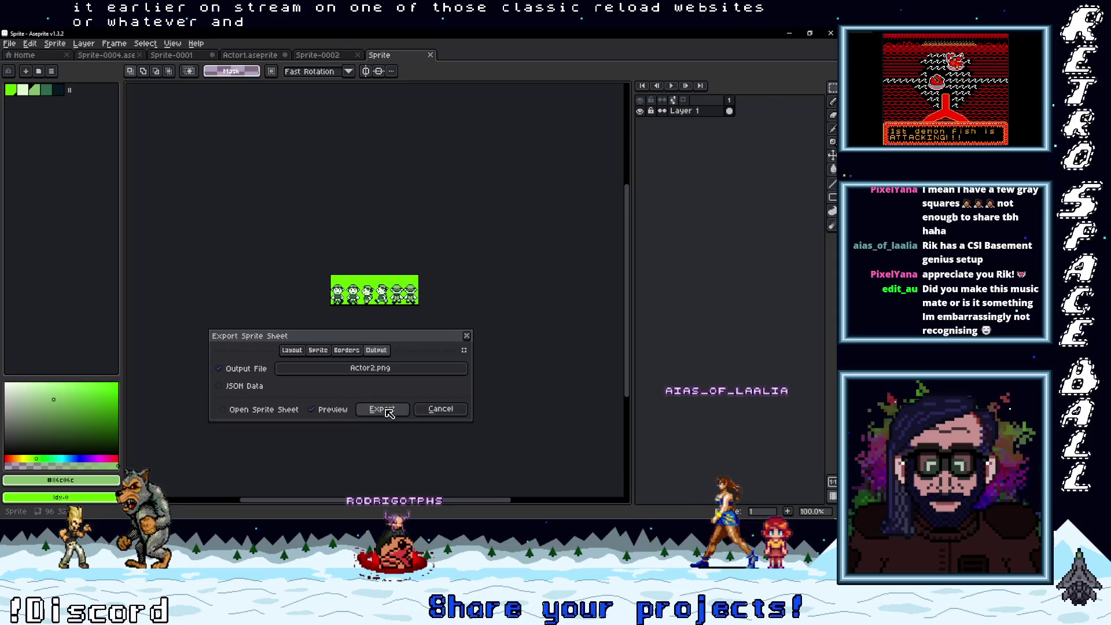
pyautogui.click(373, 409)
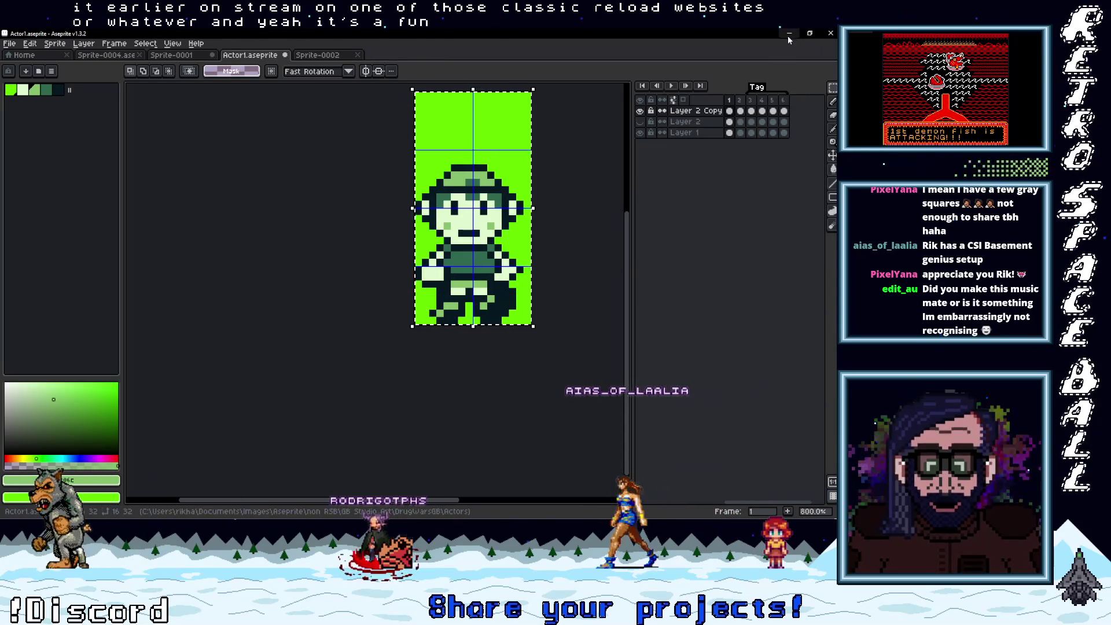
# - Open the project's sprites folder and browse to the DrugWarsGB Actors art folder
pyautogui.click(787, 34)
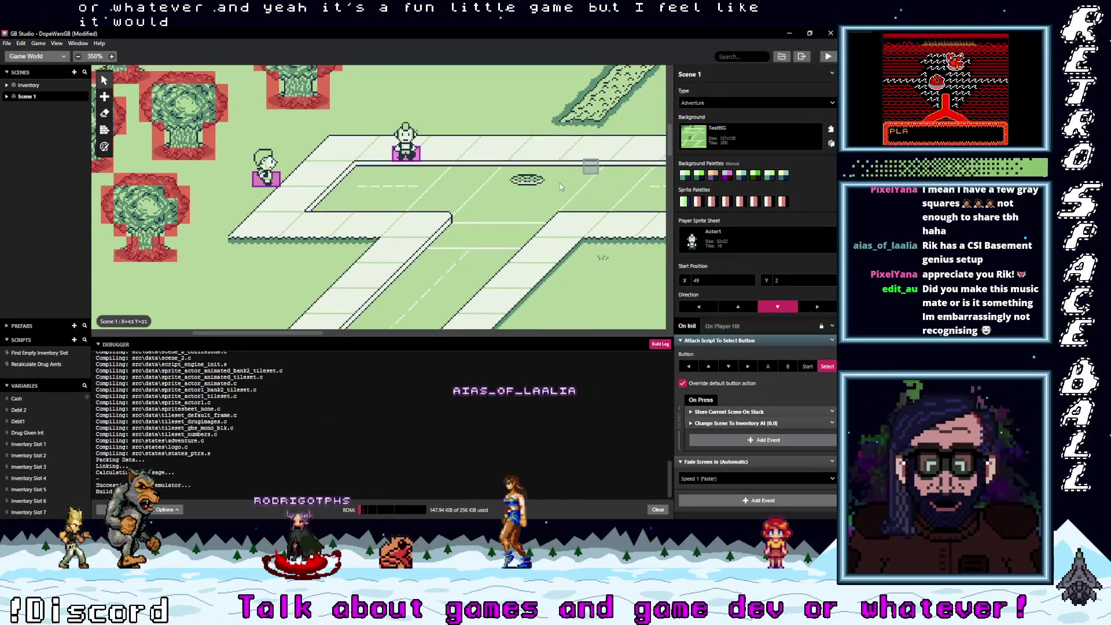
pyautogui.click(790, 56)
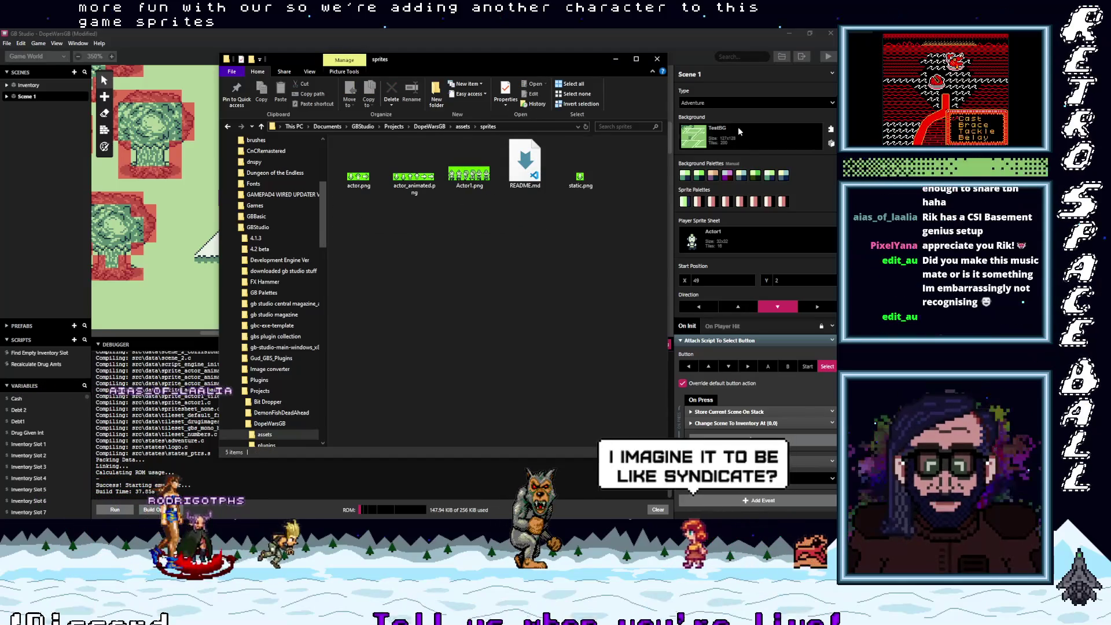
pyautogui.click(833, 136)
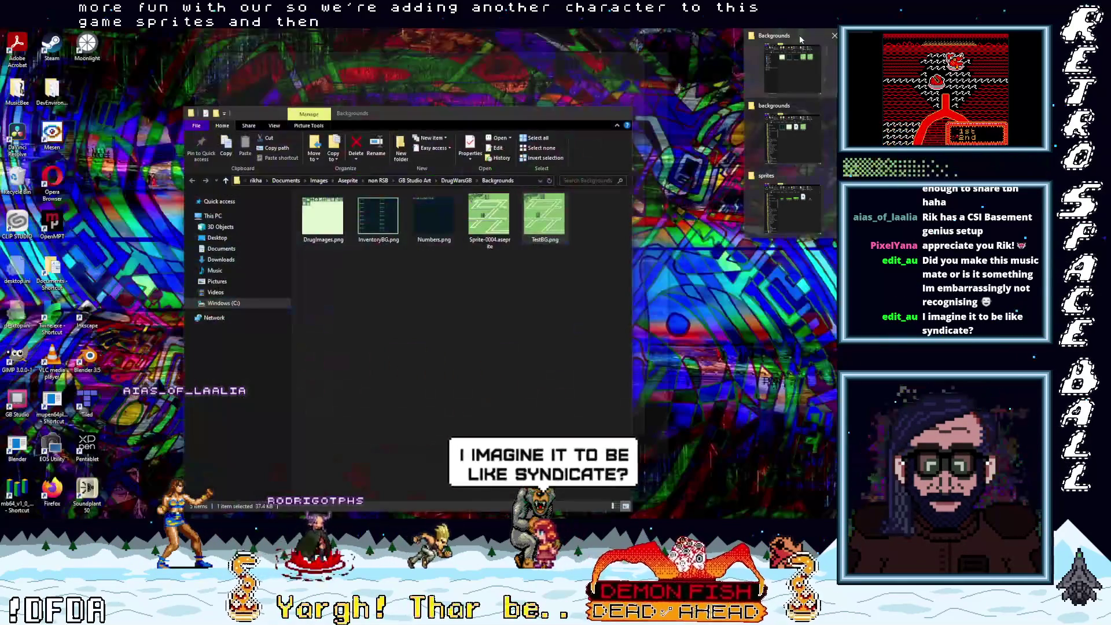
pyautogui.click(799, 35)
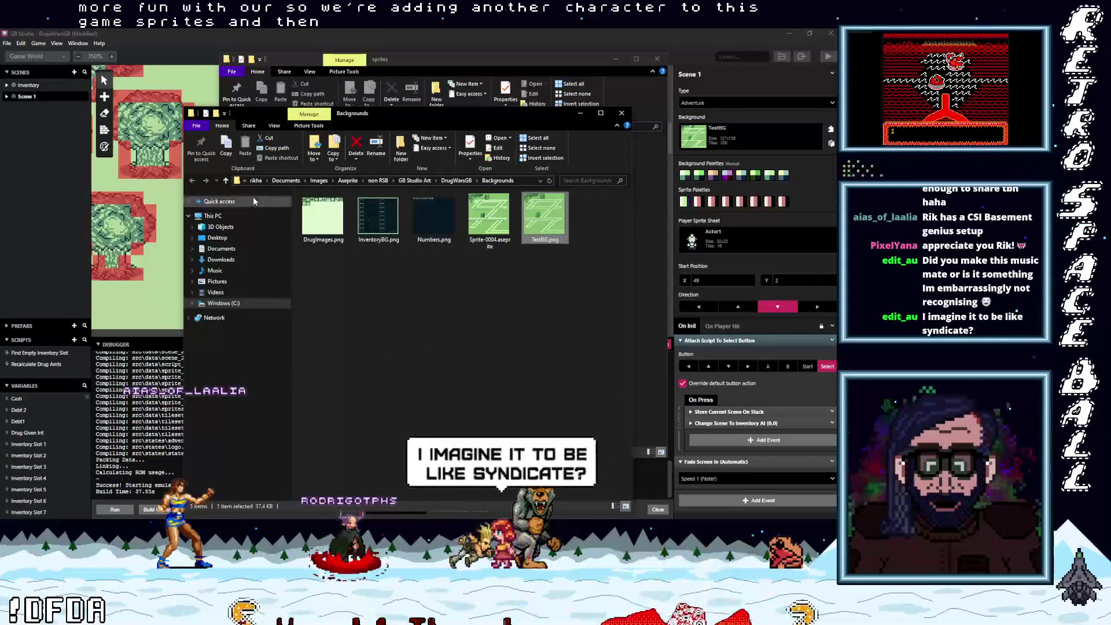
pyautogui.click(225, 181)
pyautogui.doubleClick(364, 206)
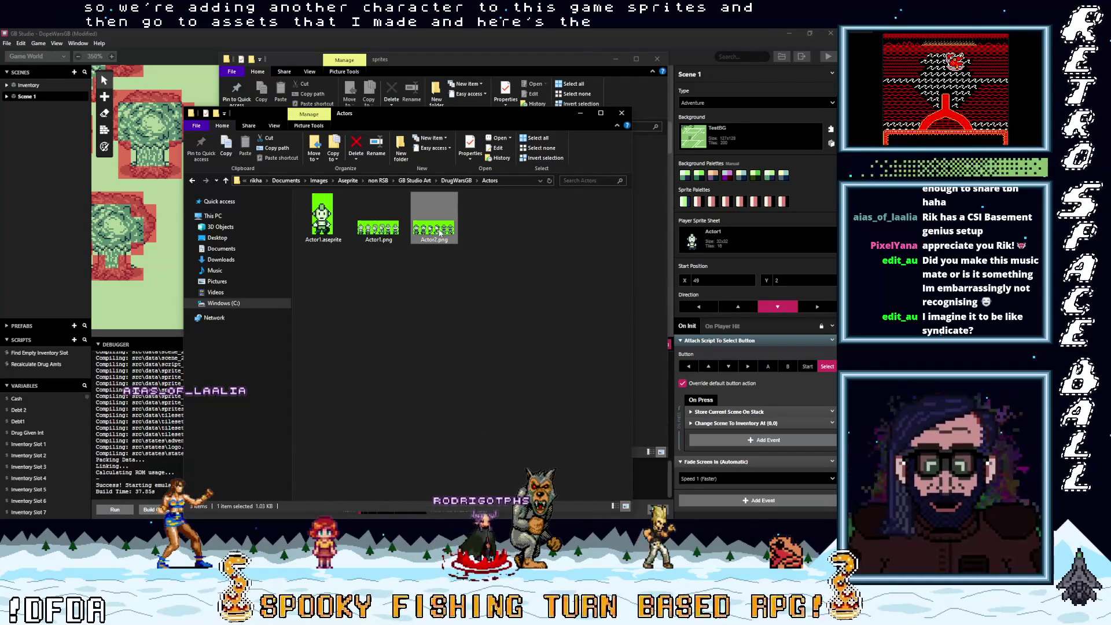
# - Copy Actor2.png into the DopeWarsGB assets\sprites folder beside Actor1.png
pyautogui.rightClick(439, 233)
pyautogui.click(355, 466)
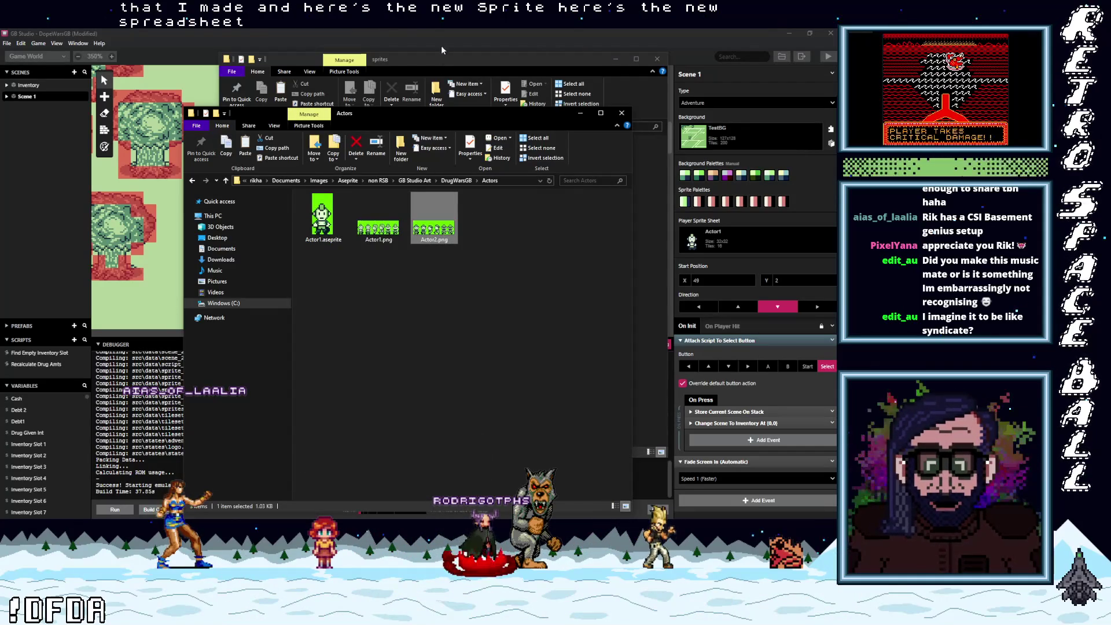
pyautogui.click(436, 61)
pyautogui.click(446, 284)
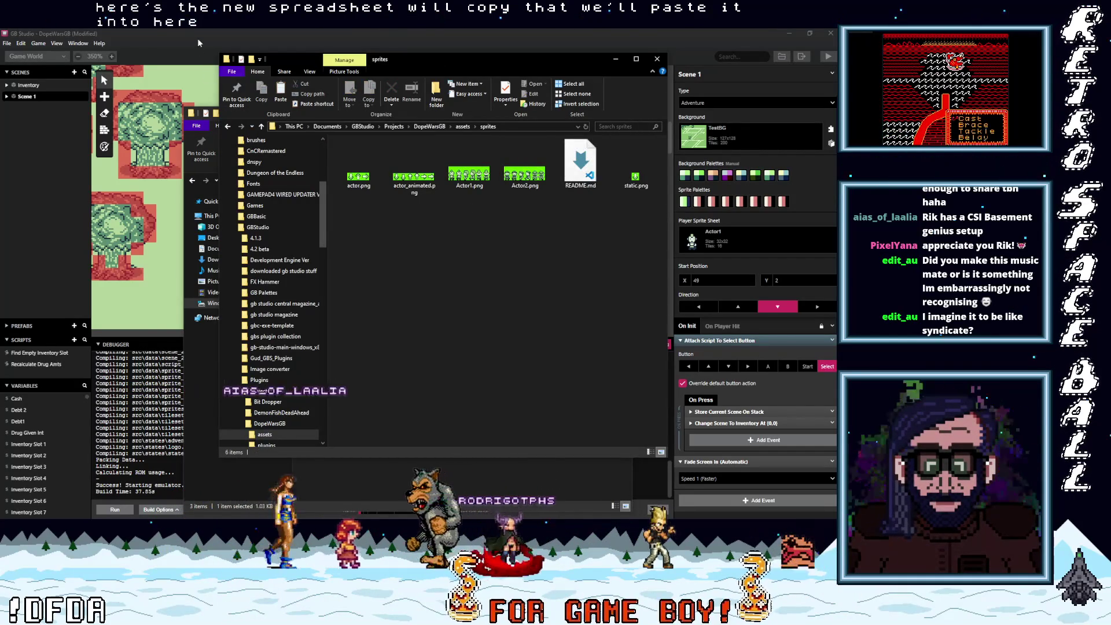
pyautogui.click(196, 44)
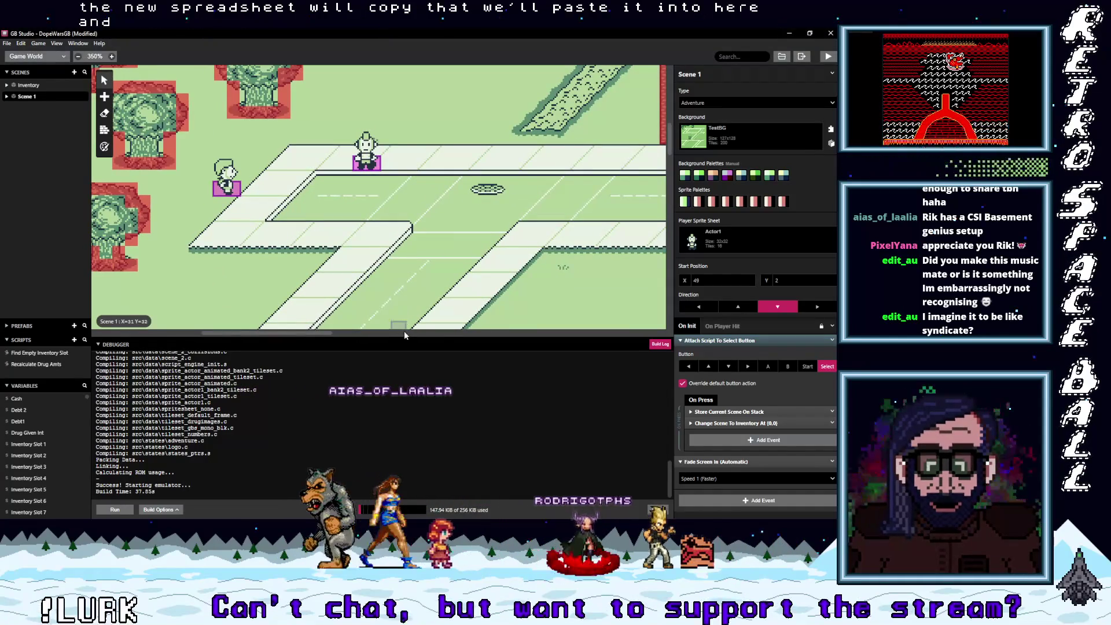
# - Shrink the Debugger panel to a short strip so Scene 1's canvas fills more space
pyautogui.moveTo(406, 336)
pyautogui.mouseDown()
pyautogui.moveTo(422, 372)
pyautogui.moveTo(427, 463)
pyautogui.mouseUp()
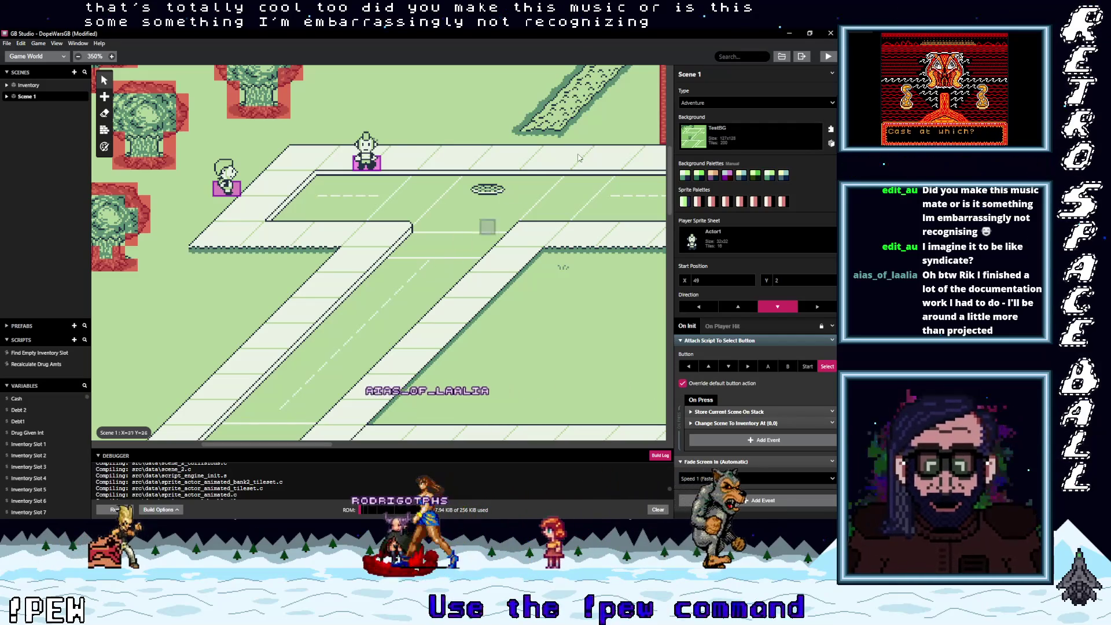
pyautogui.hotkey('alt', 'Tab')
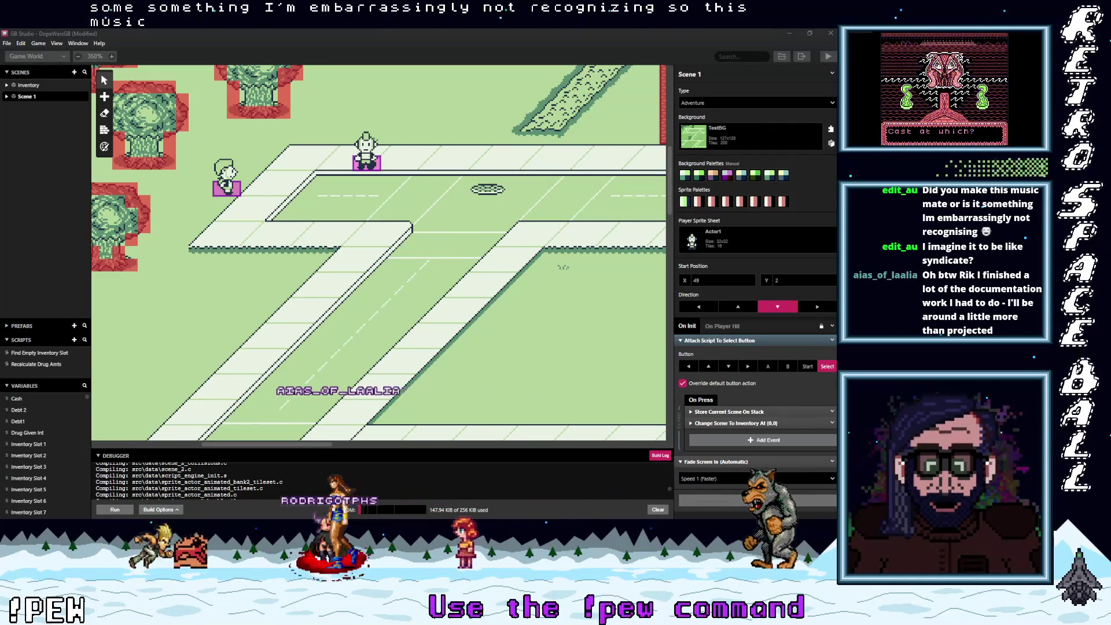
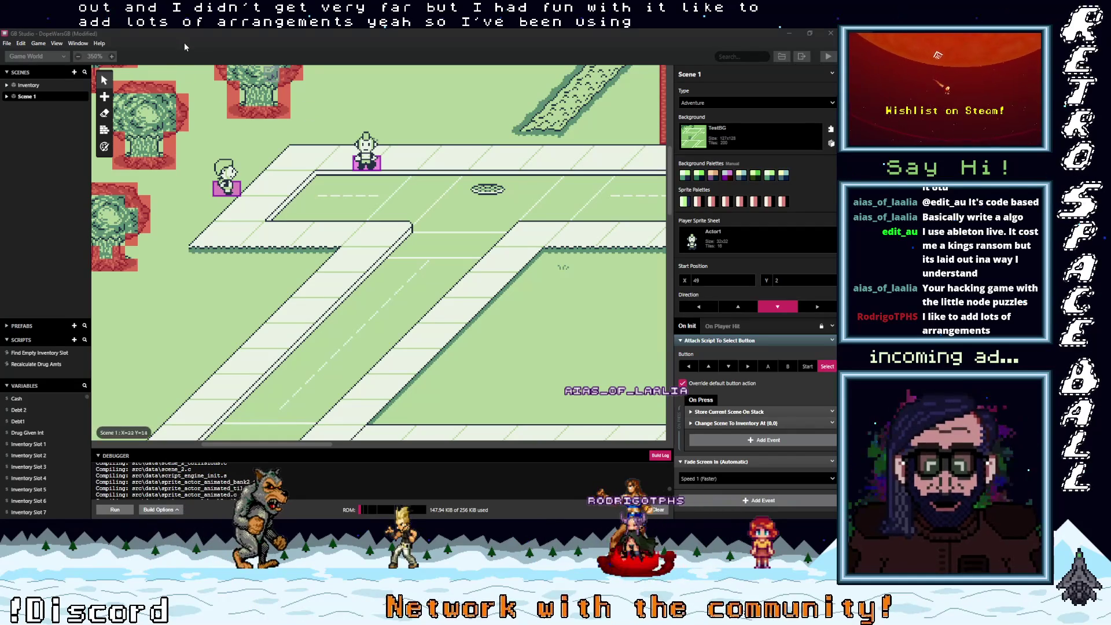
# - In the Music editor, add a new song and rename song_template to 'Song 1'
pyautogui.click(15, 60)
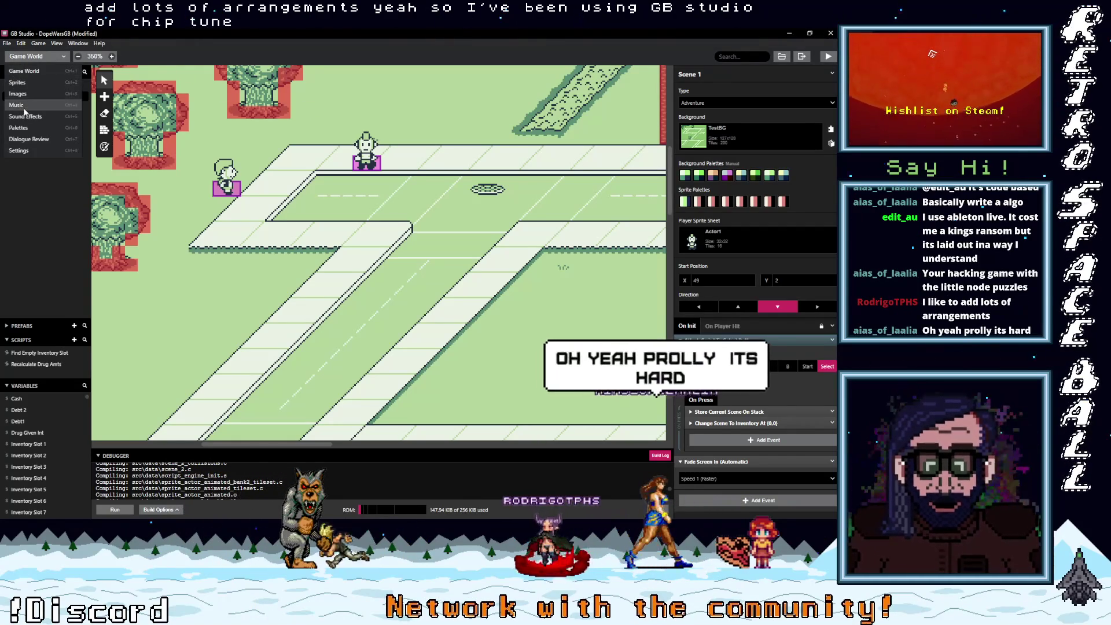
pyautogui.click(23, 106)
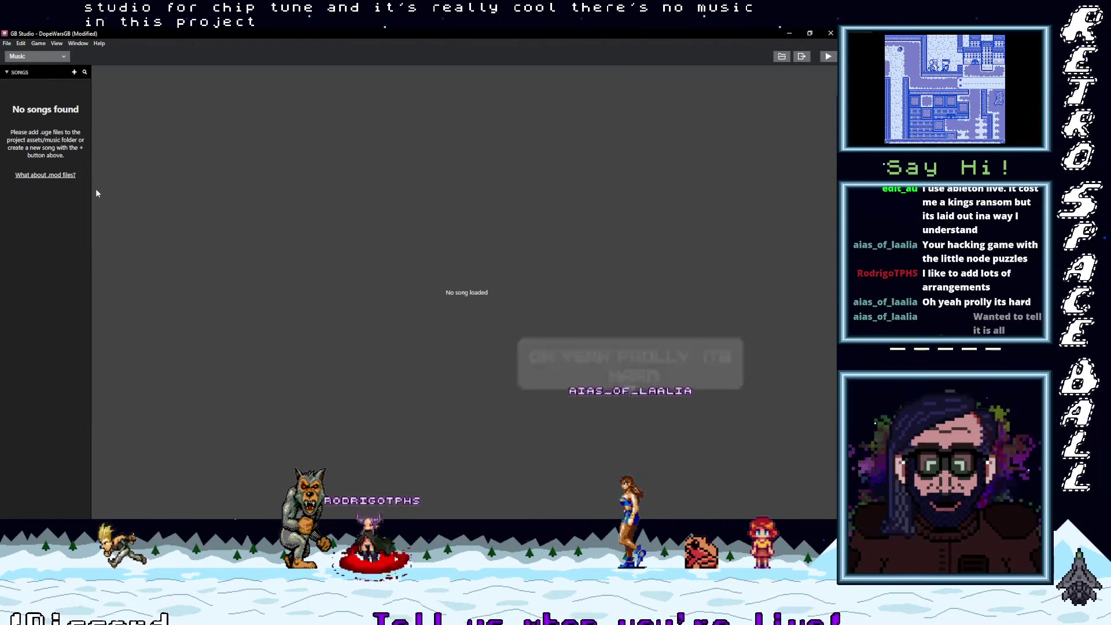
pyautogui.click(74, 72)
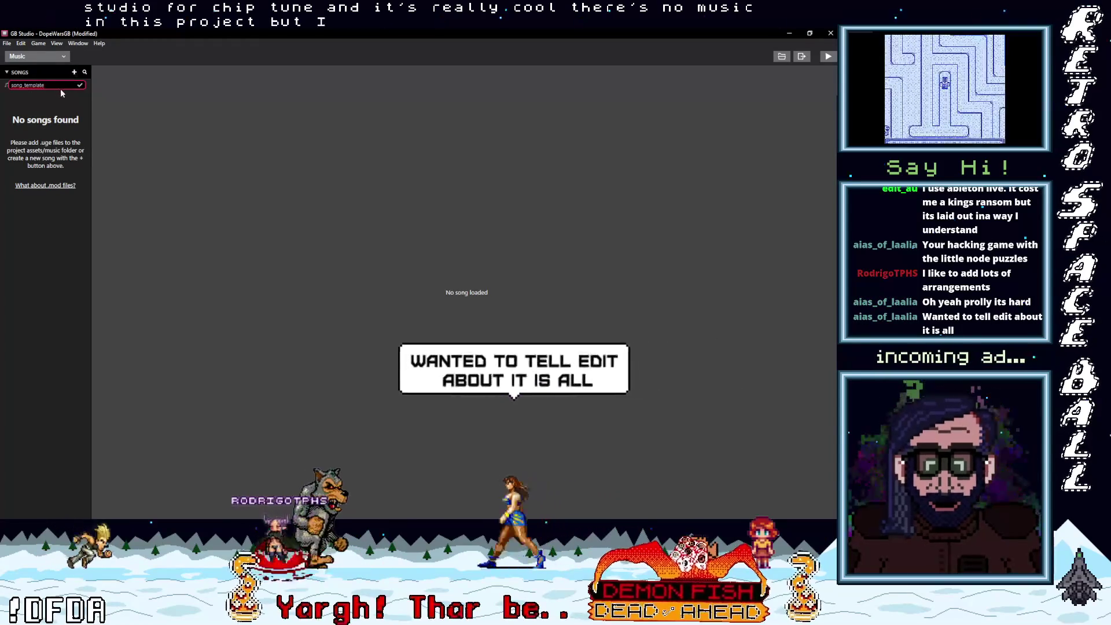
pyautogui.doubleClick(19, 85)
pyautogui.write('Song 1')
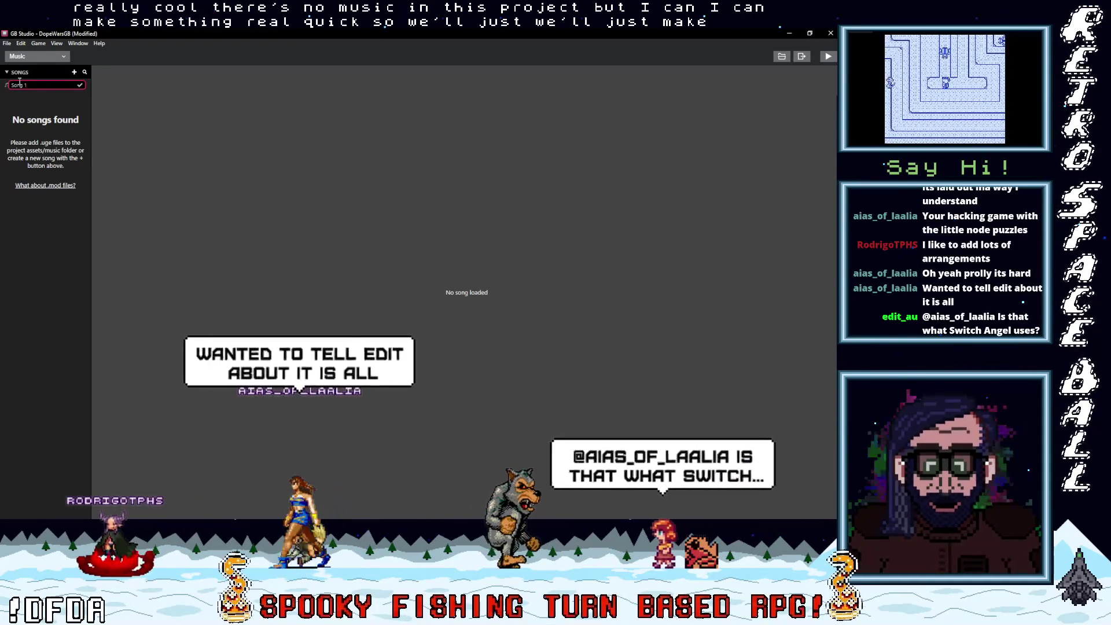
pyautogui.press('Return')
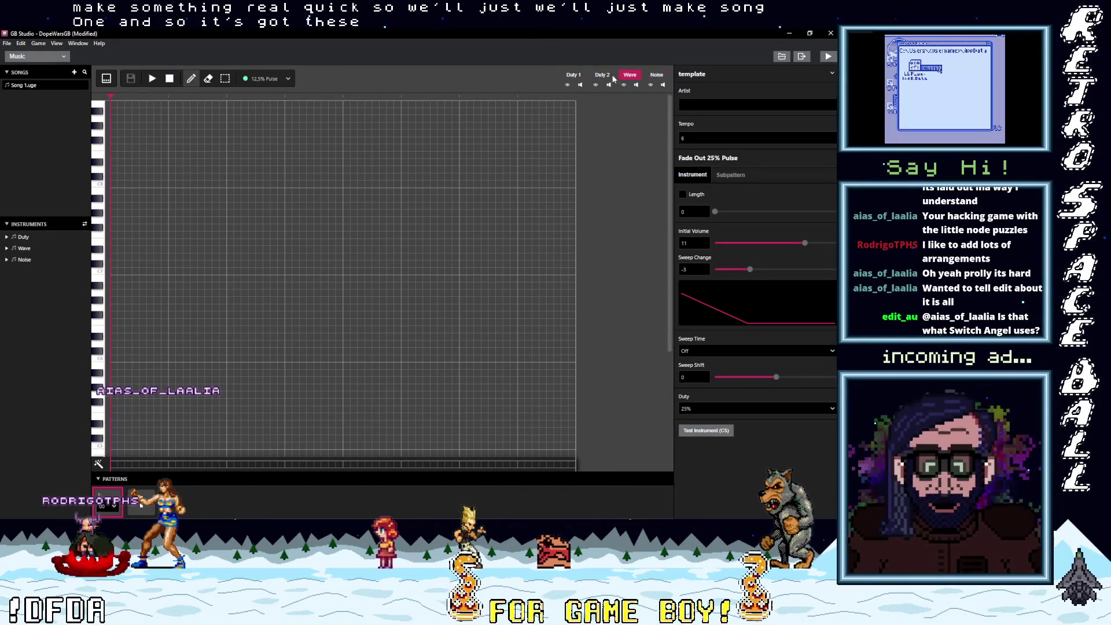
# - Switch Song 1's piano roll to the Wave channel, then back to Duty 1
pyautogui.click(576, 77)
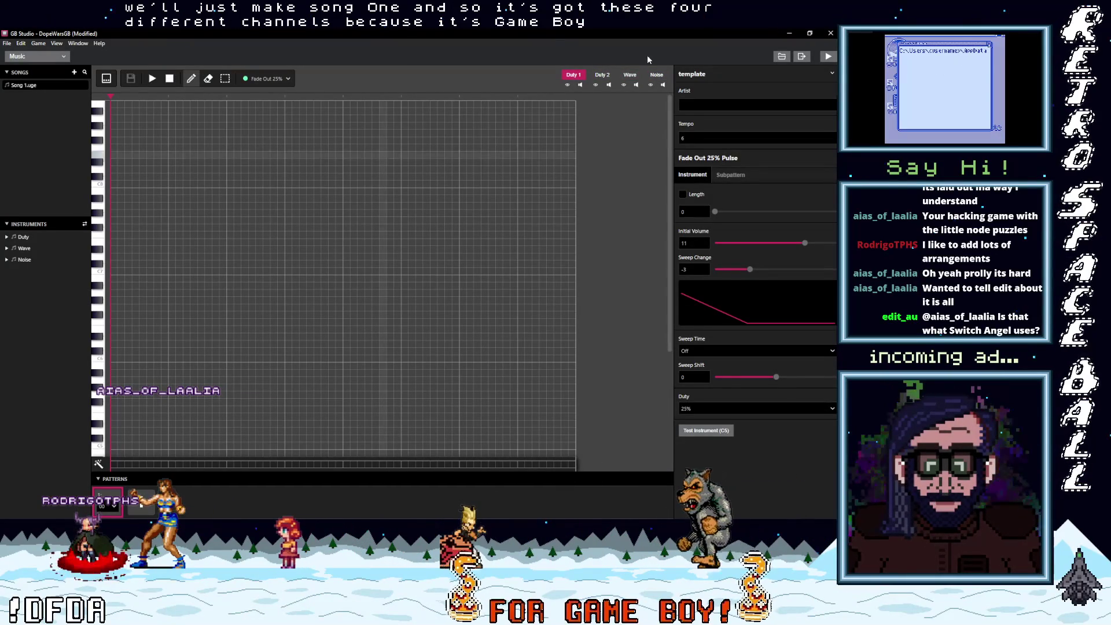
pyautogui.click(630, 78)
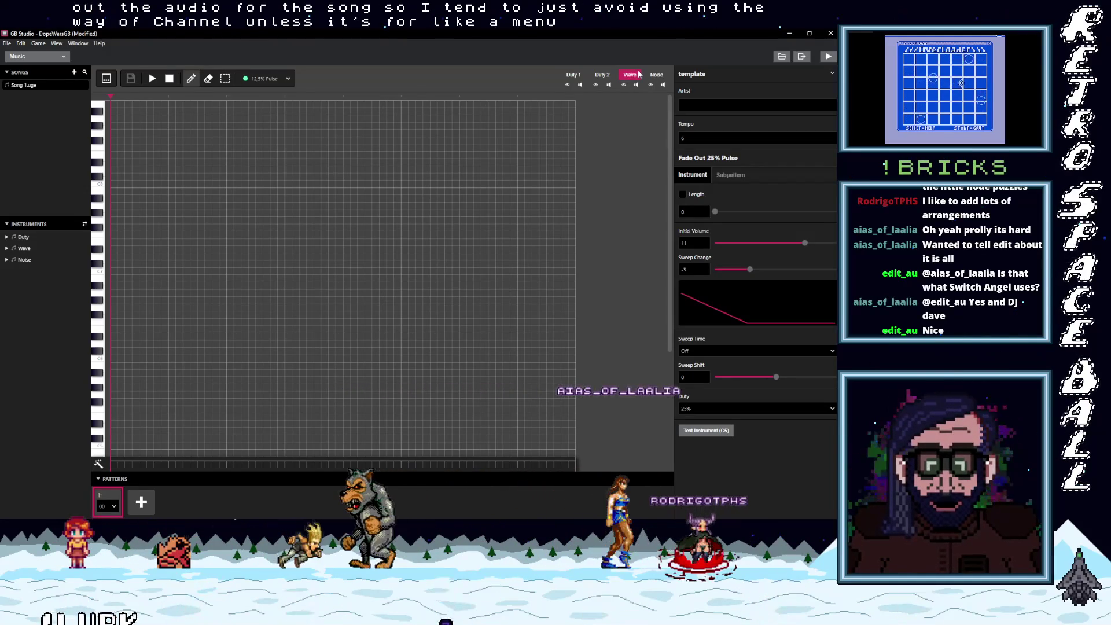
pyautogui.click(573, 75)
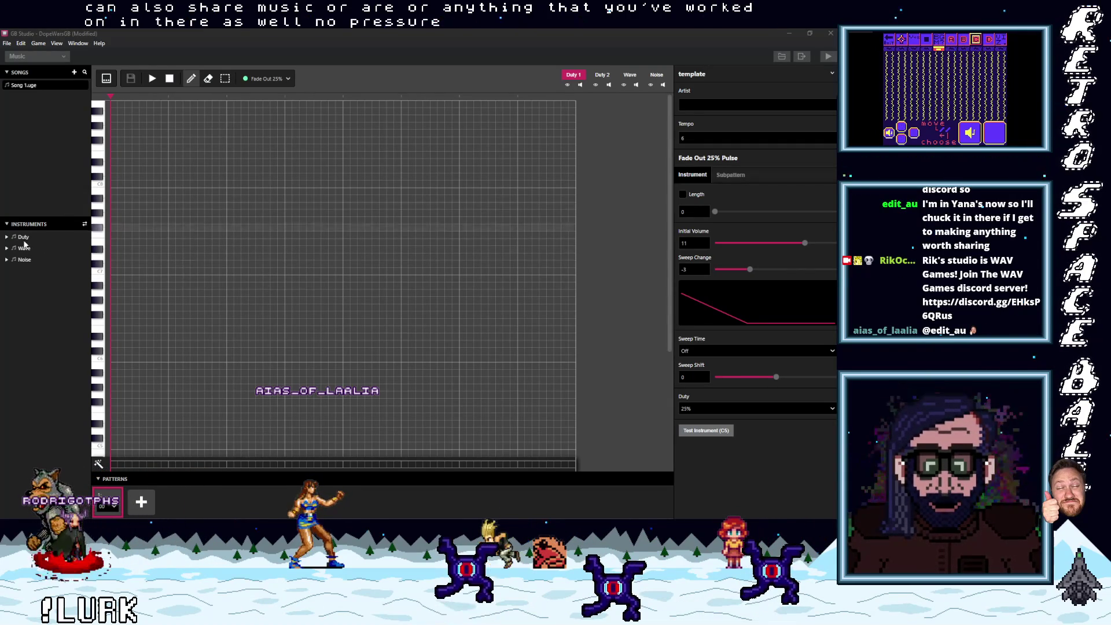
# - Toggle Song 1 between the tracker grid and piano roll views, ending on the piano roll
pyautogui.click(243, 242)
pyautogui.click(271, 81)
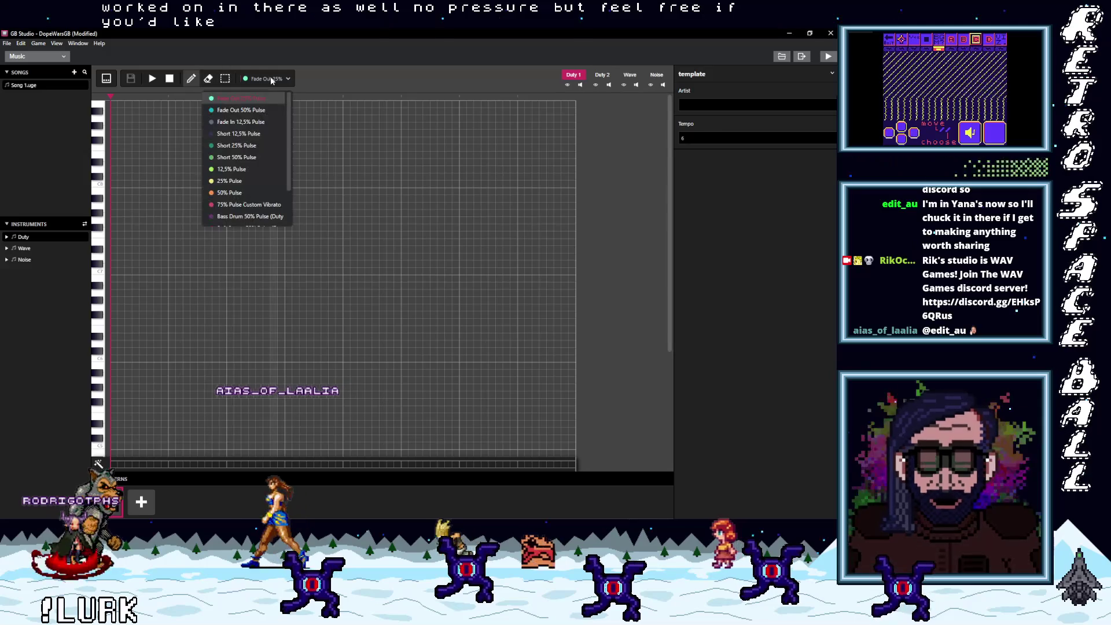
pyautogui.click(106, 78)
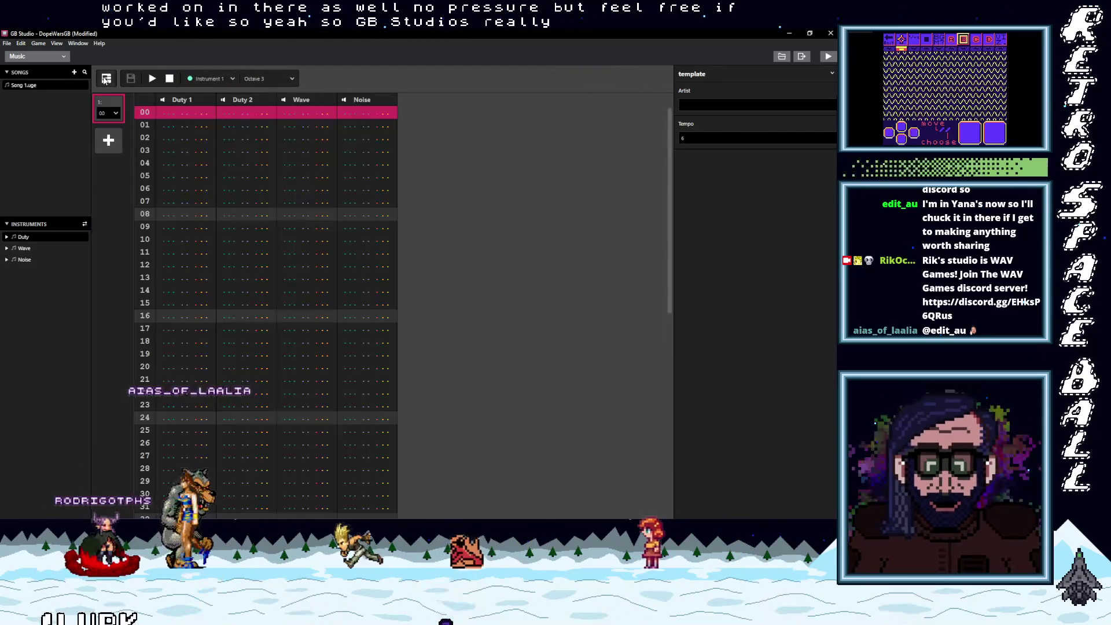
pyautogui.click(106, 78)
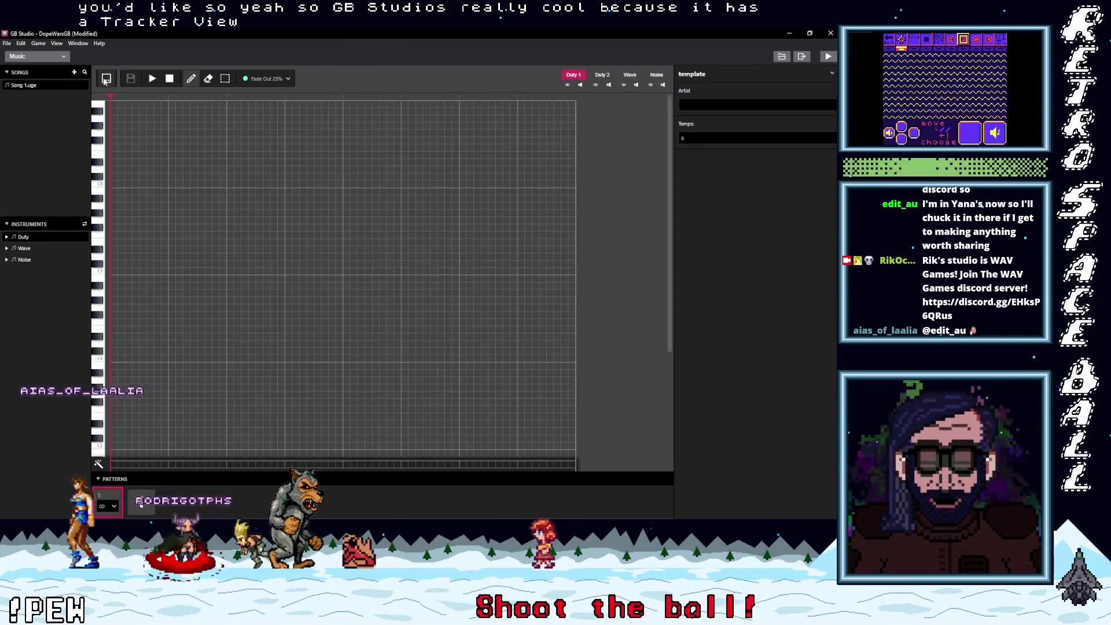
pyautogui.click(106, 79)
pyautogui.click(106, 79)
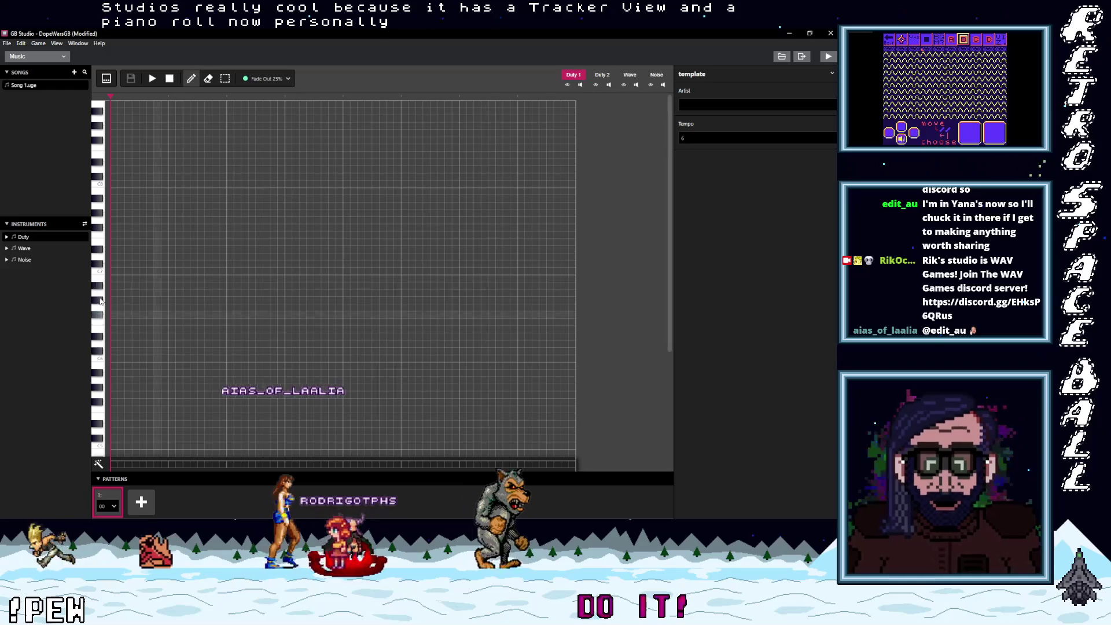
pyautogui.click(107, 81)
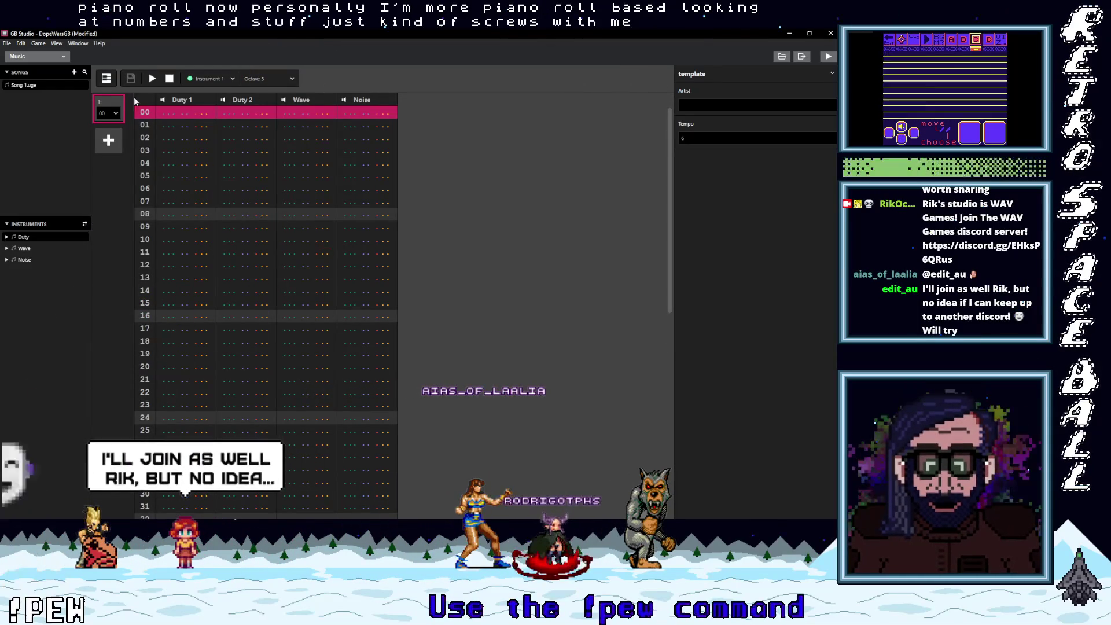
pyautogui.click(107, 78)
# - Set the Duty 1 instrument to Bass Drum 50%
pyautogui.click(271, 78)
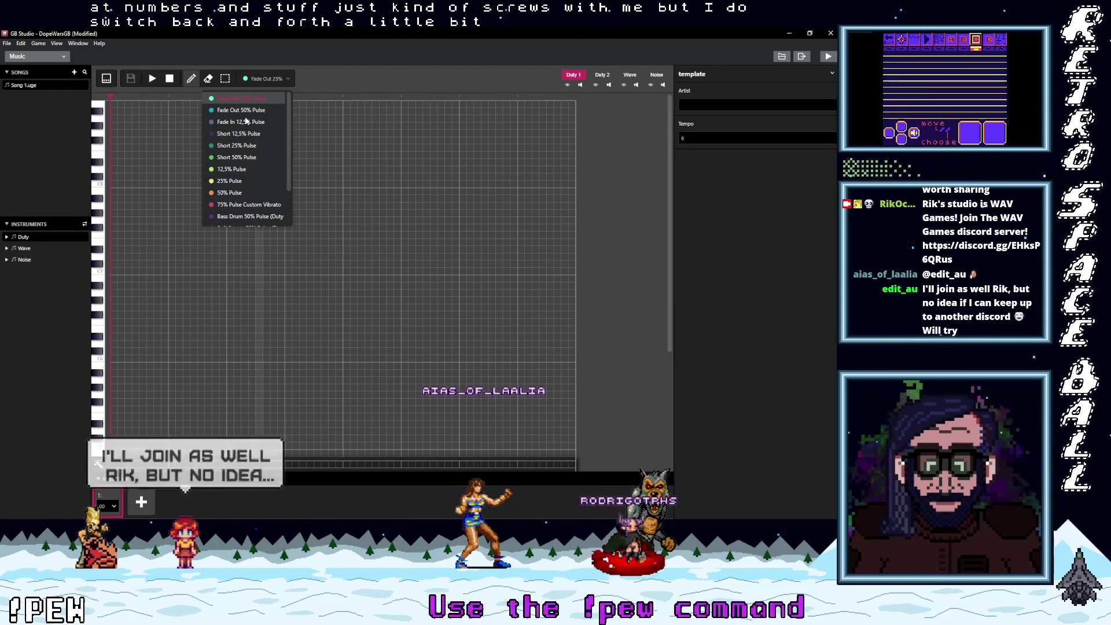
pyautogui.scroll(-3, 255, 173)
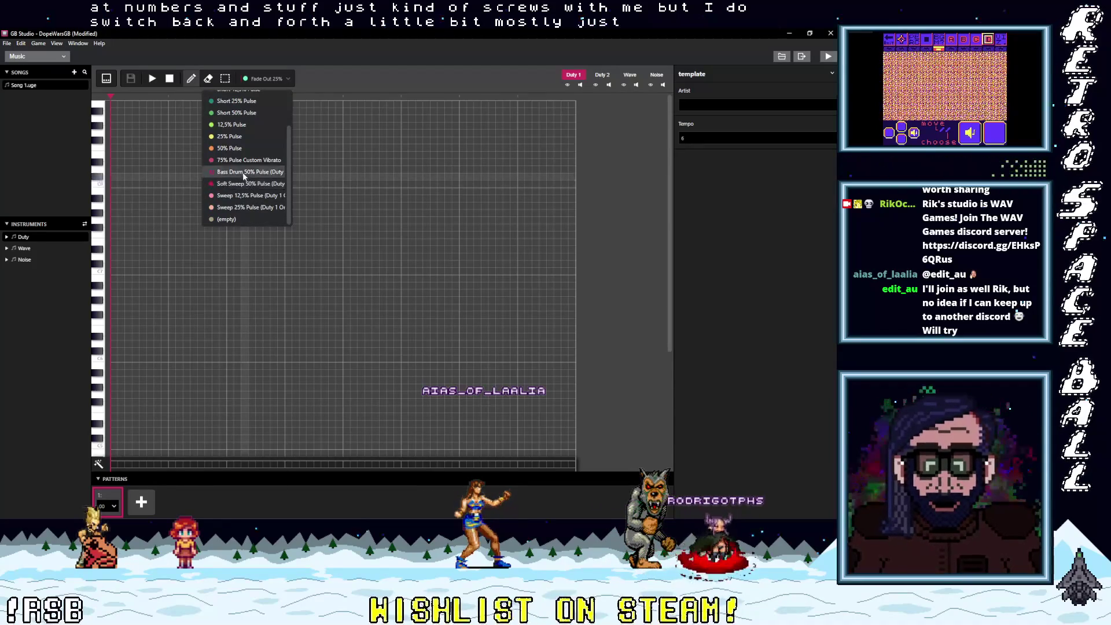
pyautogui.click(243, 172)
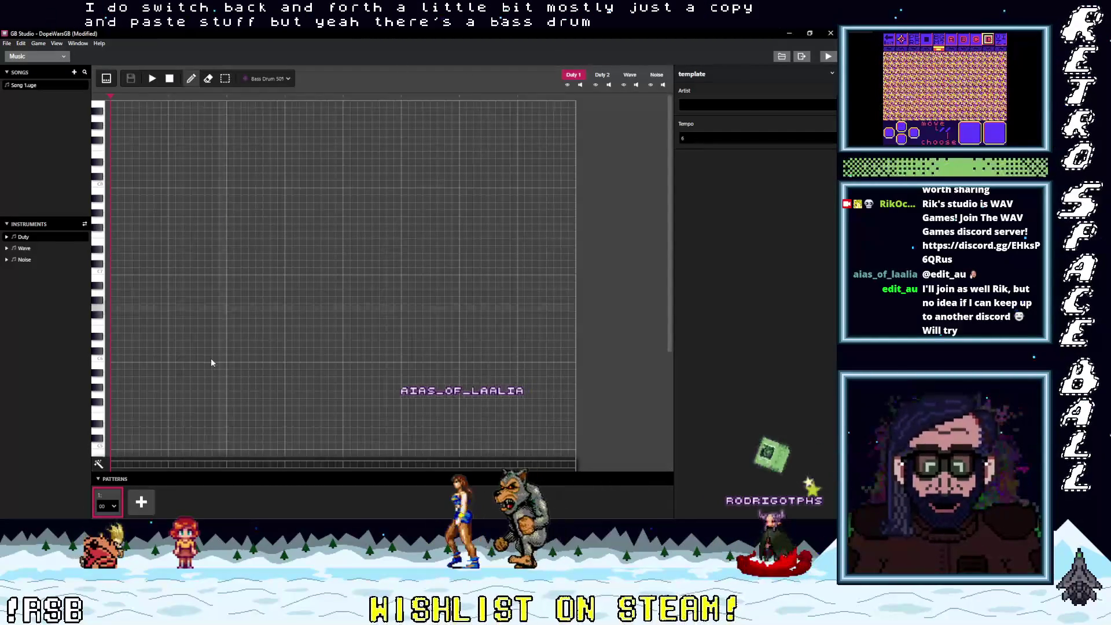
pyautogui.scroll(-3, 197, 376)
# - Place nine Bass Drum 50% notes along the piano roll's bottom row and play the song
pyautogui.click(114, 448)
pyautogui.click(230, 449)
pyautogui.click(288, 448)
pyautogui.click(346, 448)
pyautogui.click(404, 449)
pyautogui.click(463, 449)
pyautogui.click(521, 448)
pyautogui.click(550, 449)
pyautogui.click(318, 449)
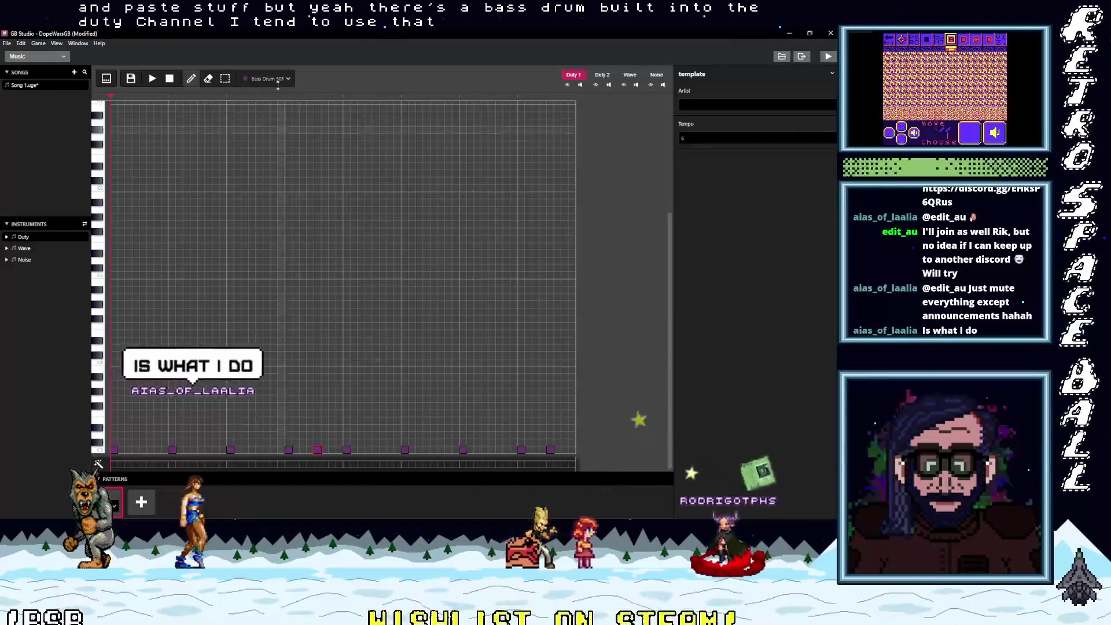
pyautogui.click(152, 78)
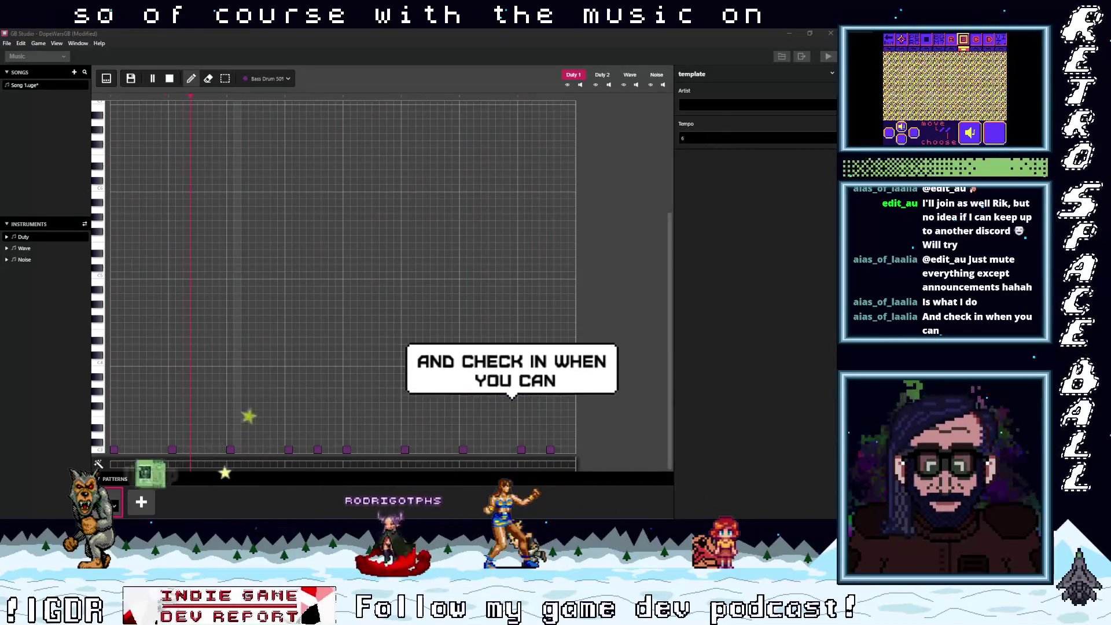
pyautogui.hotkey('alt', 'Tab')
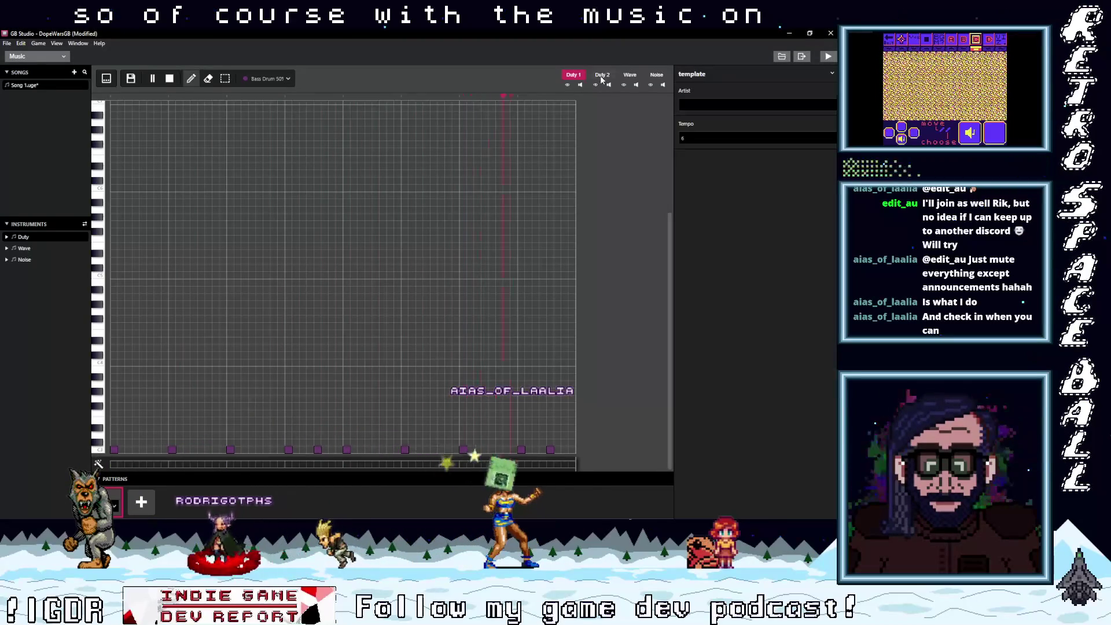
# - Select 50% Pulse and pencil rising bassline notes into the Duty 2 piano roll
pyautogui.click(271, 79)
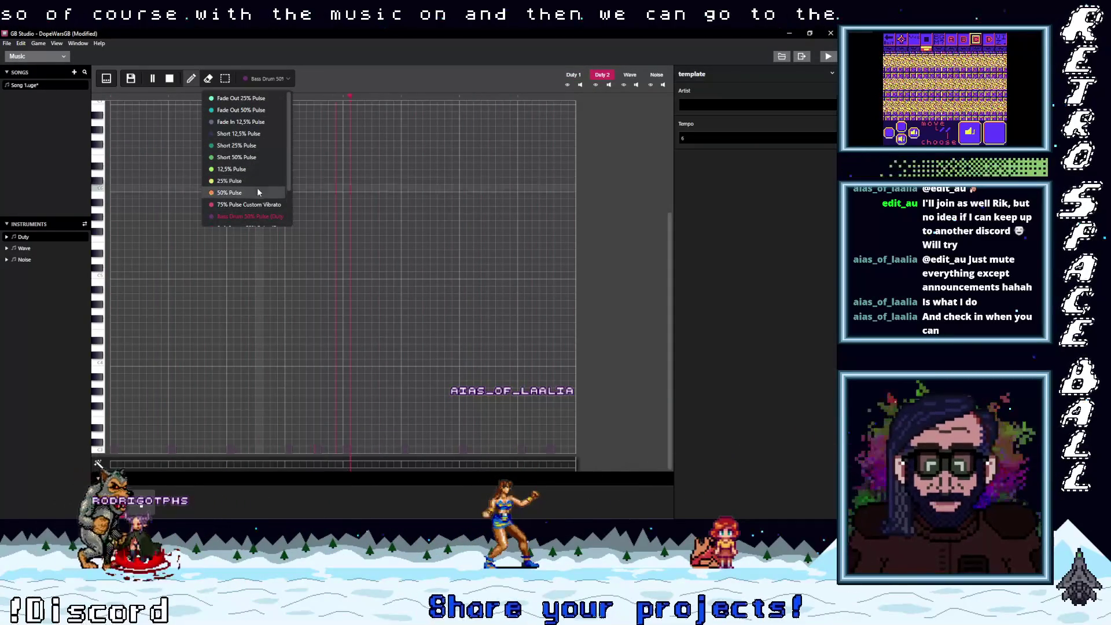
pyautogui.click(237, 192)
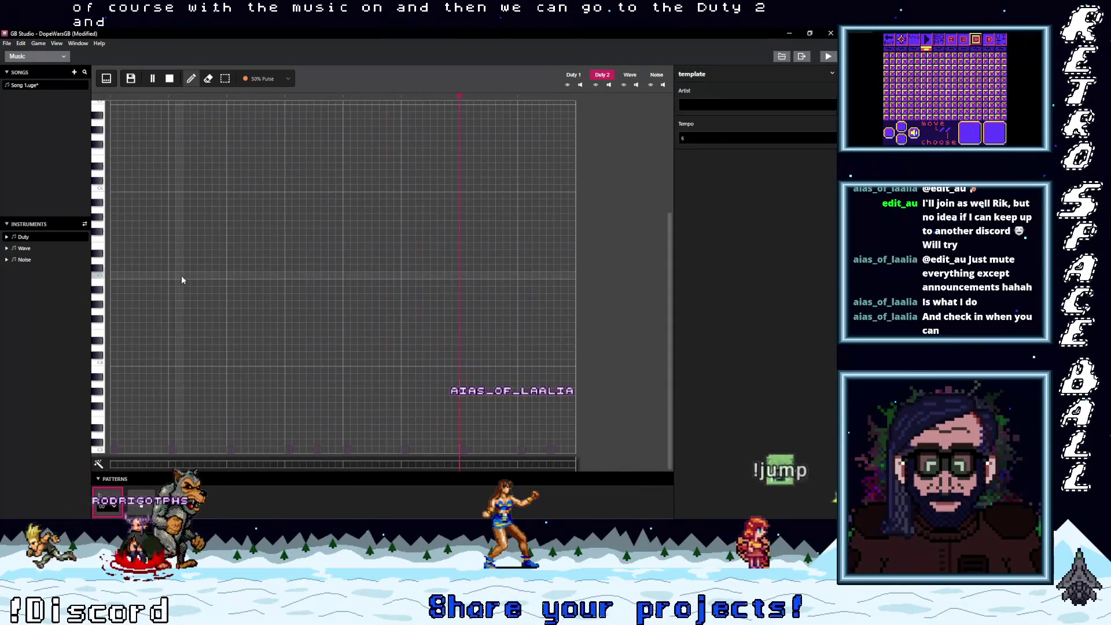
pyautogui.click(113, 362)
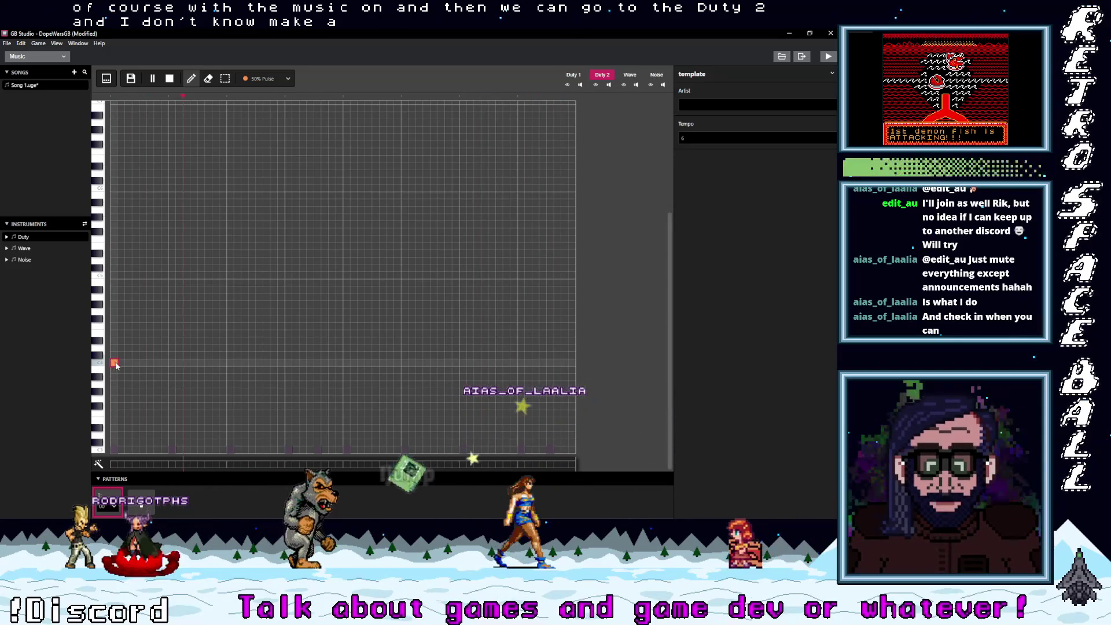
pyautogui.click(172, 354)
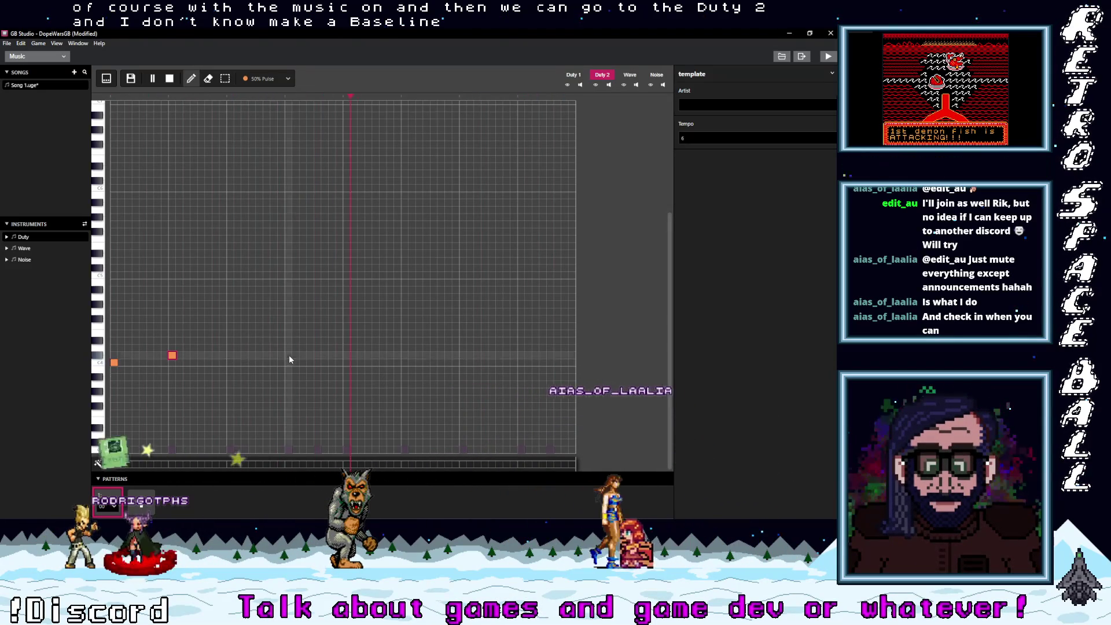
pyautogui.click(230, 347)
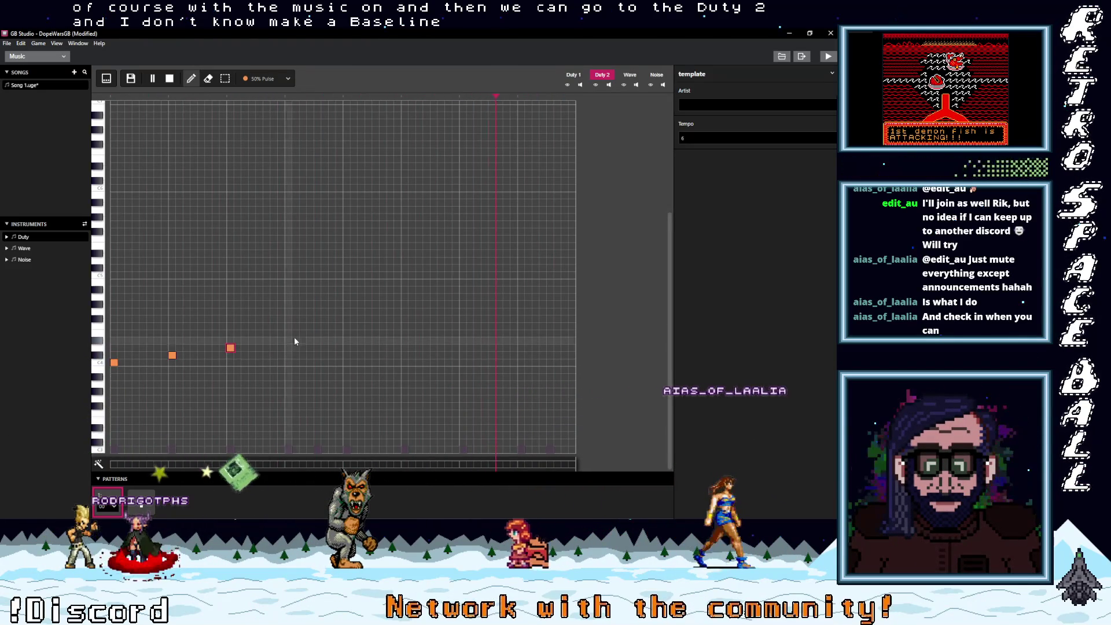
pyautogui.click(289, 333)
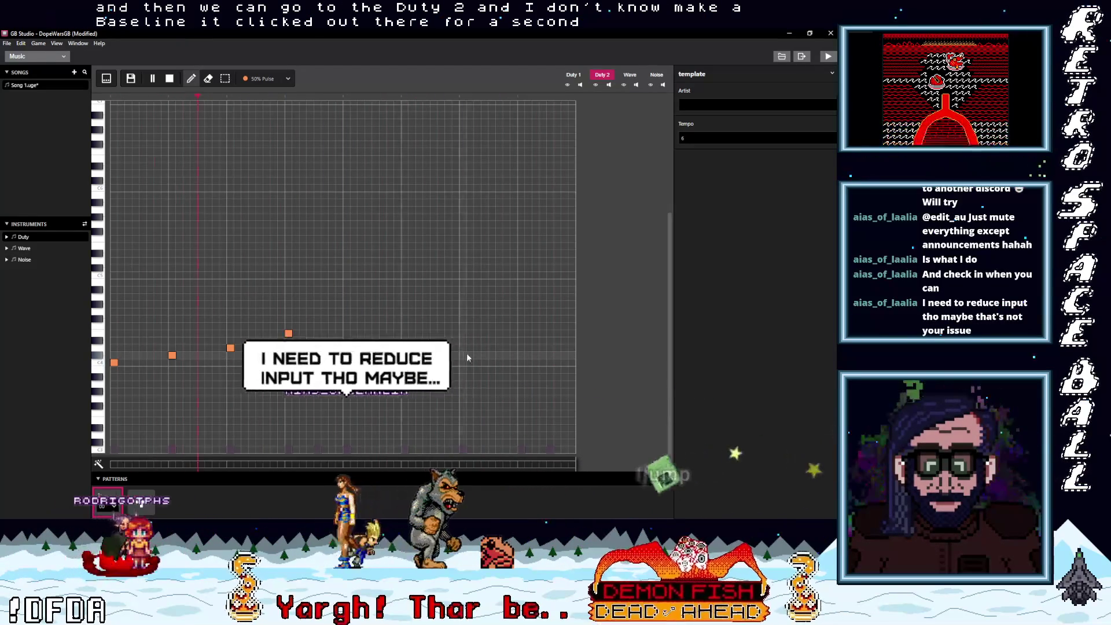
pyautogui.click(521, 334)
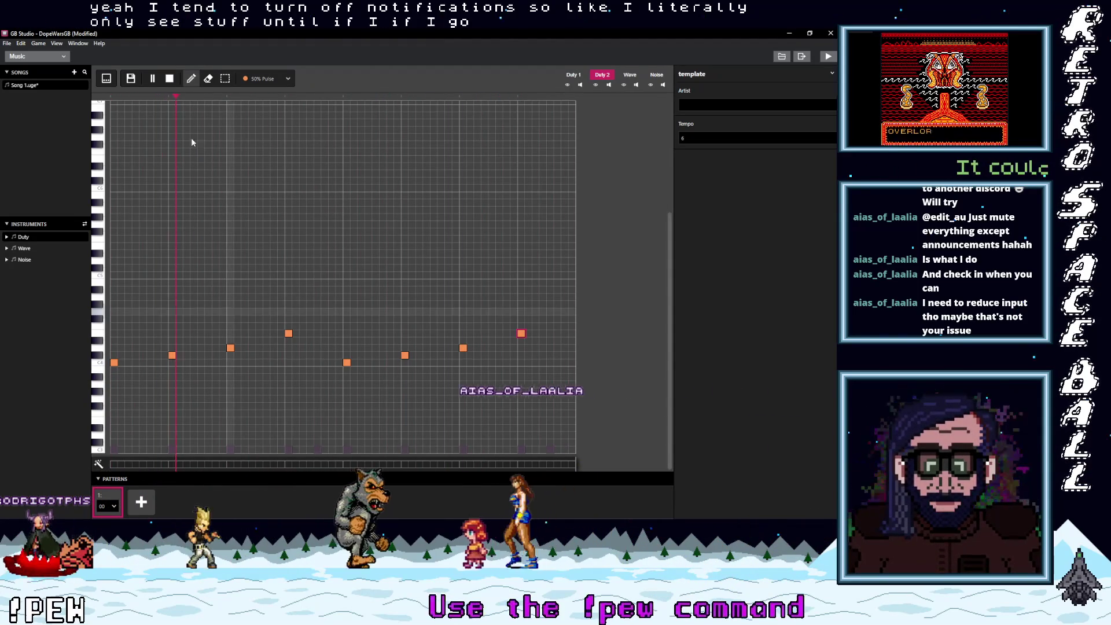
# - Re-enter two bass notes as Short 25% Pulse and two others as Short 50% Pulse
pyautogui.click(262, 79)
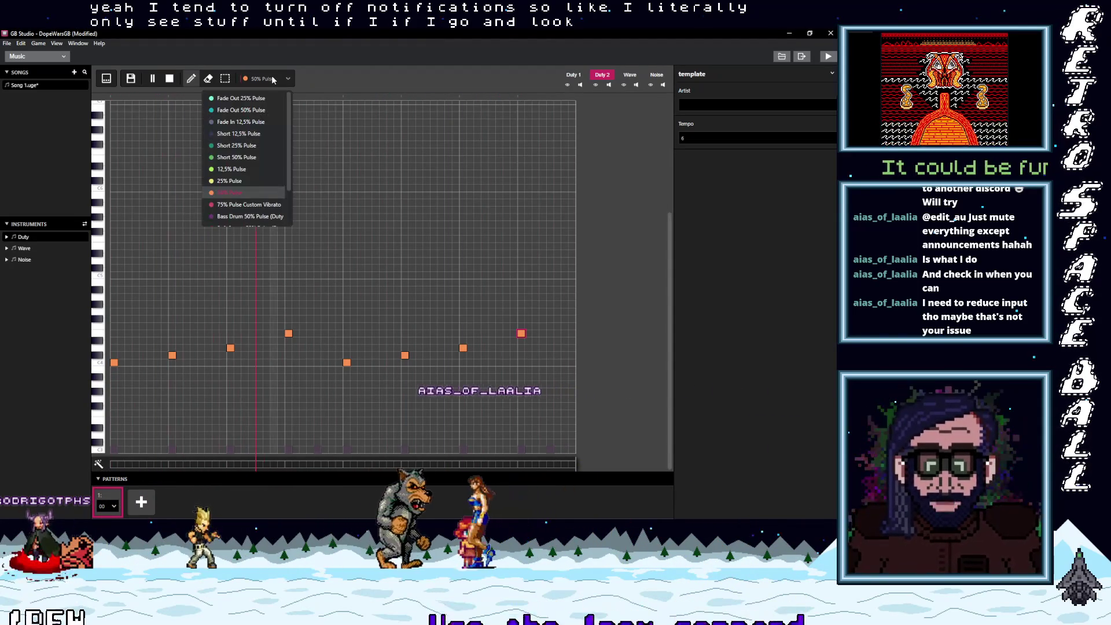
pyautogui.click(236, 145)
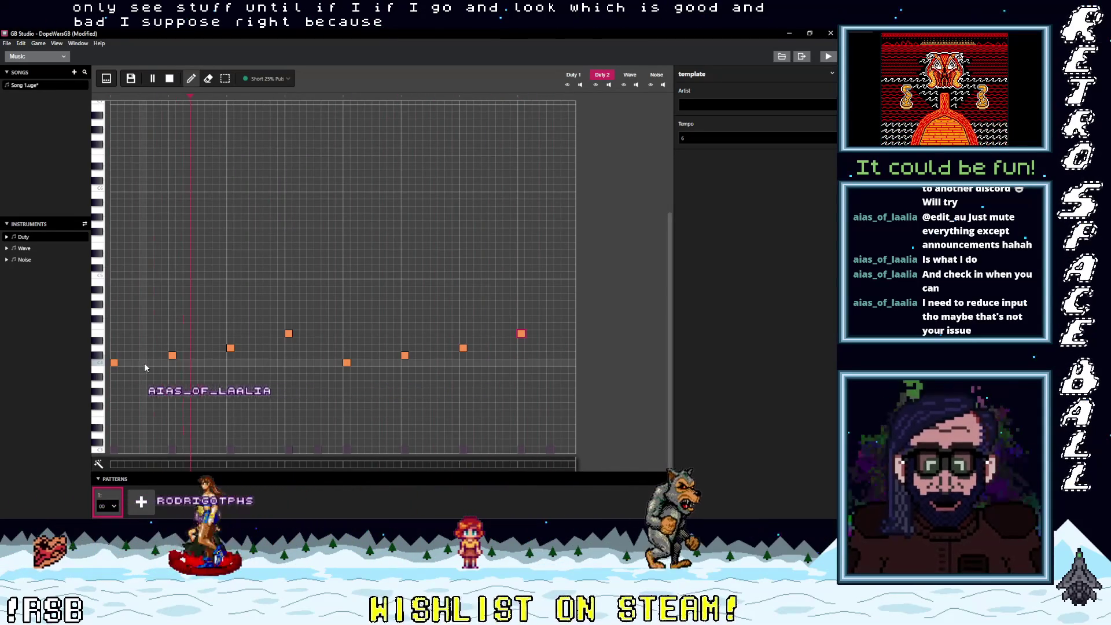
pyautogui.click(347, 363)
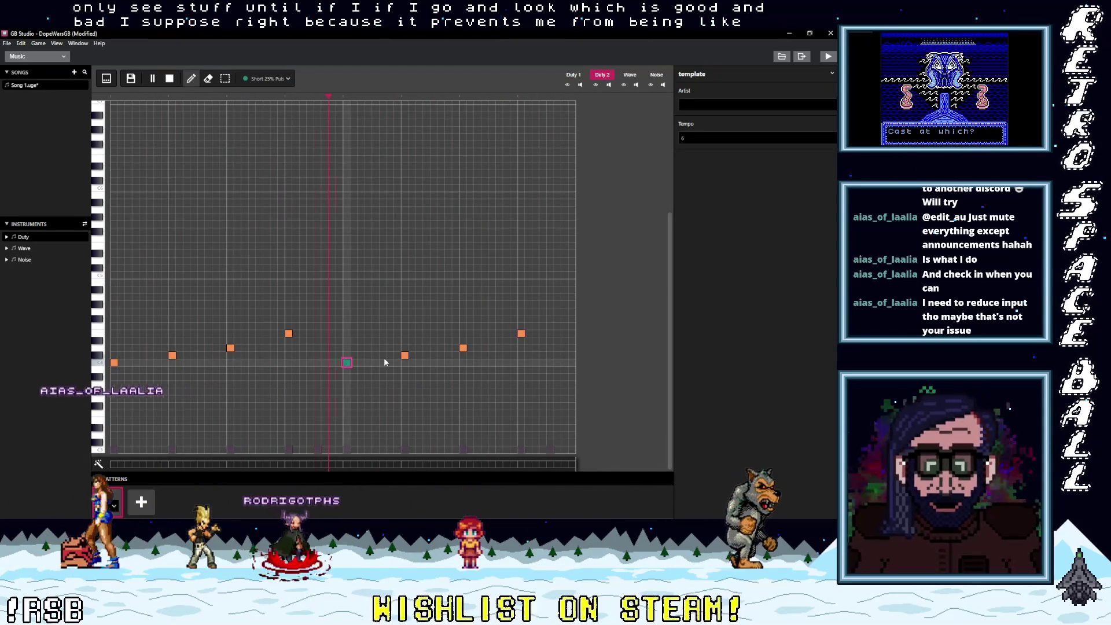
pyautogui.click(463, 348)
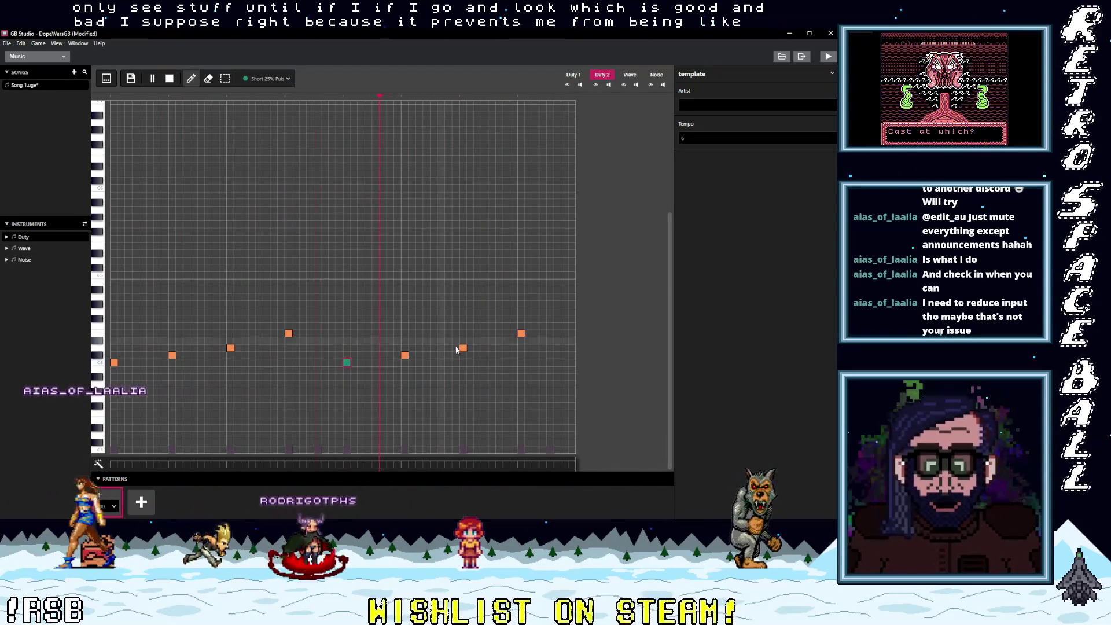
pyautogui.click(270, 78)
pyautogui.click(239, 158)
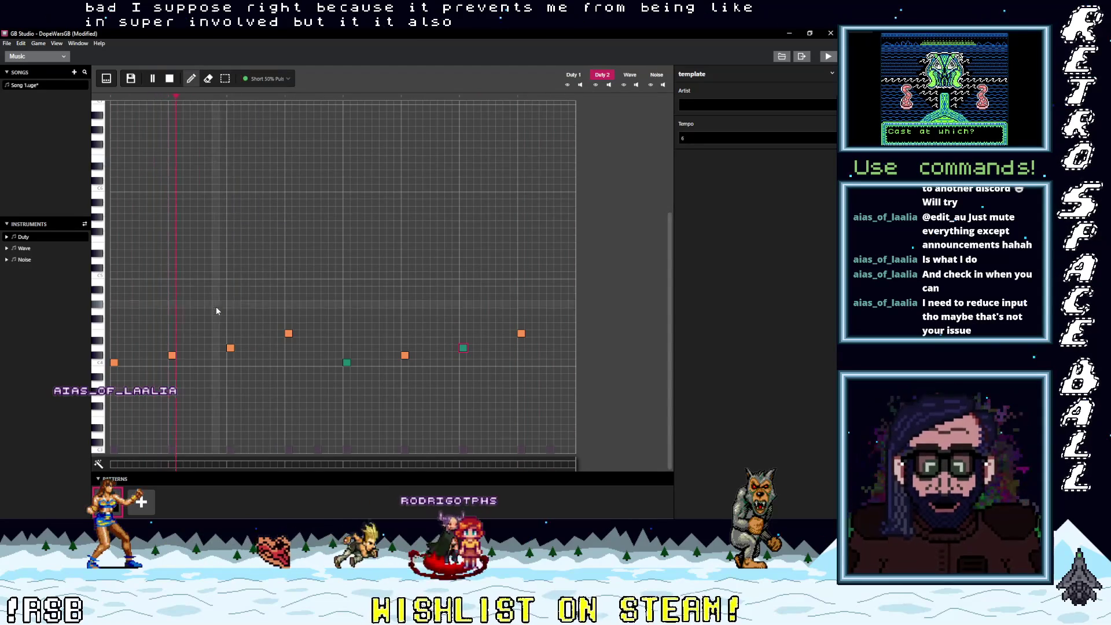
pyautogui.click(172, 354)
pyautogui.click(288, 334)
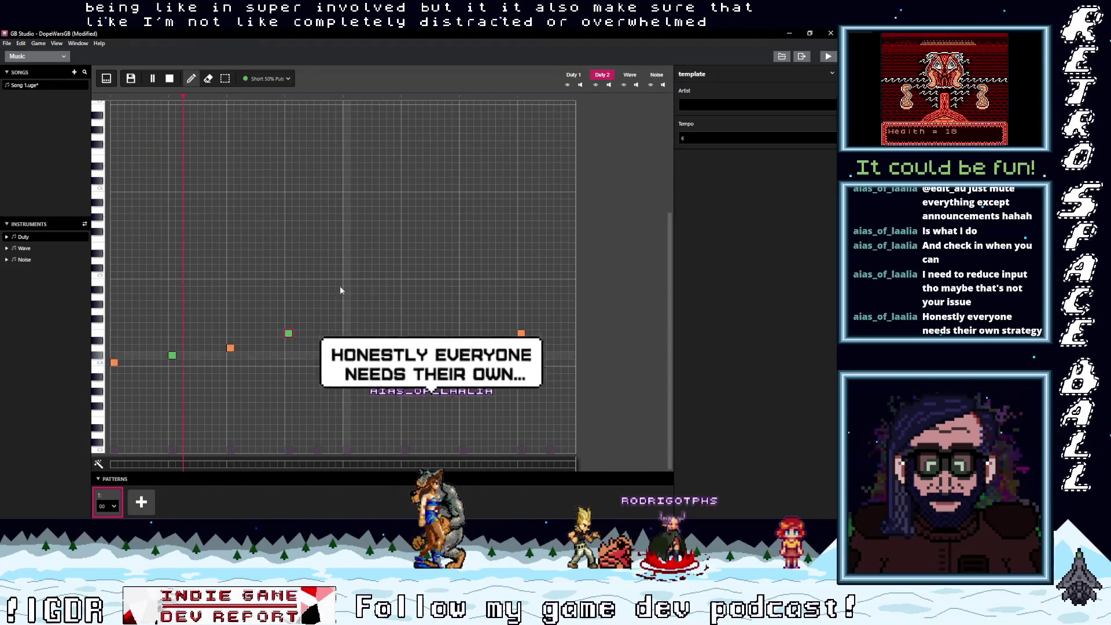
# - Return three mid-bar notes to the 50% Pulse instrument
pyautogui.click(268, 78)
pyautogui.click(229, 192)
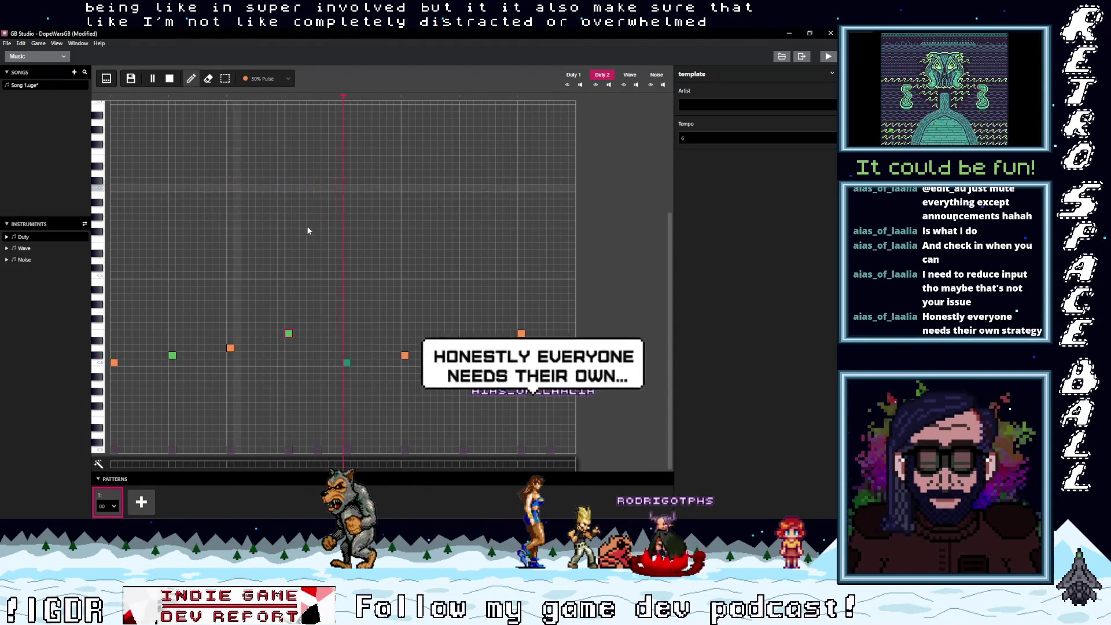
pyautogui.click(349, 361)
pyautogui.click(404, 354)
pyautogui.click(463, 347)
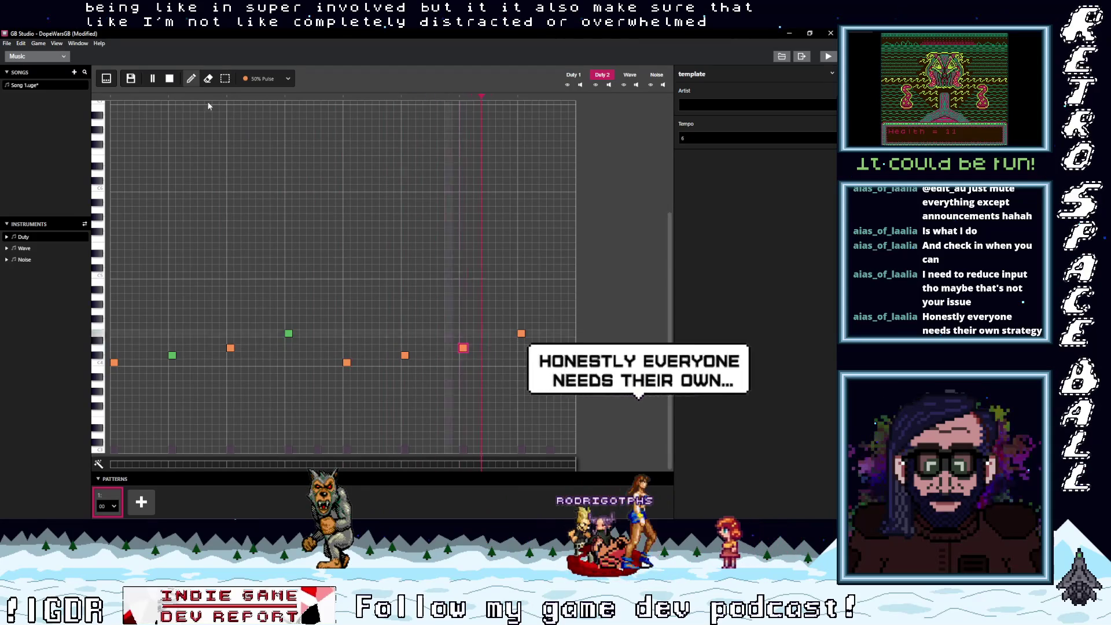
# - Make two notes Short 25% Pulse and add three Short 25% Pulse notes near the bar's end
pyautogui.click(266, 78)
pyautogui.click(241, 146)
pyautogui.click(405, 354)
pyautogui.click(521, 334)
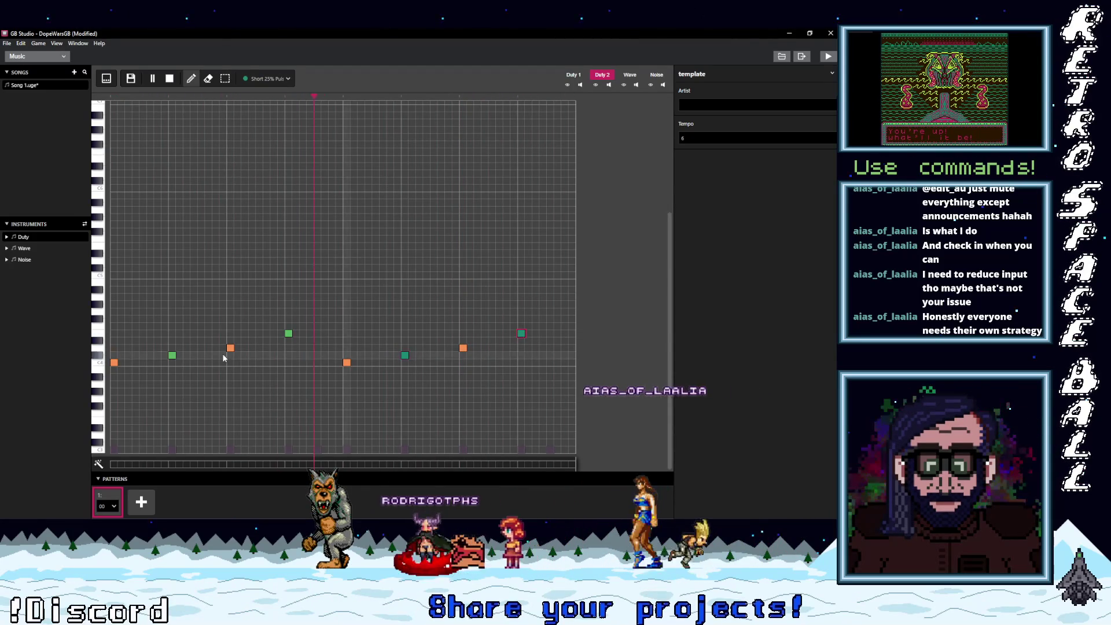
pyautogui.click(433, 354)
pyautogui.click(550, 333)
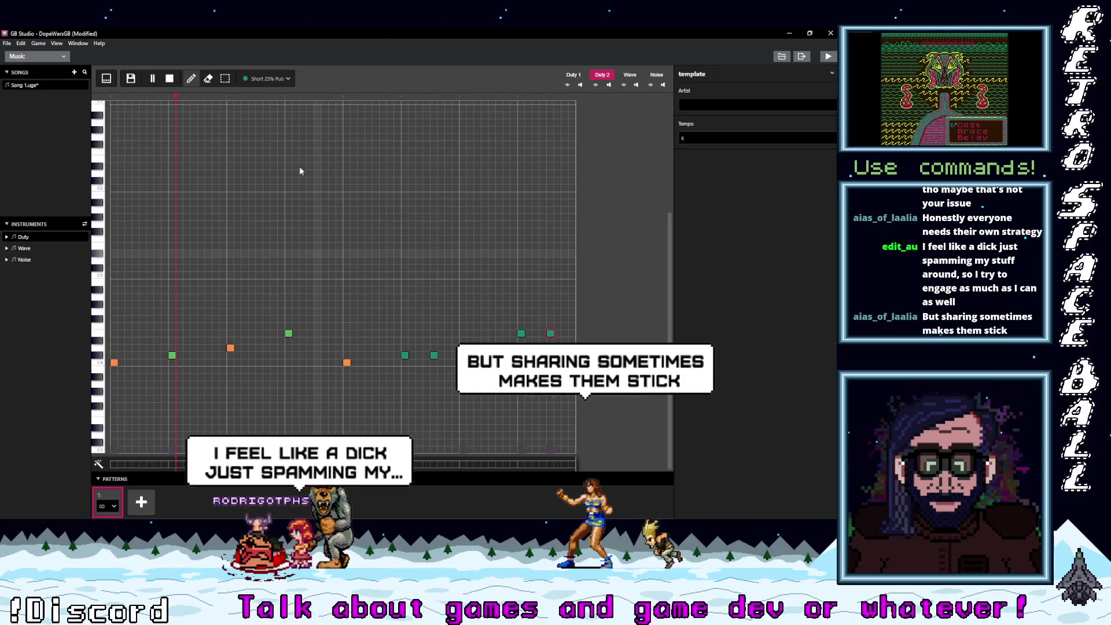
pyautogui.click(536, 333)
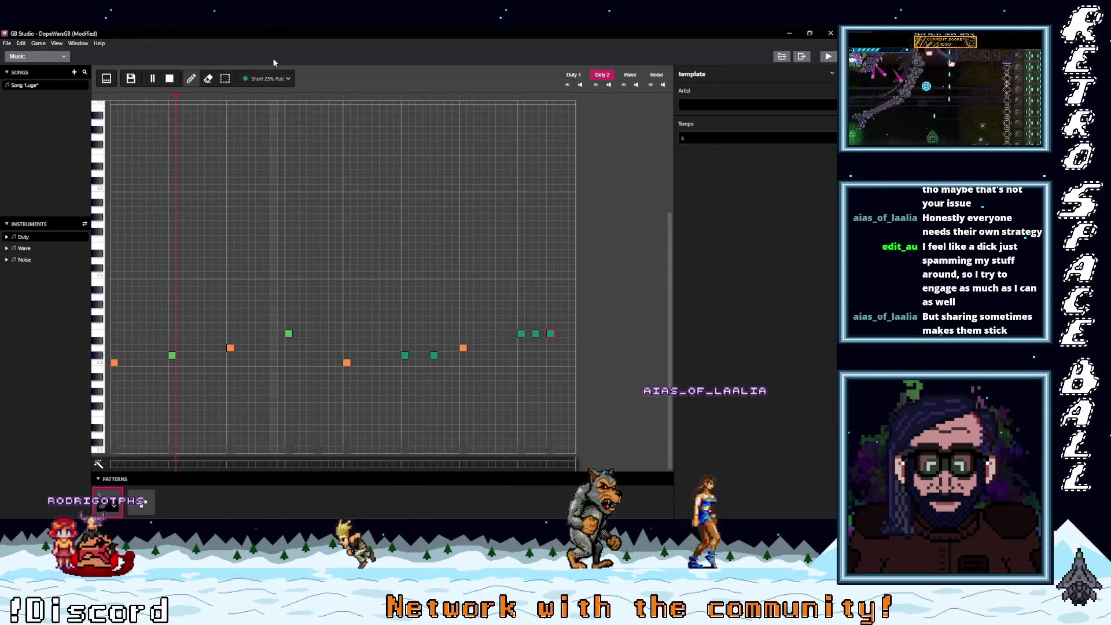
# - Add three Short 50% Pulse notes, one early in the bar and two later
pyautogui.click(274, 81)
pyautogui.click(231, 152)
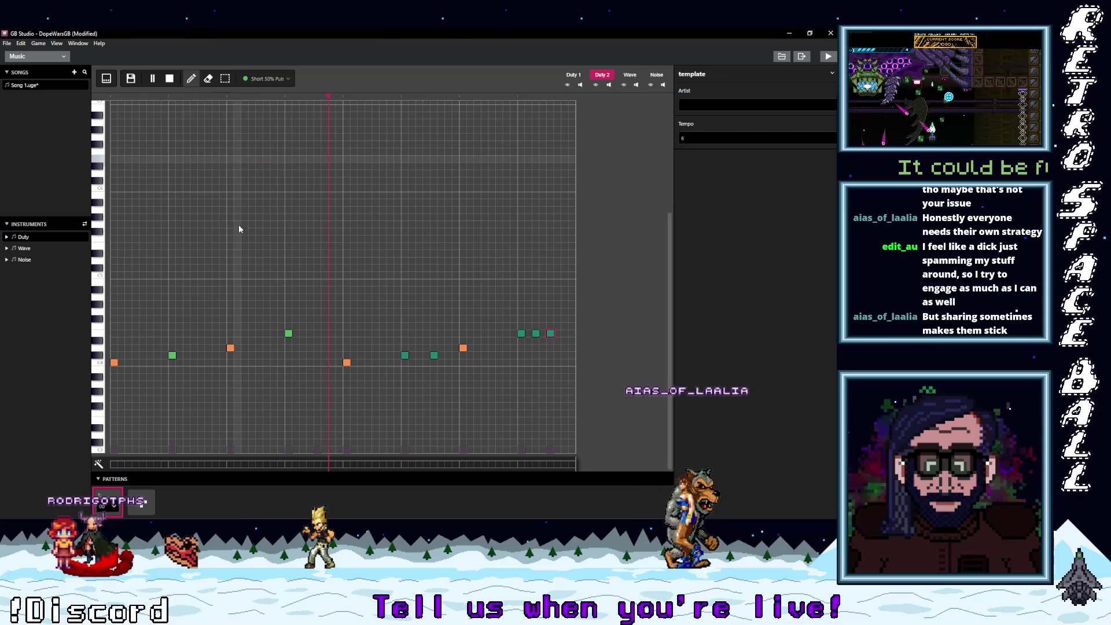
pyautogui.click(200, 354)
pyautogui.click(304, 333)
pyautogui.click(318, 333)
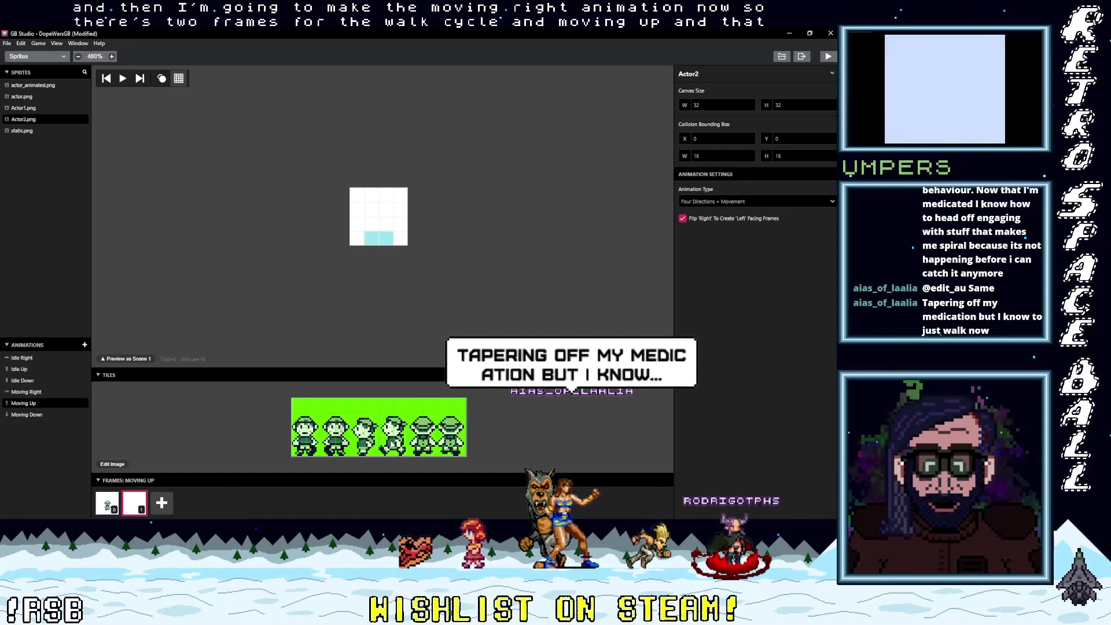
# - Place the last character tile into Actor2's Moving Up second frame
pyautogui.click(451, 426)
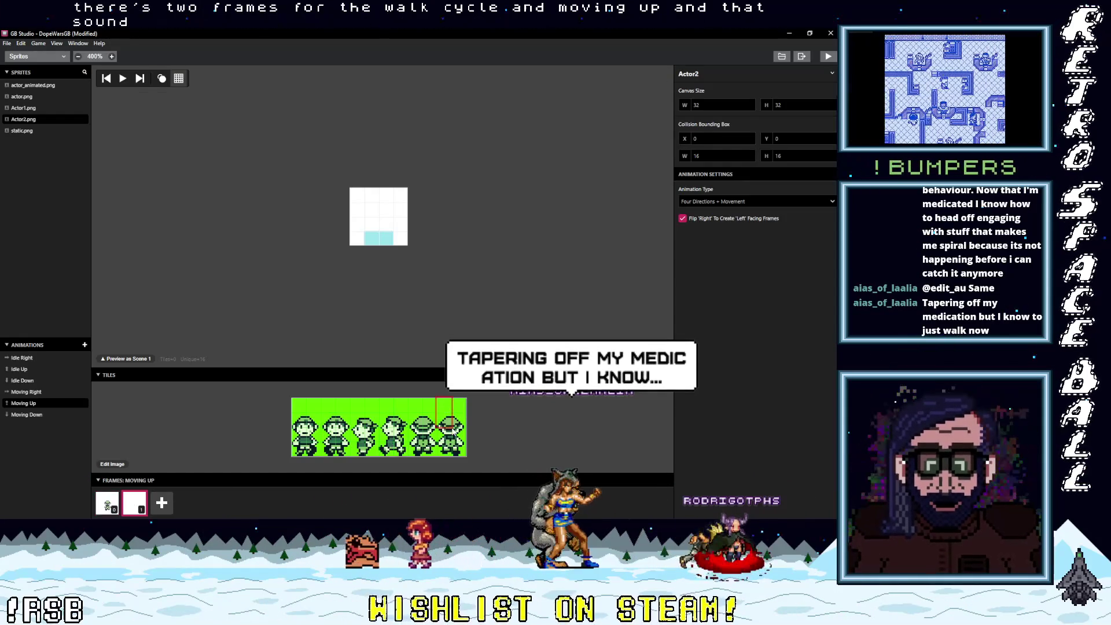
pyautogui.click(376, 200)
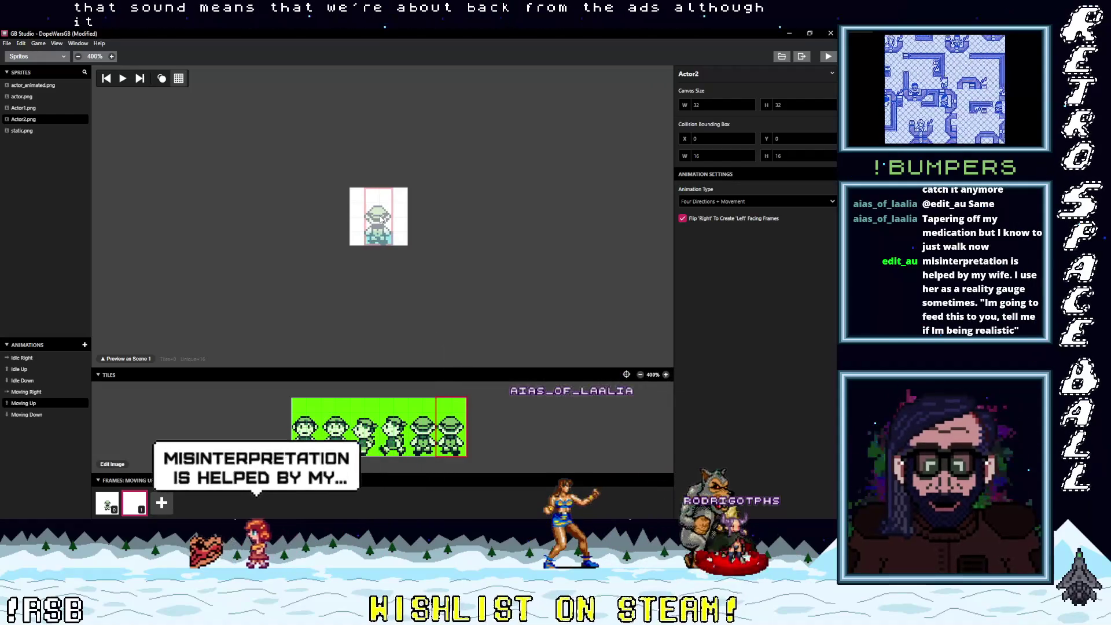
pyautogui.click(379, 217)
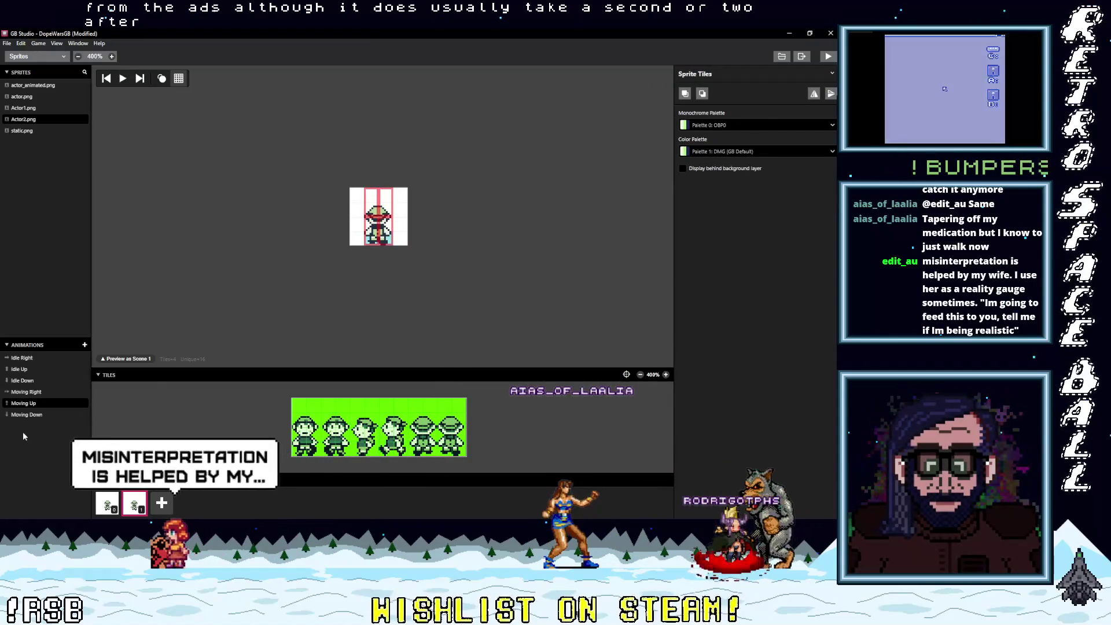
# - Fill Moving Down's first frame with the first tile, add a second frame with the second tile
pyautogui.click(26, 414)
pyautogui.click(304, 407)
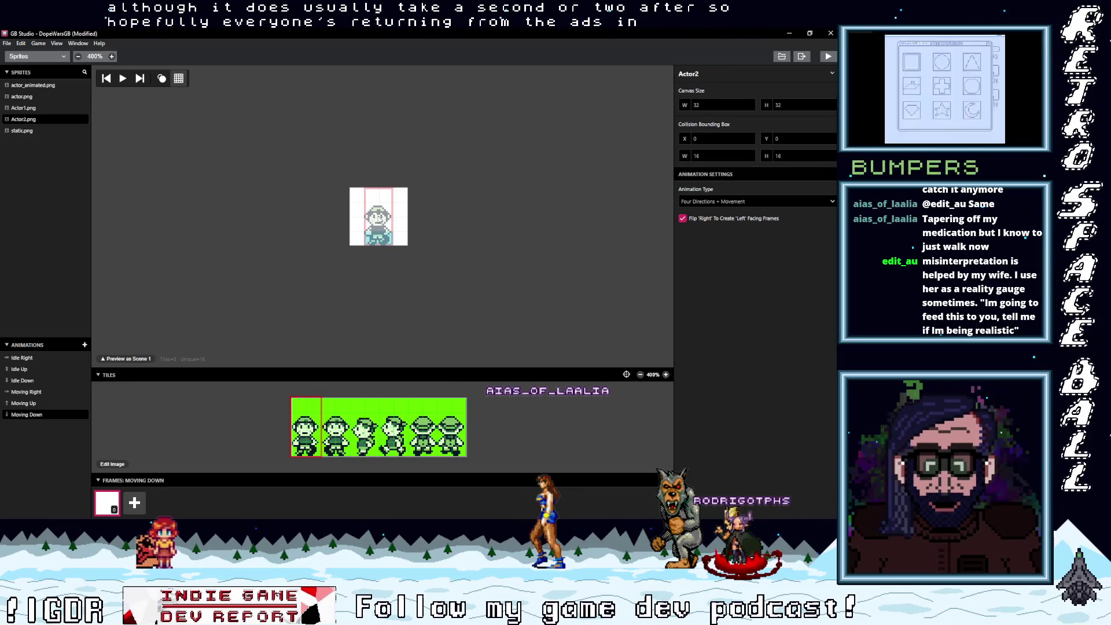
pyautogui.click(382, 219)
pyautogui.click(134, 502)
pyautogui.click(346, 413)
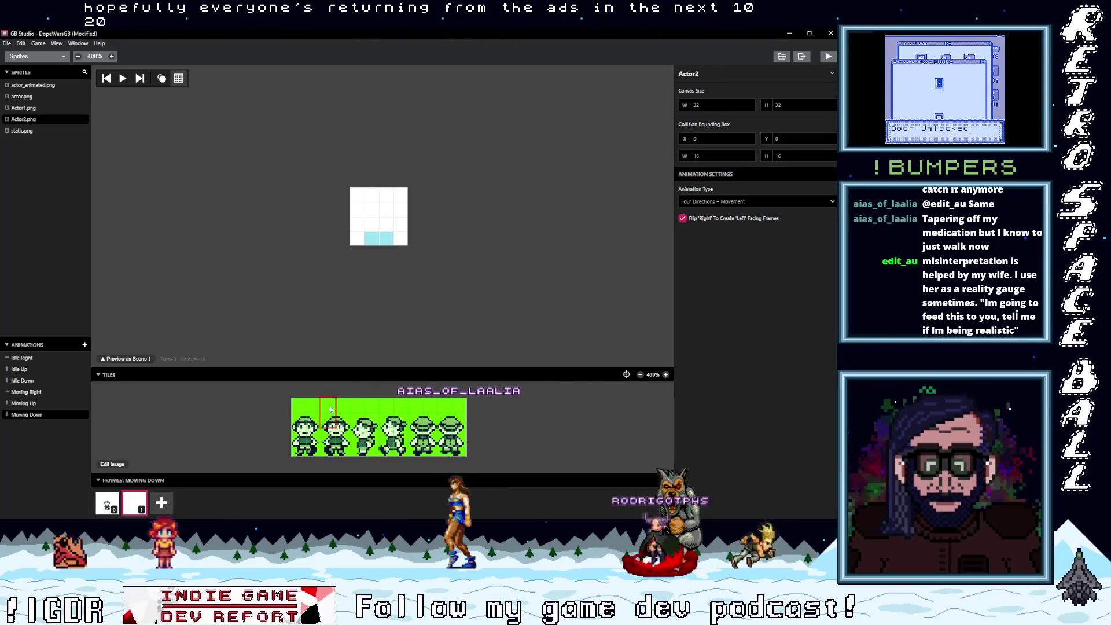
pyautogui.click(378, 224)
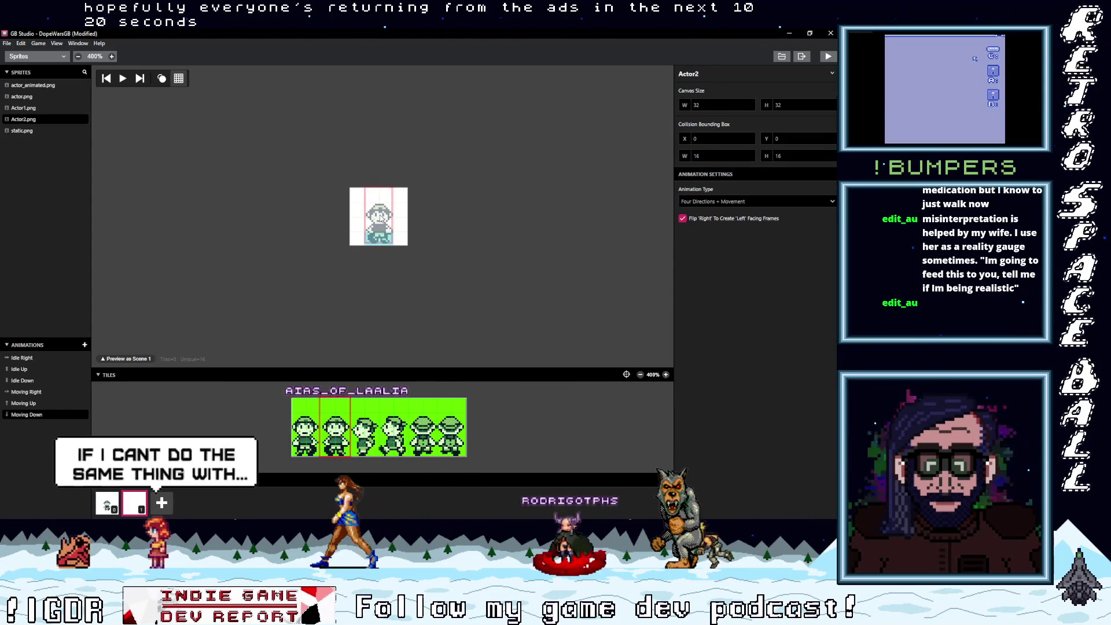
pyautogui.click(381, 219)
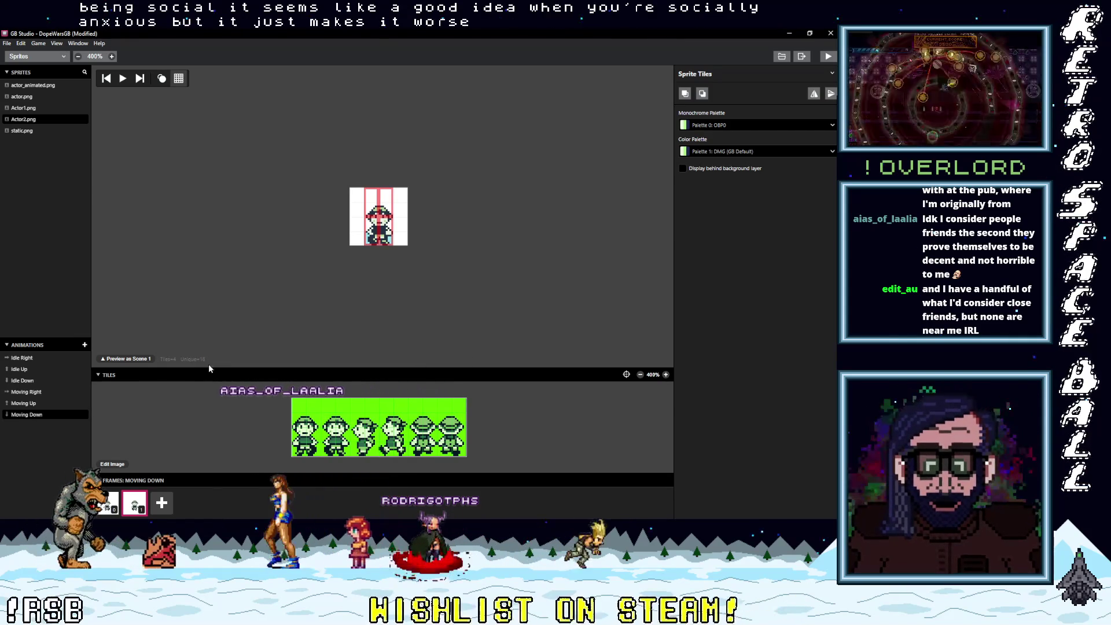
# - Preview Actor2.png, then in Game World give Actor 1 the Actor2 sprite sheet
pyautogui.click(28, 120)
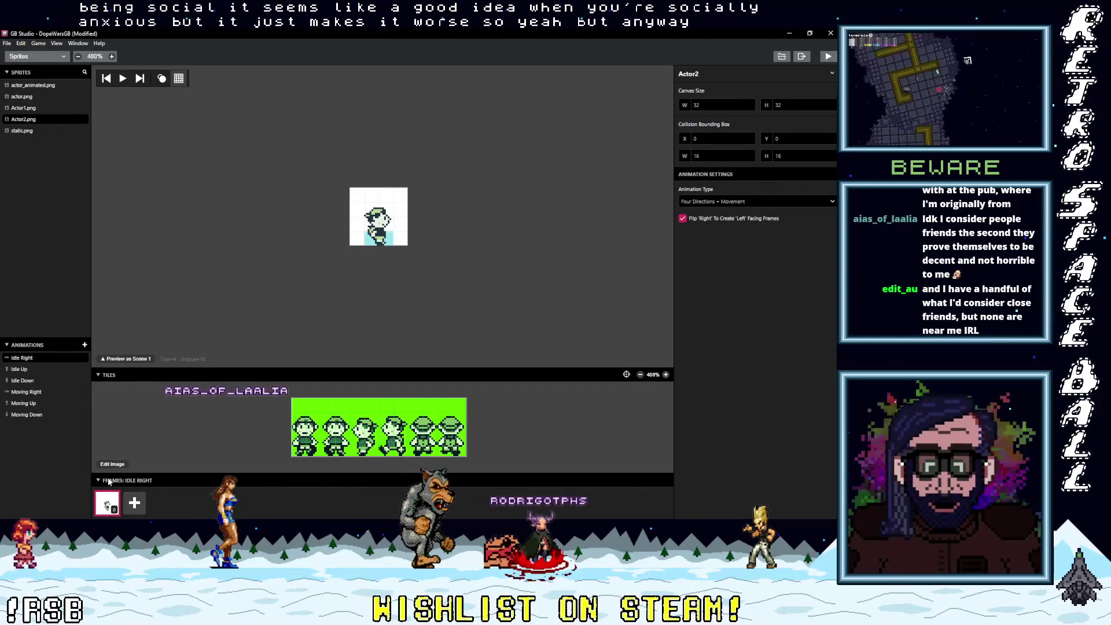
pyautogui.click(32, 56)
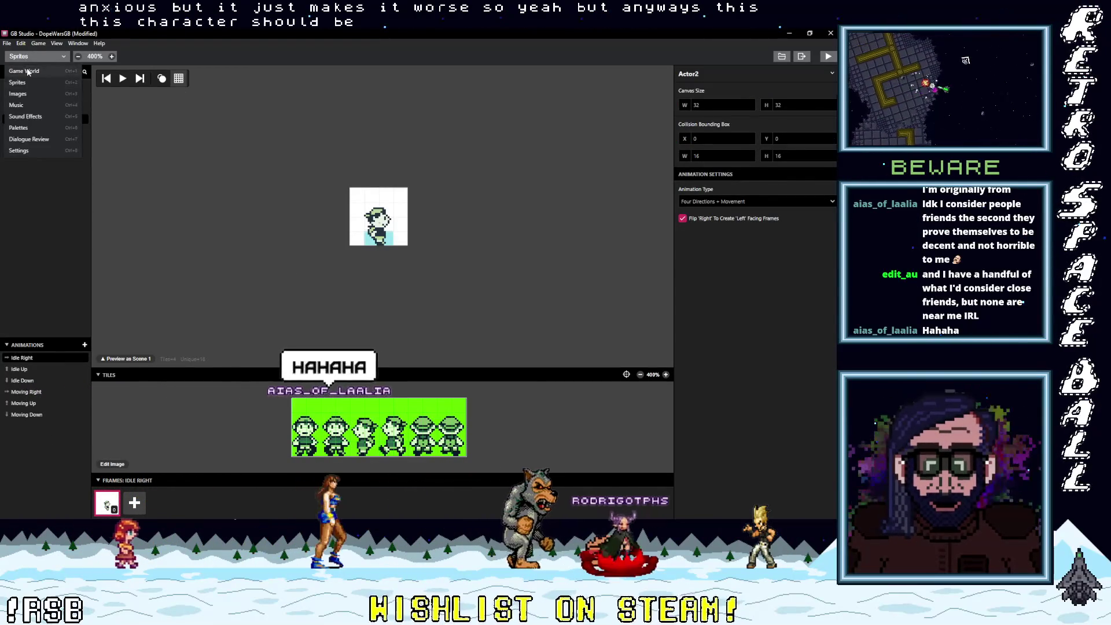
pyautogui.click(27, 72)
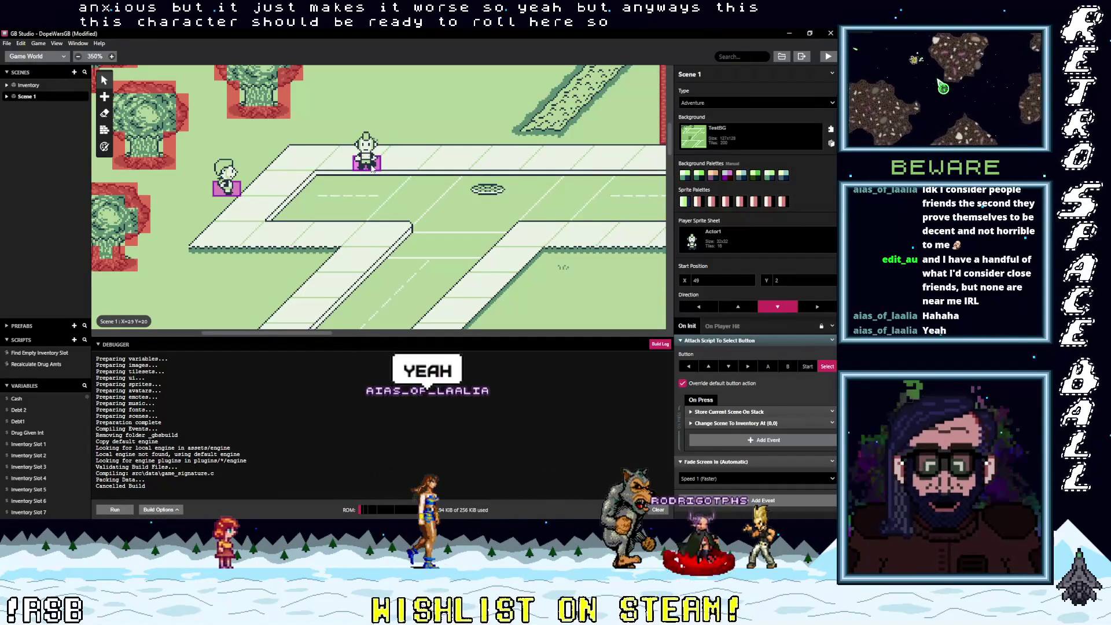
pyautogui.click(372, 168)
pyautogui.hscroll(5, 593, 218)
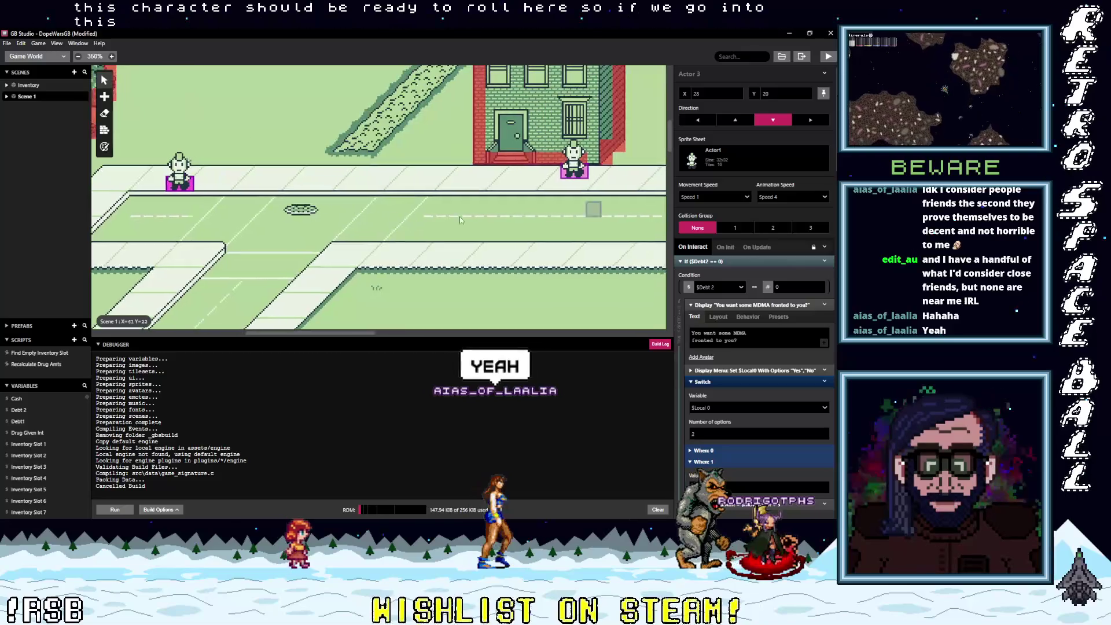
pyautogui.hscroll(5, 593, 218)
pyautogui.click(353, 166)
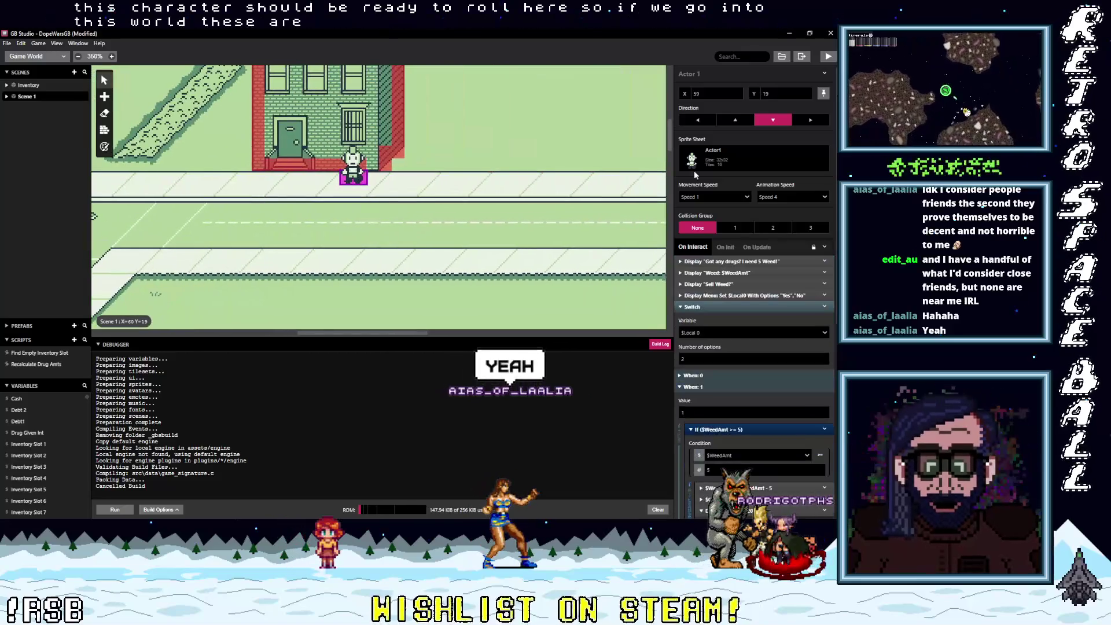
pyautogui.click(721, 160)
pyautogui.click(707, 246)
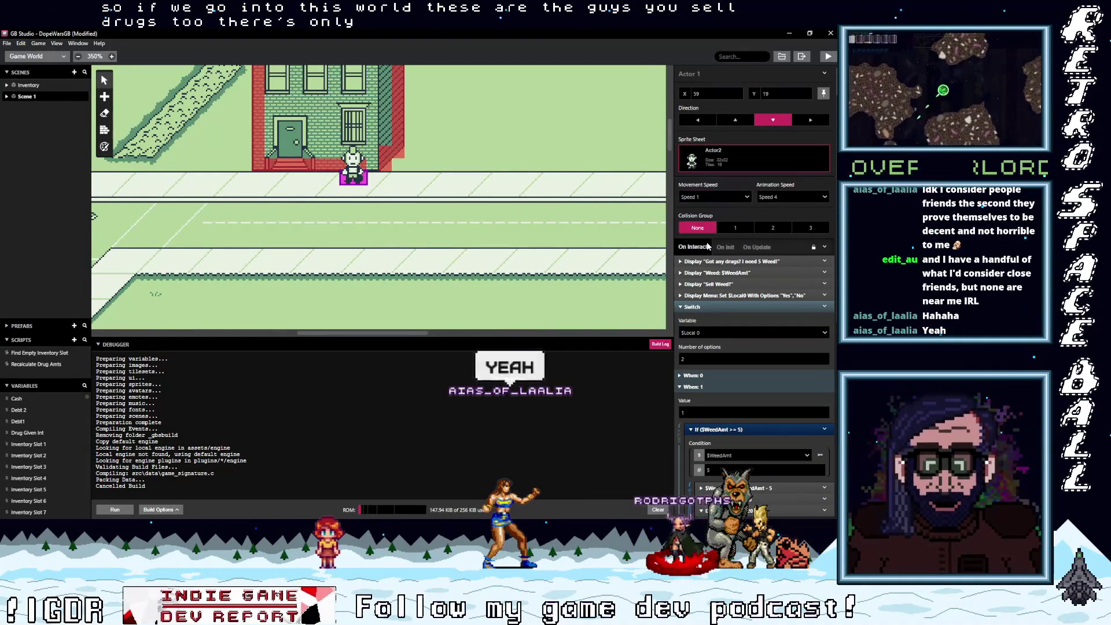
# - Give Actor 4 the Actor2 sprite sheet and launch a playtest build
pyautogui.hscroll(5, 578, 267)
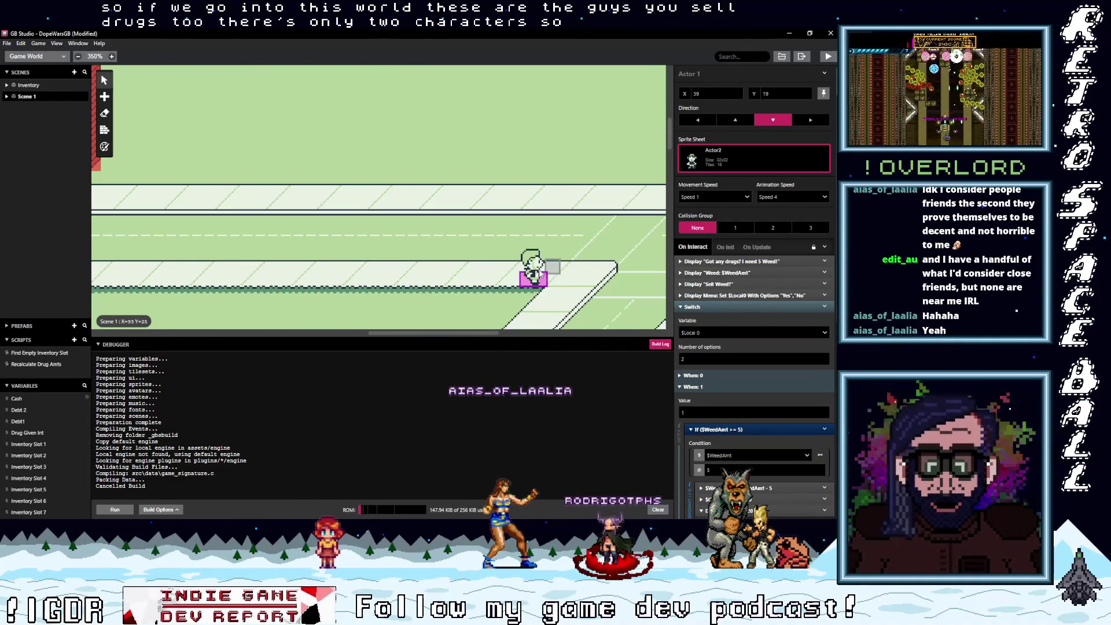
pyautogui.click(552, 267)
pyautogui.click(752, 158)
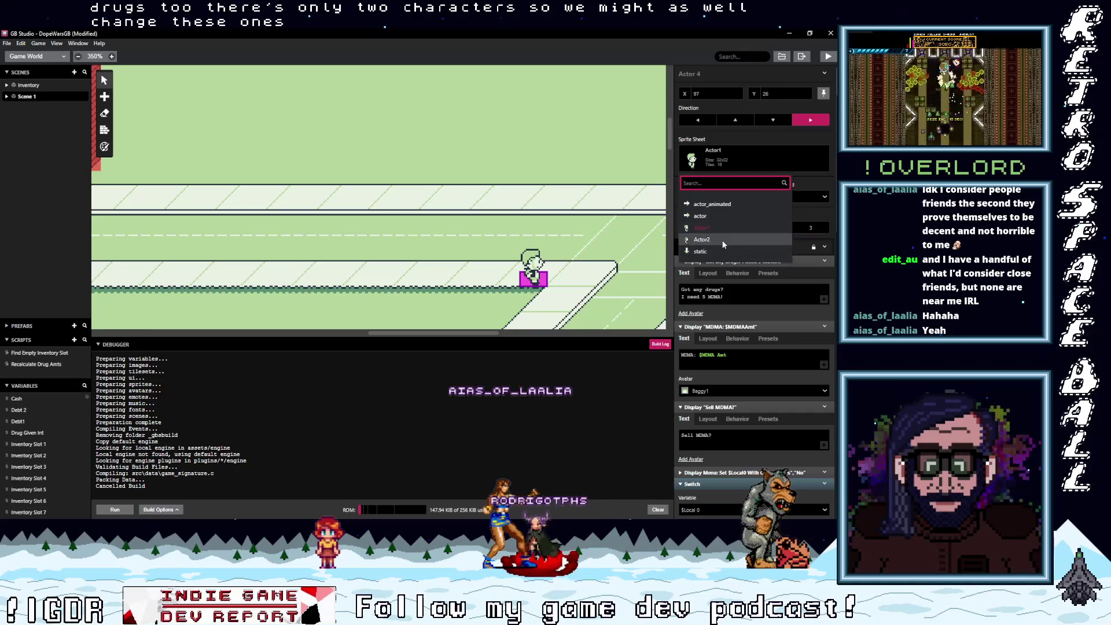
pyautogui.click(723, 245)
pyautogui.hscroll(-5, 405, 231)
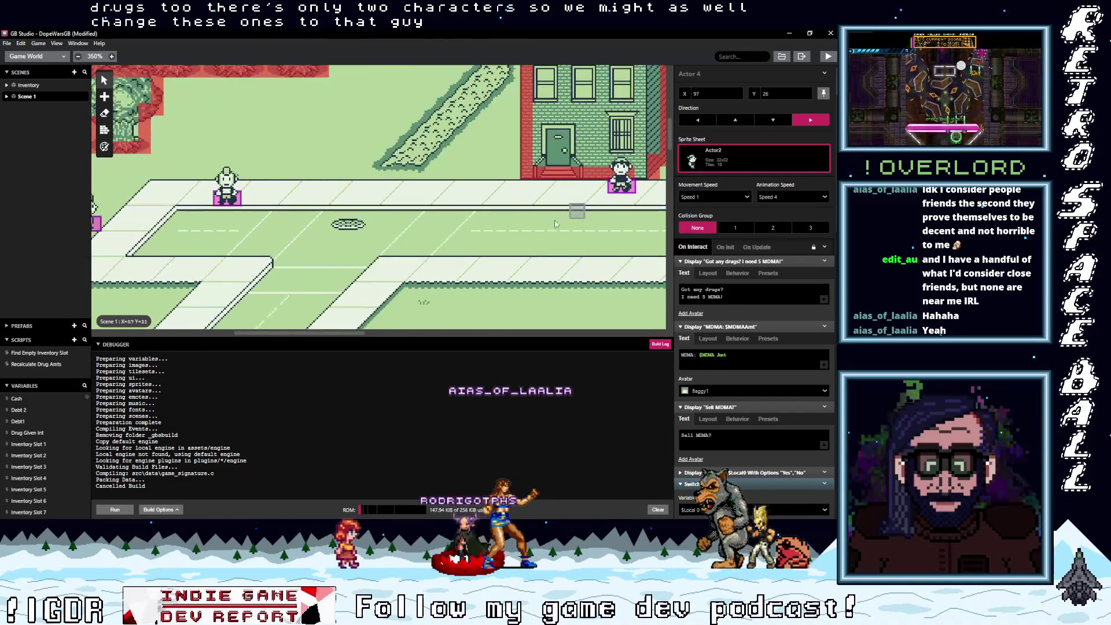
pyautogui.hscroll(-2, 530, 217)
pyautogui.click(828, 57)
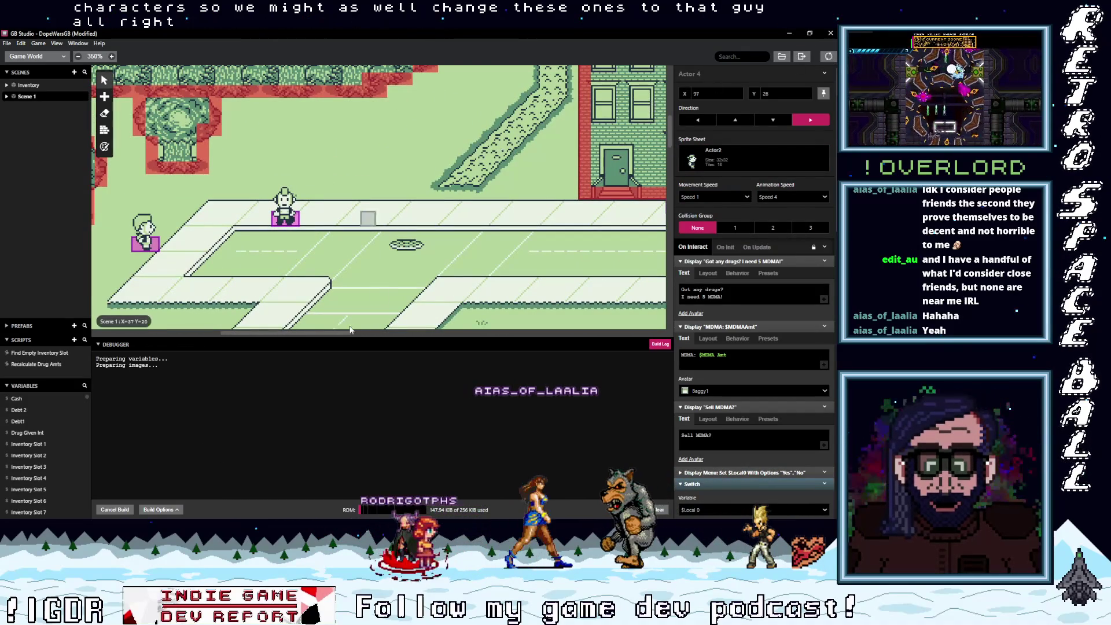
pyautogui.moveTo(288, 339); pyautogui.dragTo(288, 357)
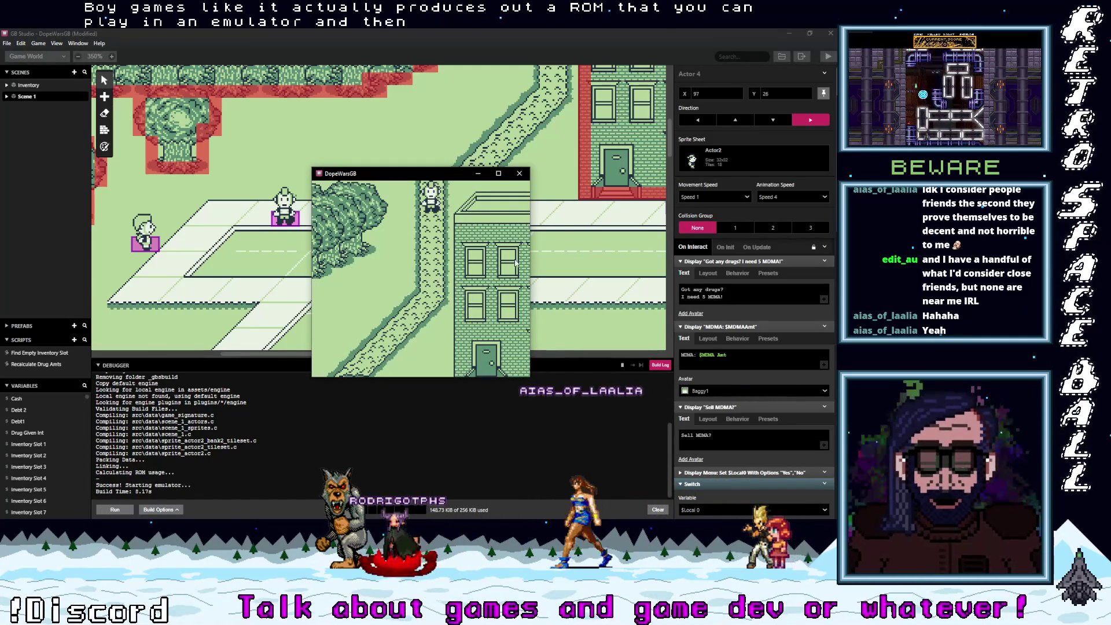
# - Walk the player to the street NPC and accept the fronted 5 Weed
pyautogui.press('Down')
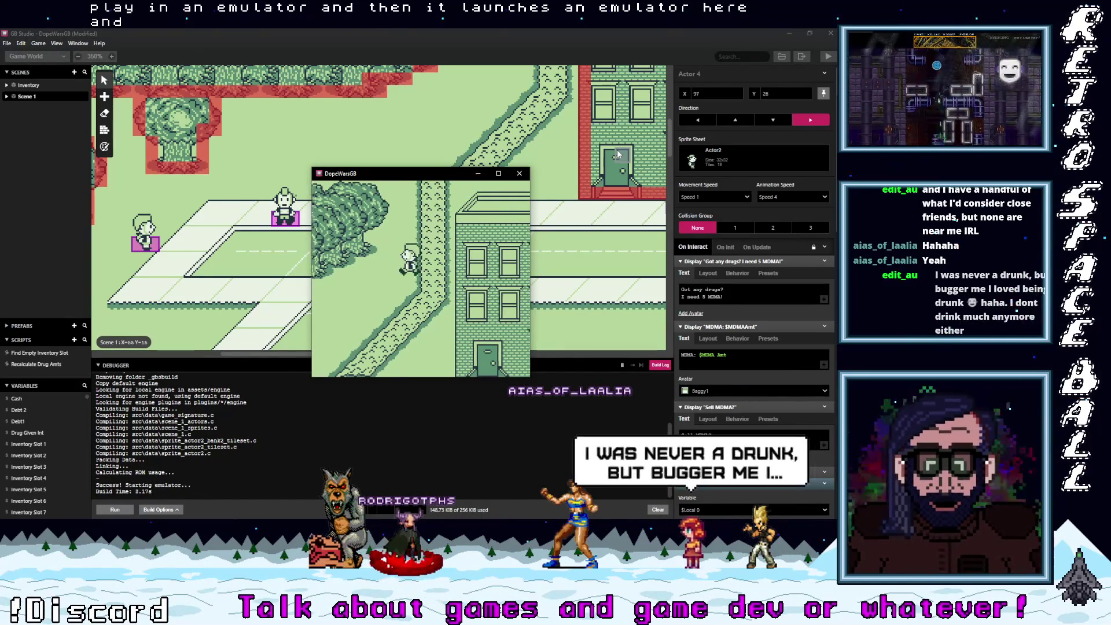
pyautogui.press('Down')
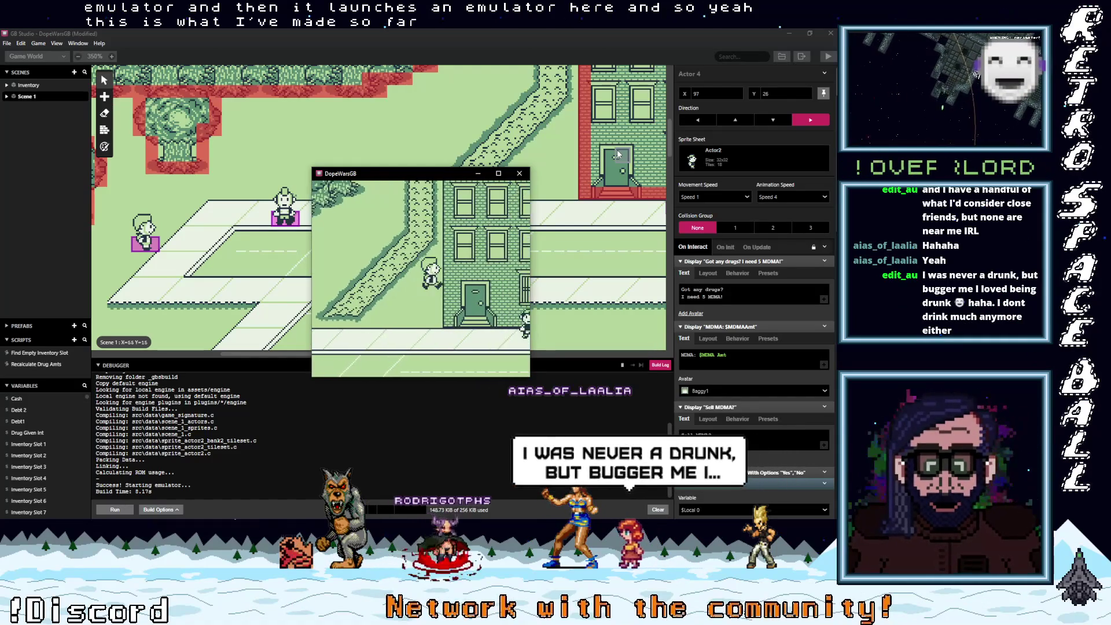
pyautogui.press('Left')
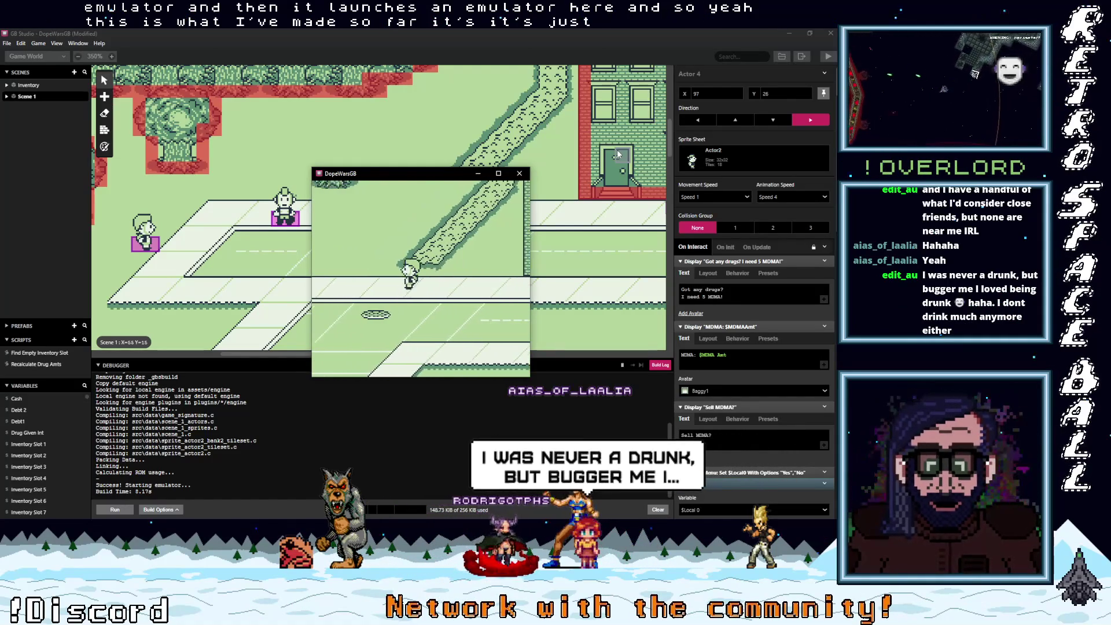
pyautogui.press('Up')
pyautogui.press('Down')
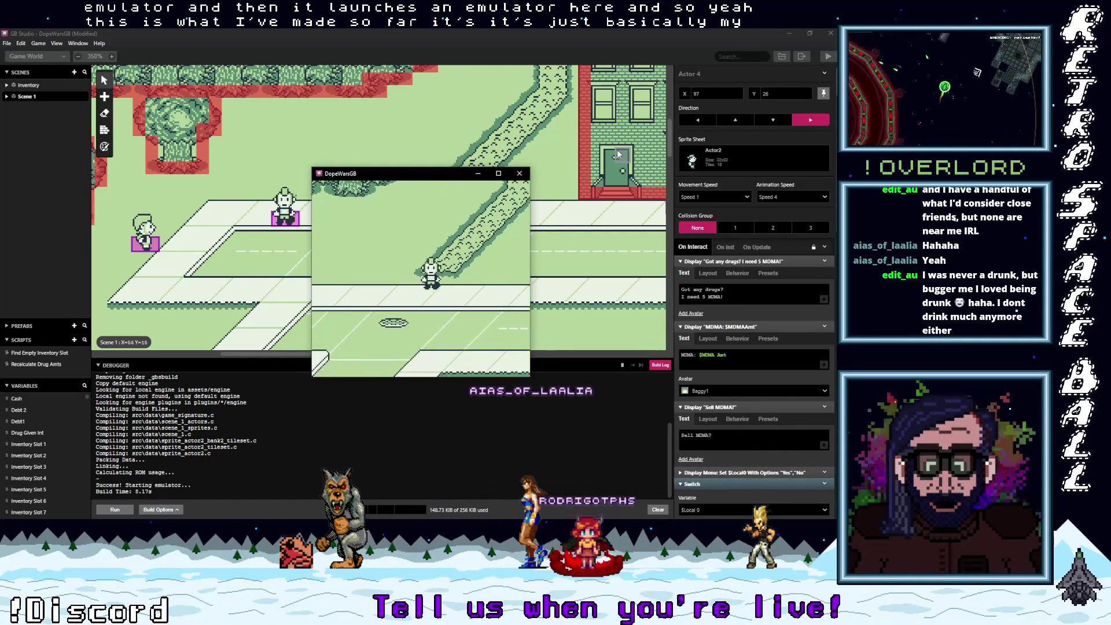
pyautogui.press('Left')
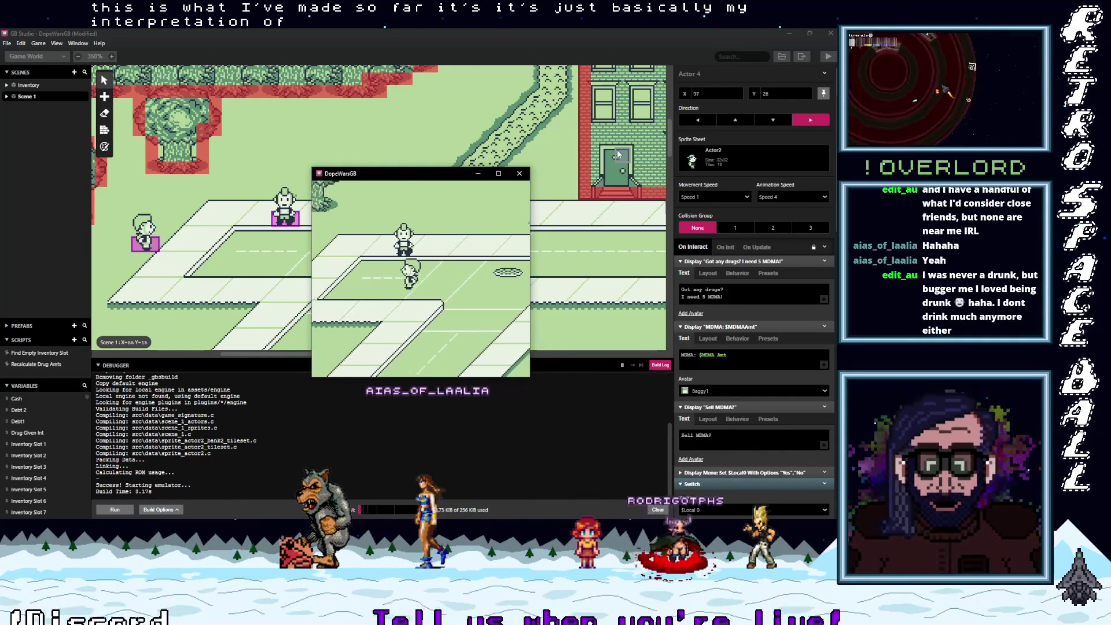
pyautogui.press('Left')
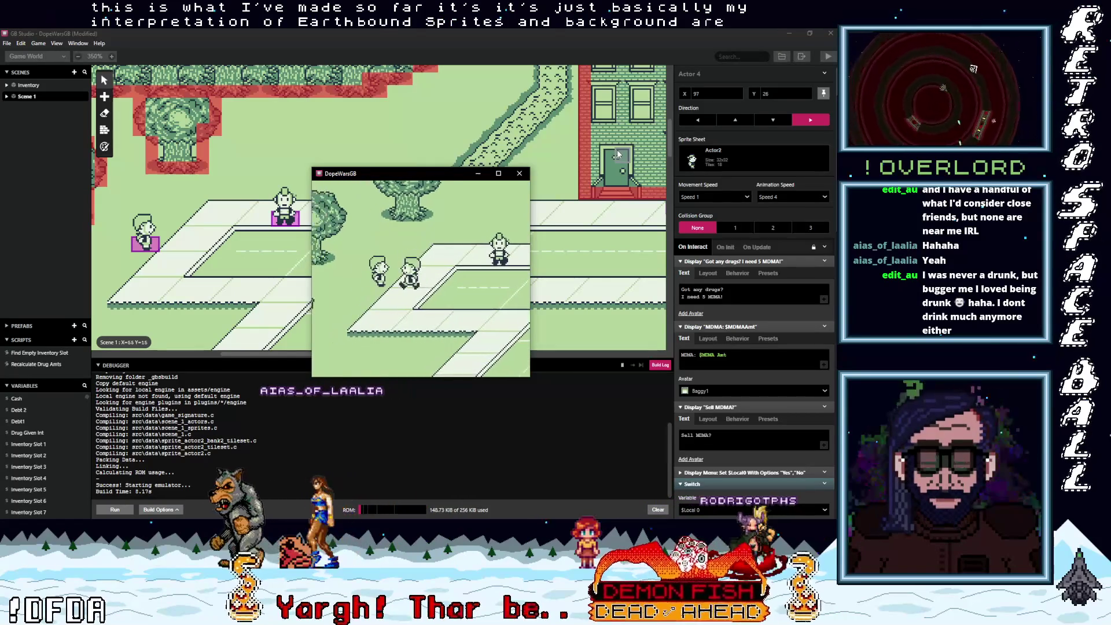
pyautogui.press('z')
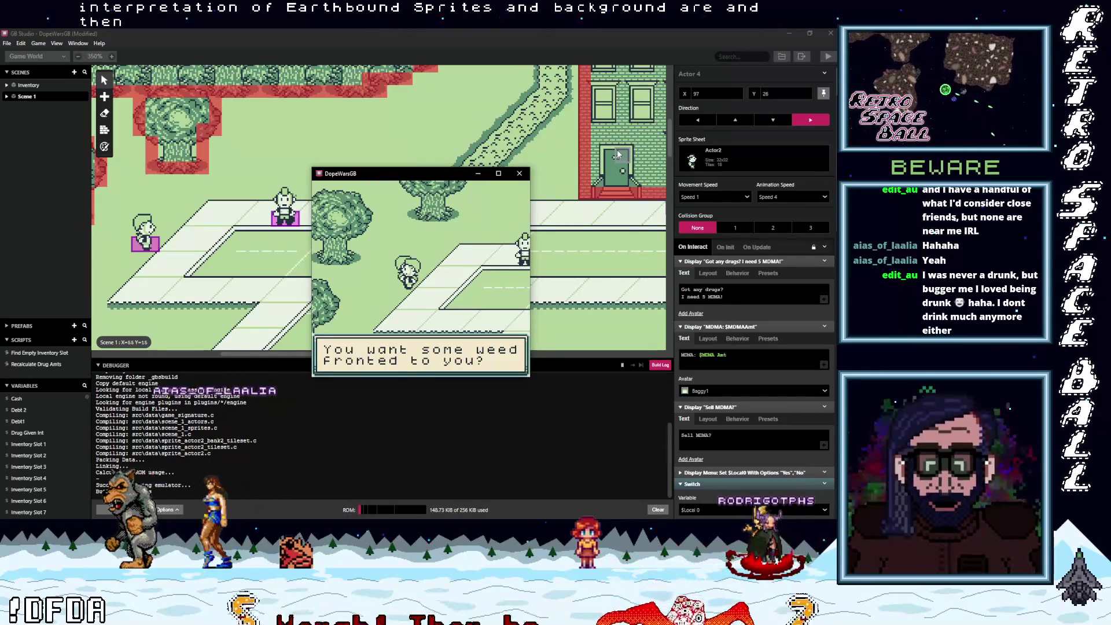
pyautogui.press('z')
pyautogui.press('Down')
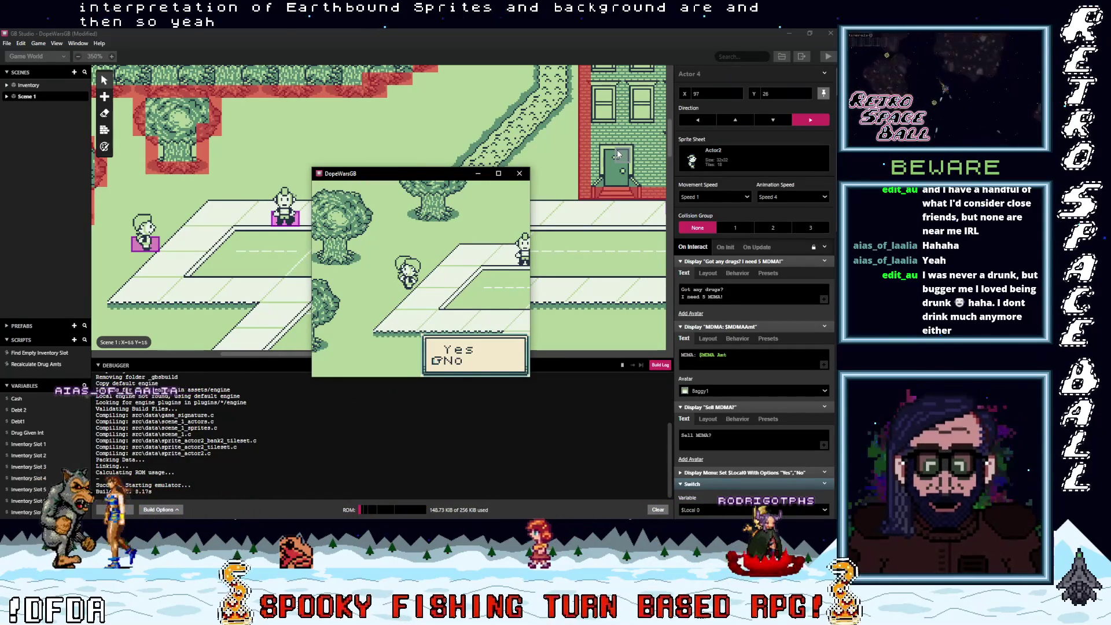
pyautogui.press('z')
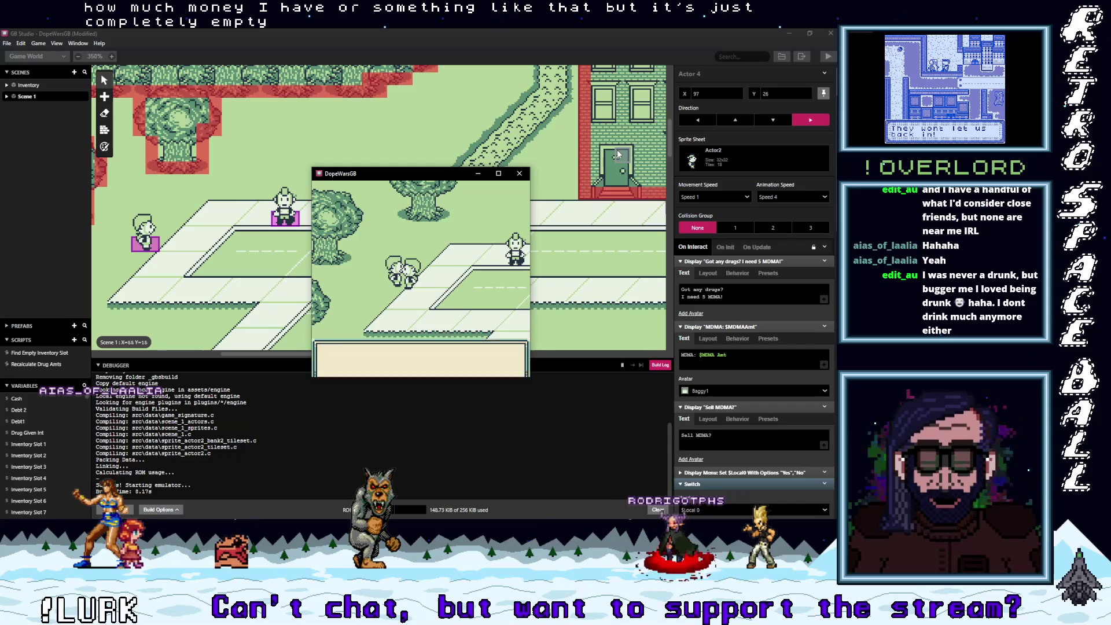
pyautogui.press('z')
pyautogui.press('z')
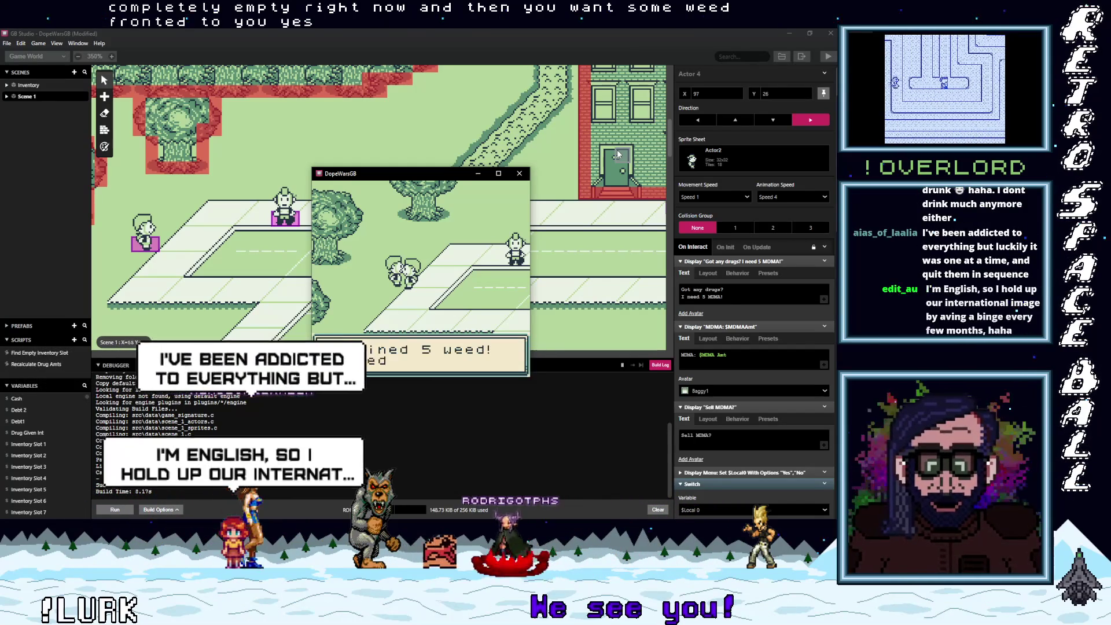
pyautogui.press('z')
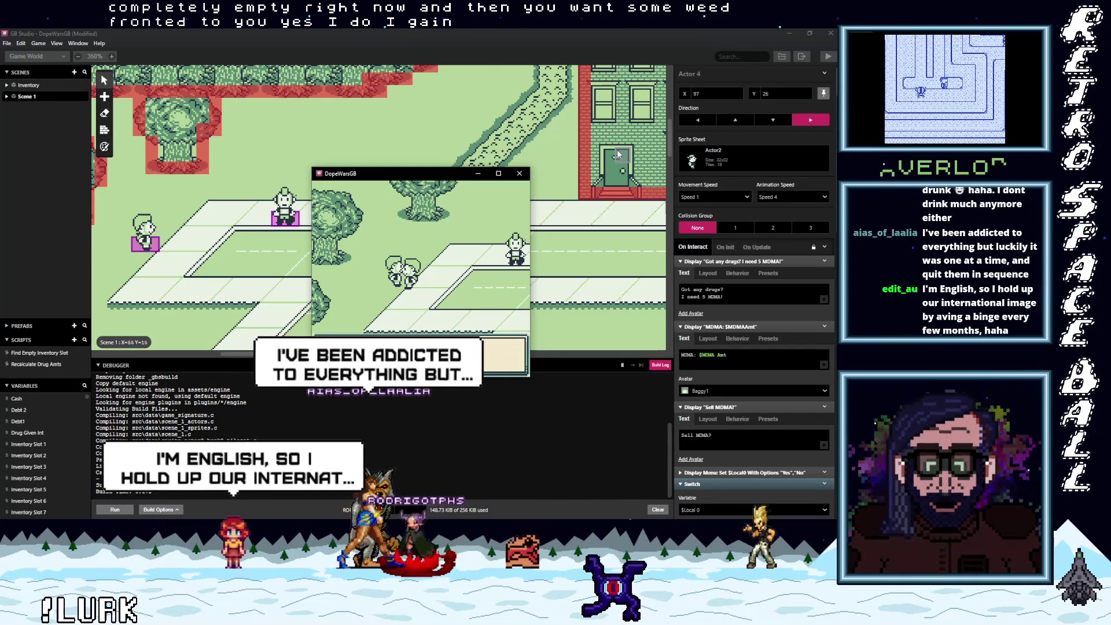
# - Check the inventory, then accept 5 MDMA on credit from the dealer (Debt: 20$)
pyautogui.press('Return')
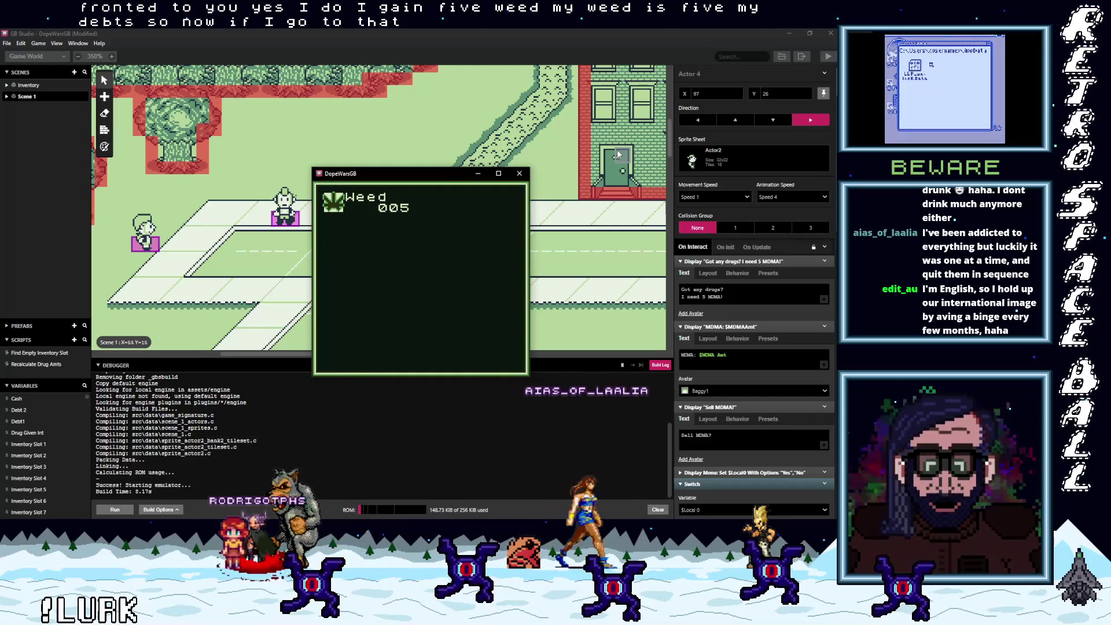
pyautogui.press('Return')
pyautogui.press('Right')
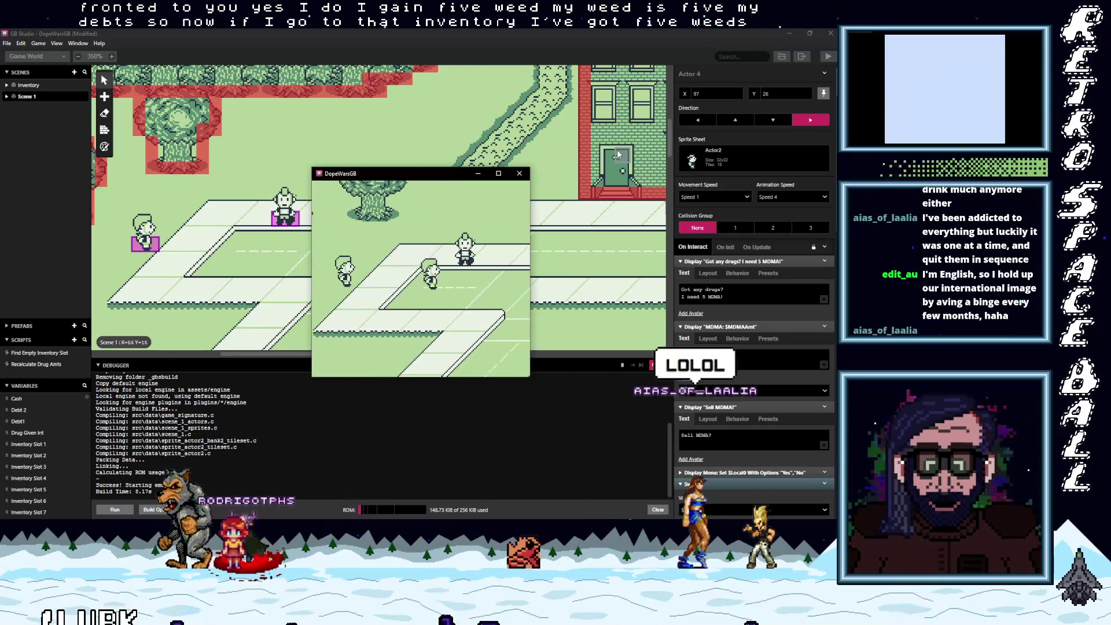
pyautogui.press('z')
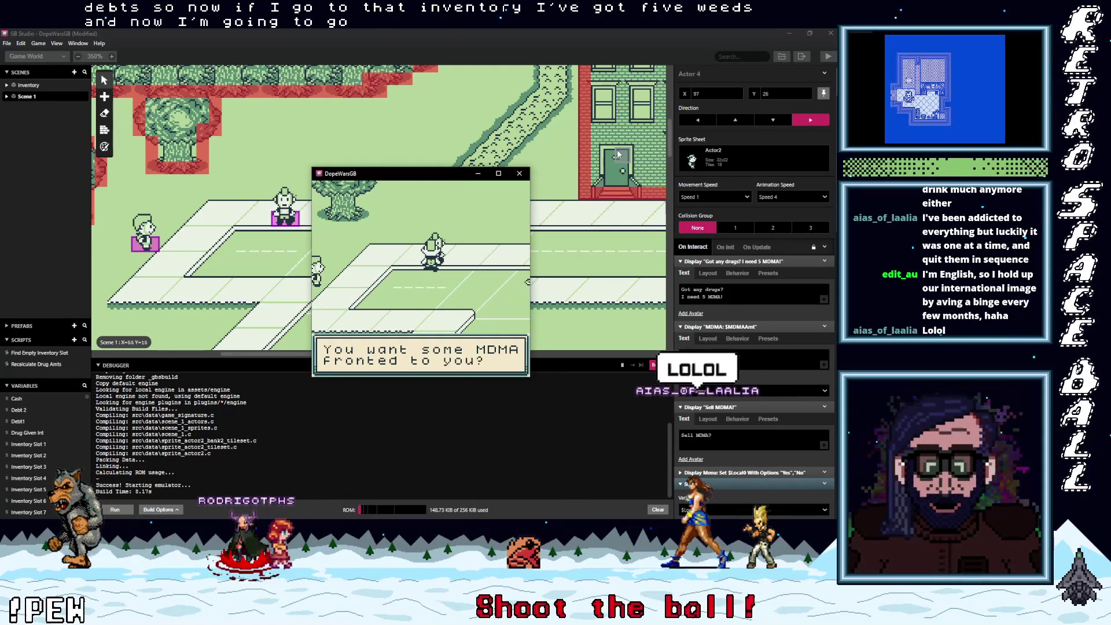
pyautogui.press('z')
pyautogui.press('z')
pyautogui.press('z')
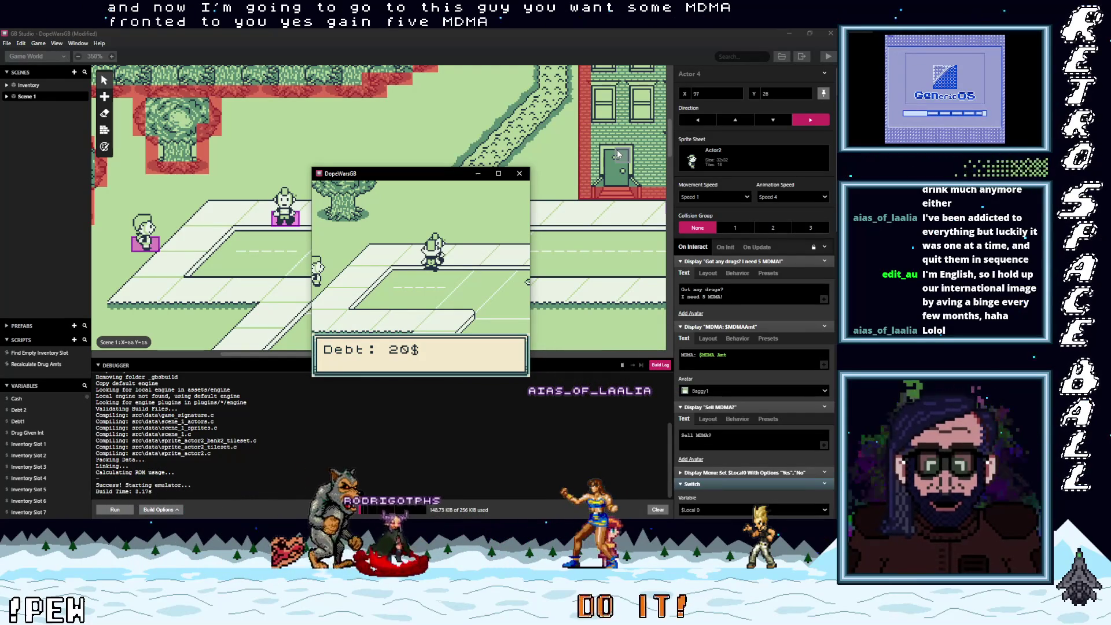
pyautogui.press('z')
# - Check the inventory, then walk to the buyer by the door and sell the 5 Weed
pyautogui.press('Return')
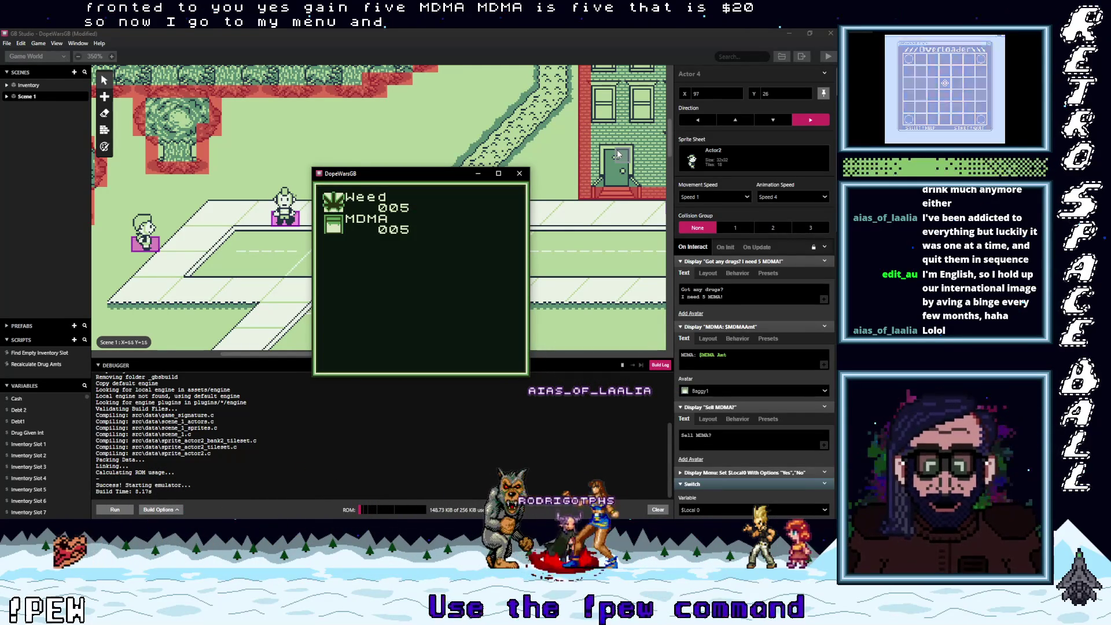
pyautogui.press('Return')
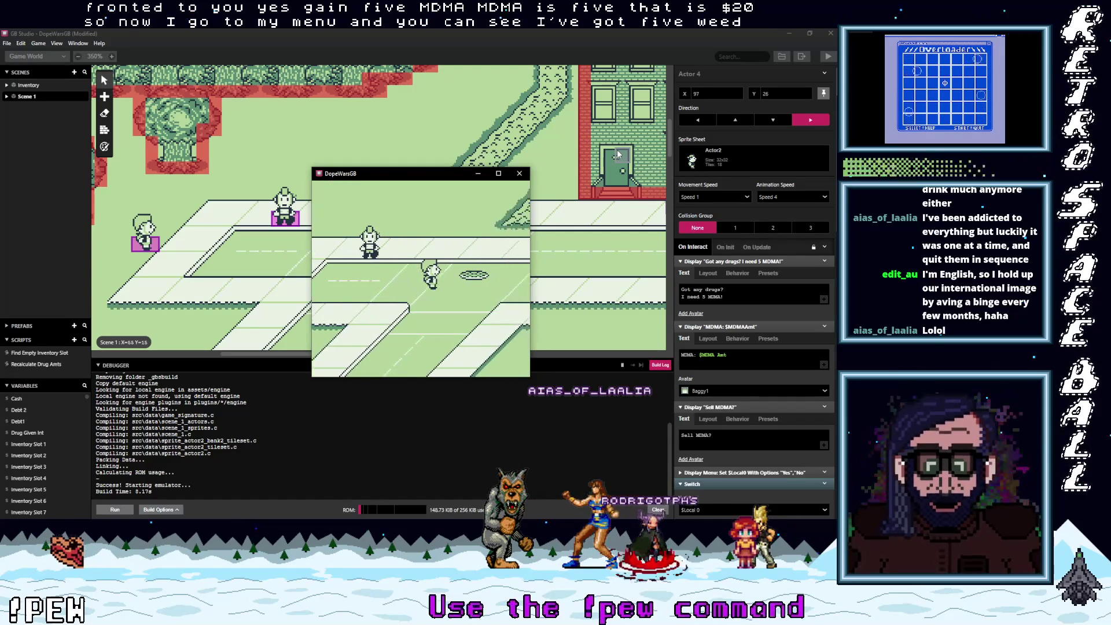
pyautogui.press('Right')
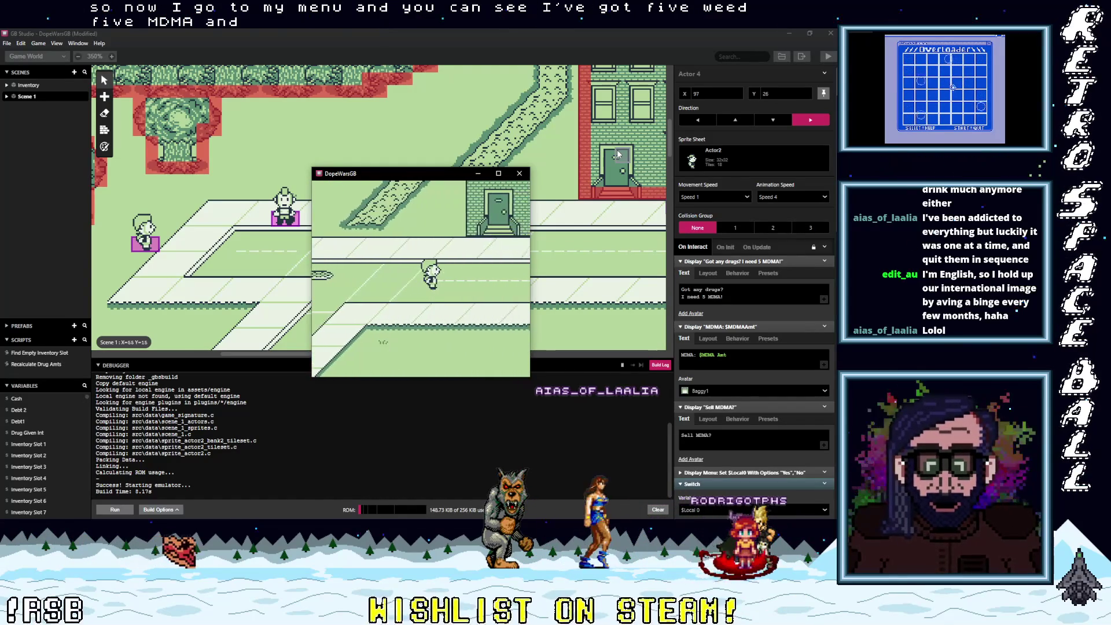
pyautogui.press('Up')
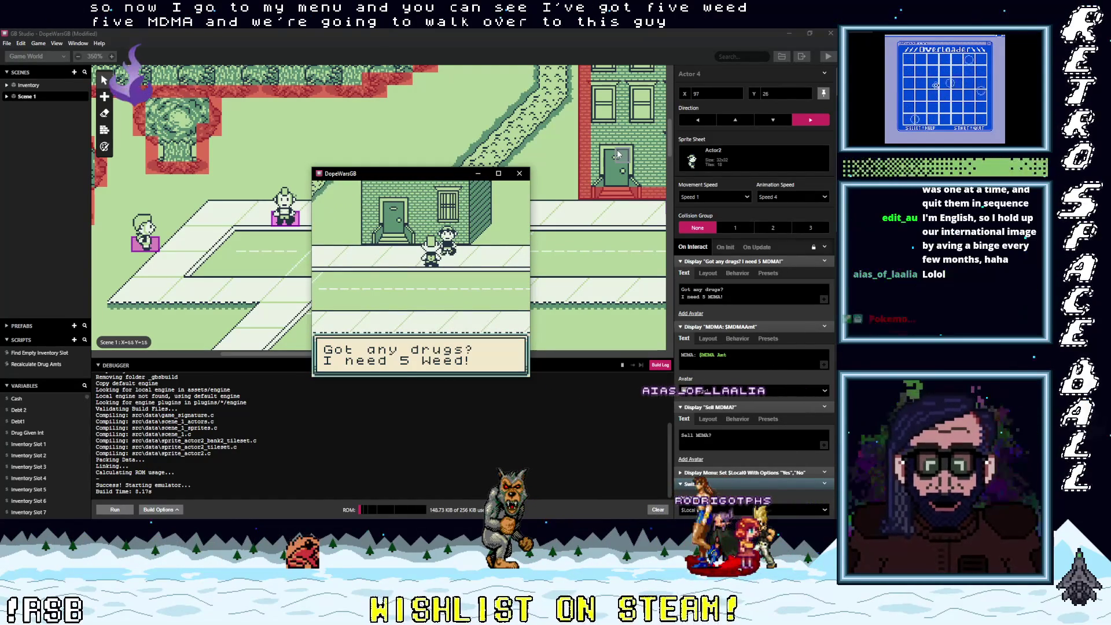
pyautogui.press('z')
pyautogui.press('z')
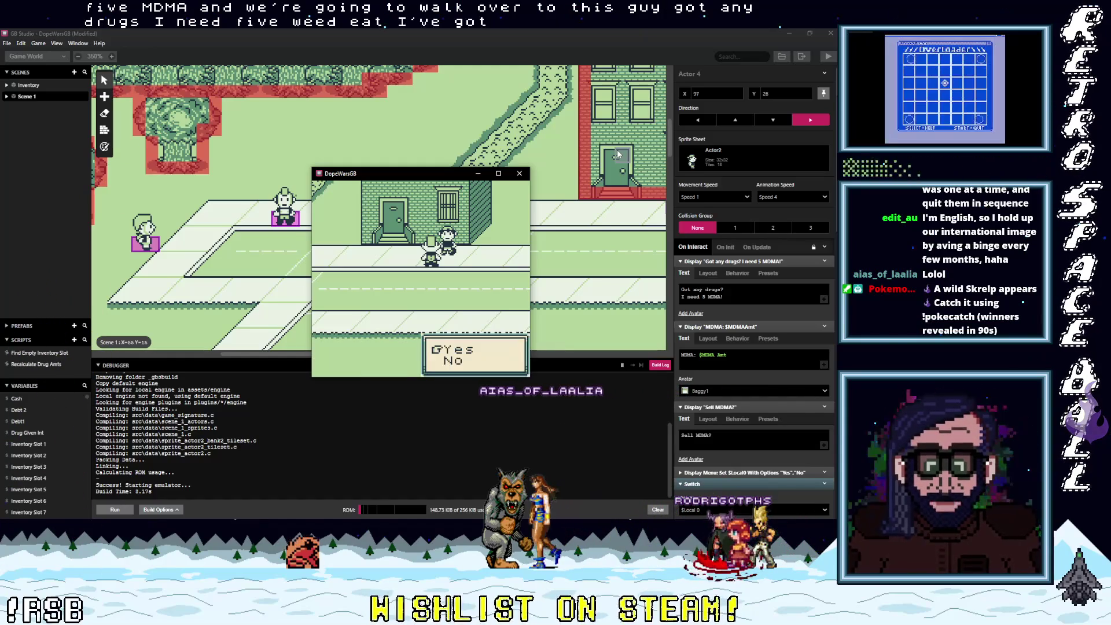
pyautogui.press('z')
pyautogui.press('z')
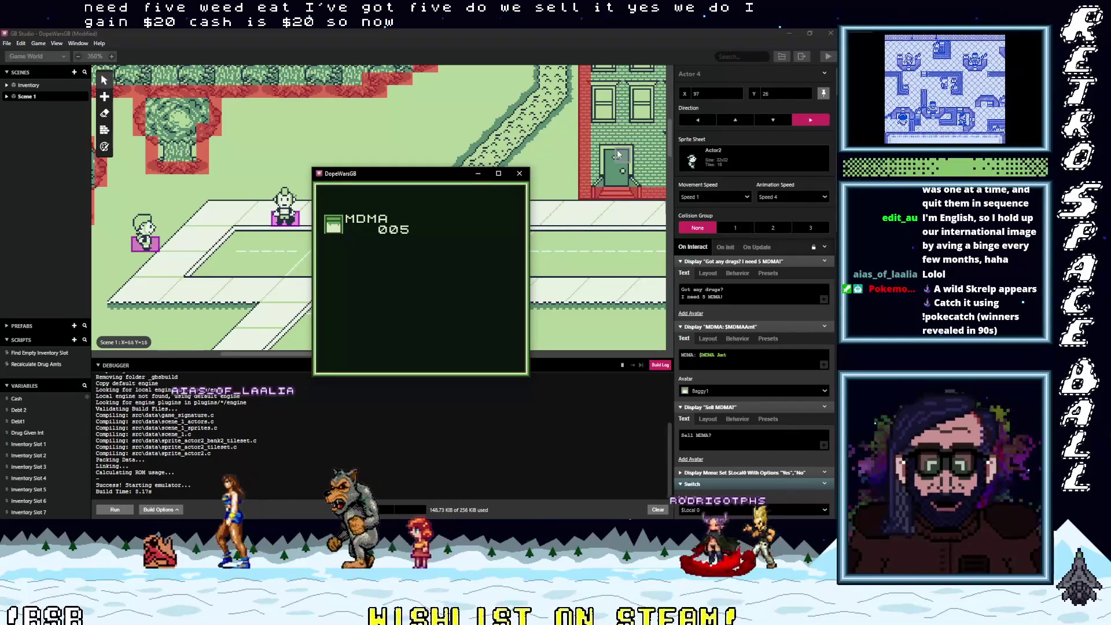
# - Walk to the NPC on the road and sell the 5 MDMA for cash
pyautogui.press('Right')
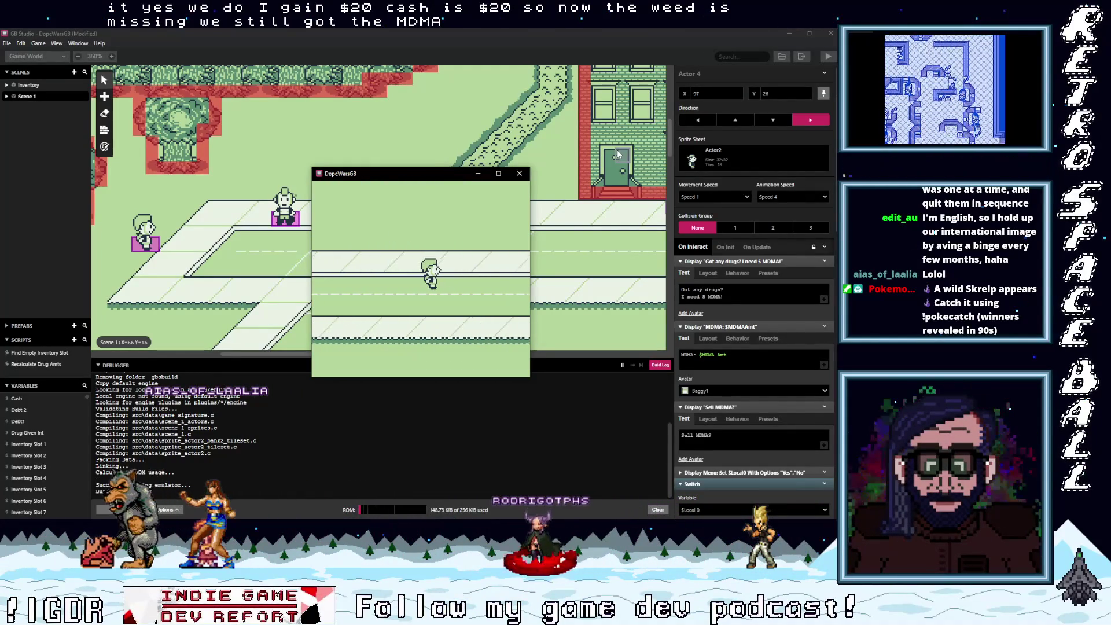
pyautogui.press('Right')
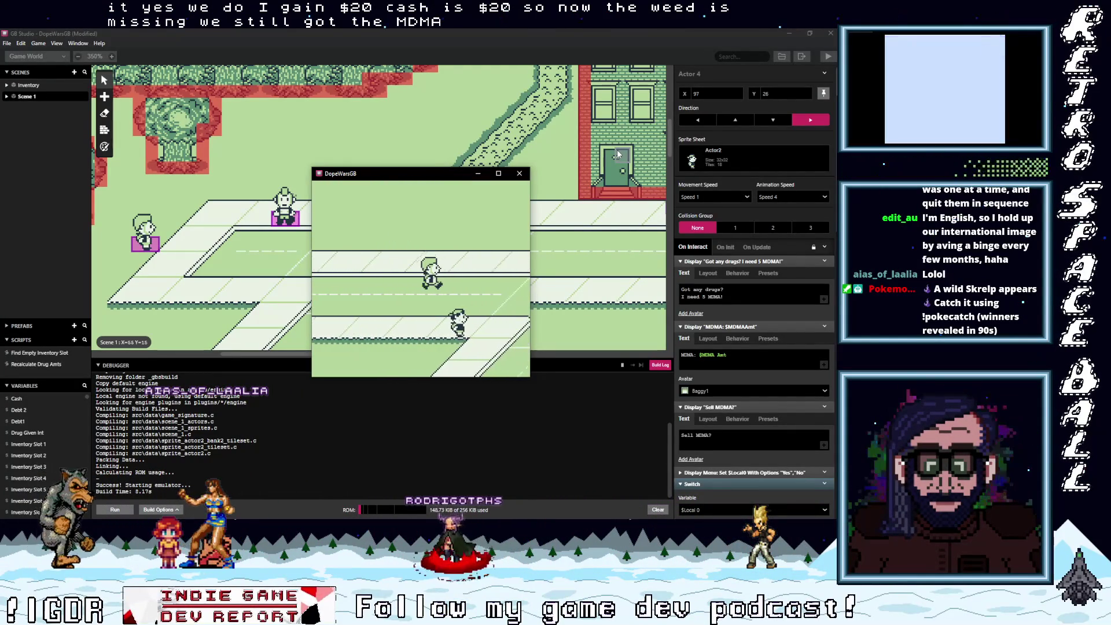
pyautogui.press('Down')
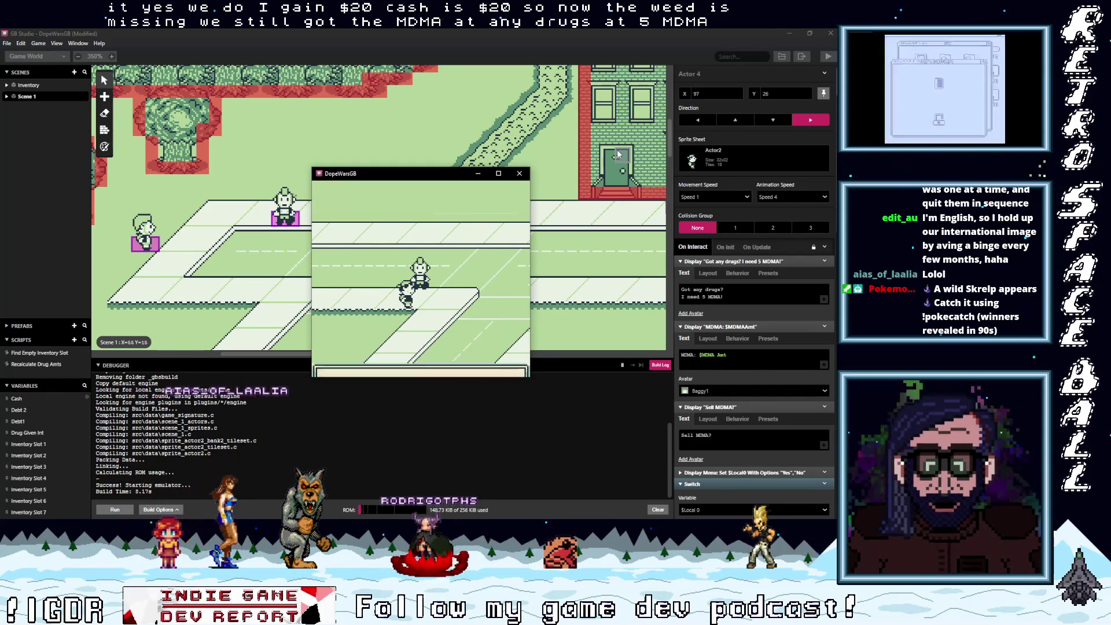
pyautogui.press('z')
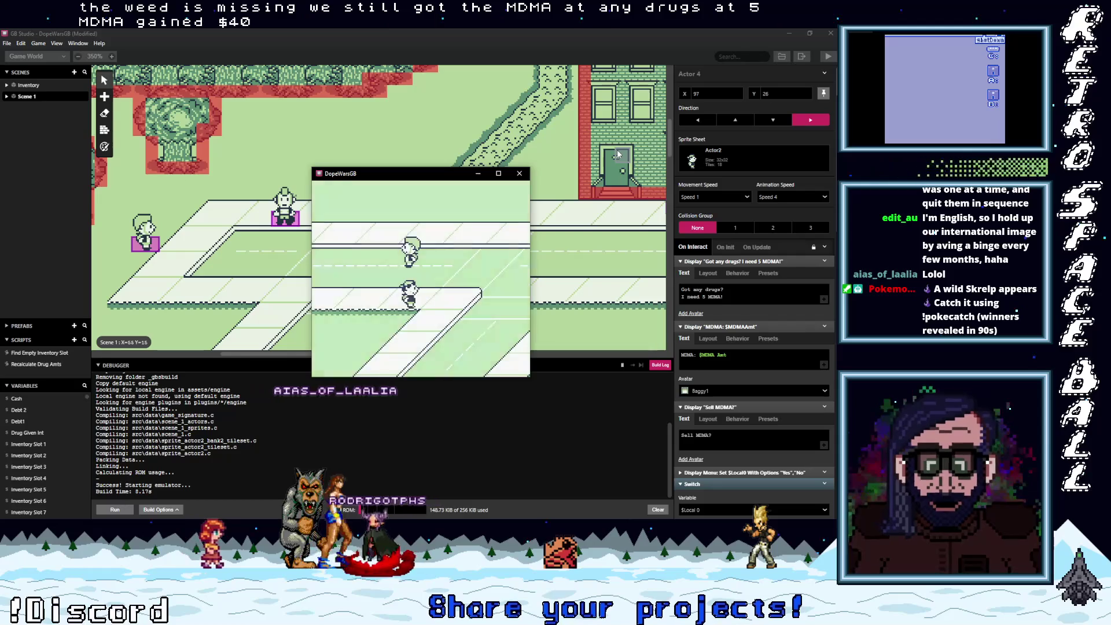
# - Walk back left along the street to the dealer to pay off the debt, leaving 0$
pyautogui.press('Up')
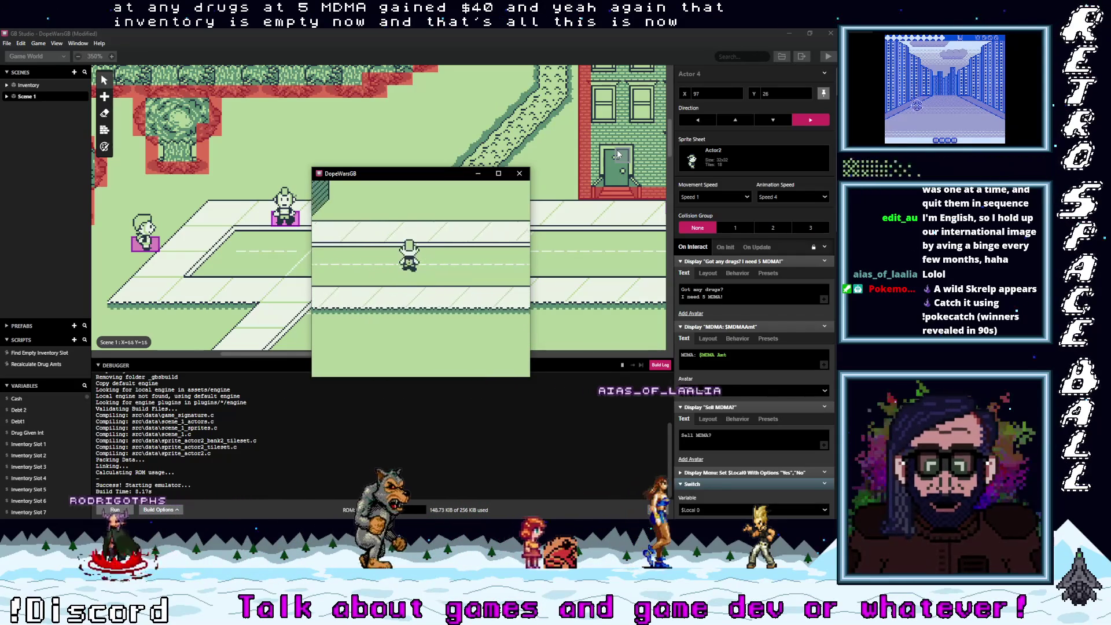
pyautogui.press('Down')
pyautogui.press('Left')
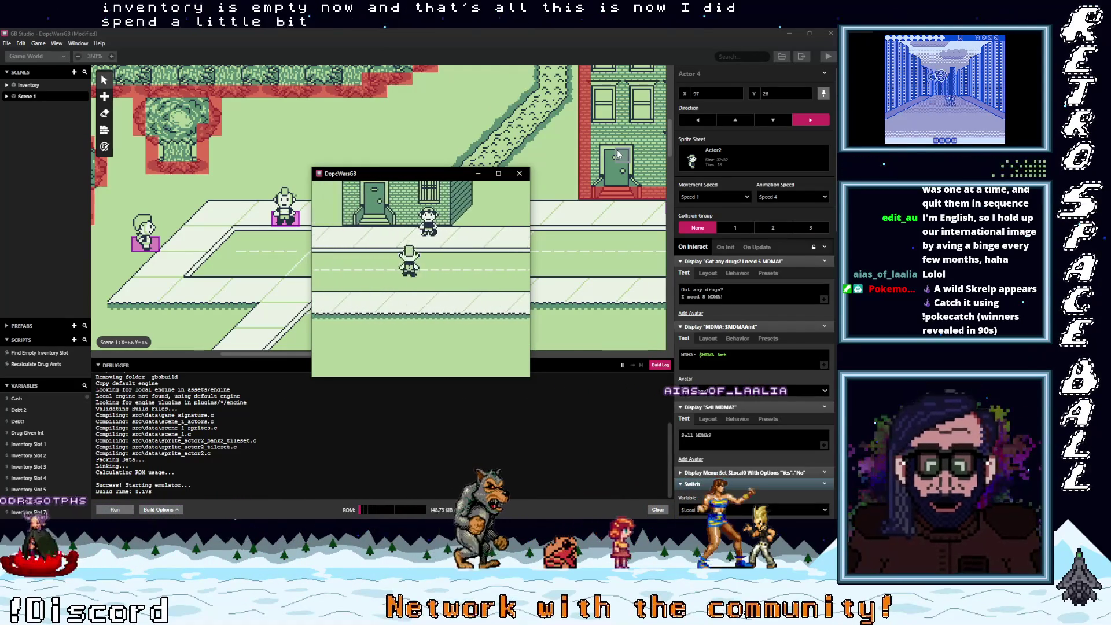
pyautogui.press('Left')
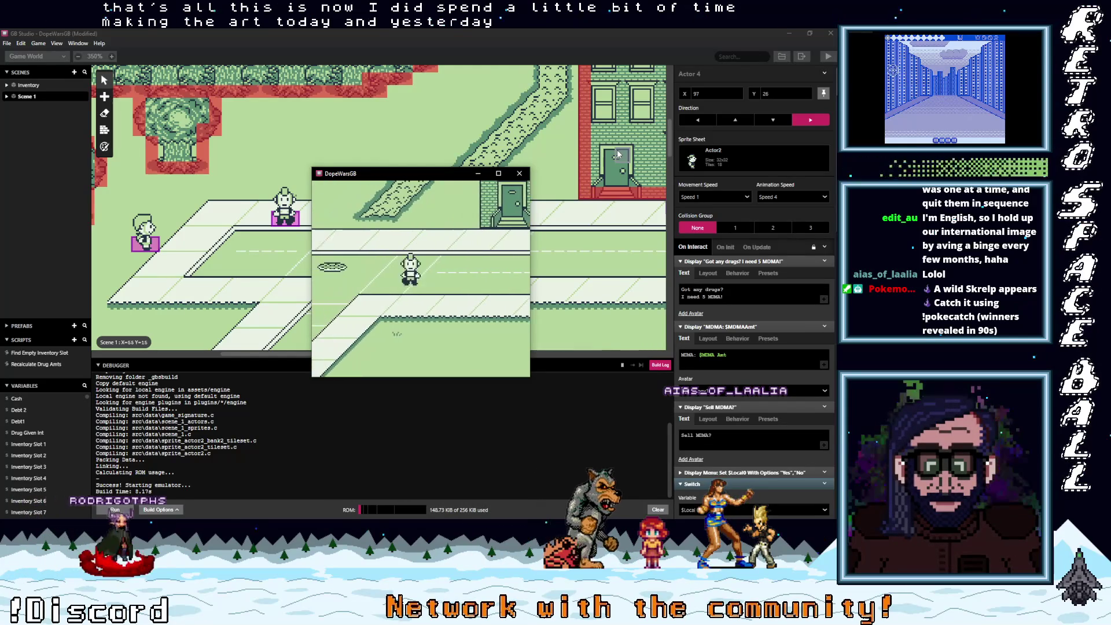
pyautogui.press('Left')
pyautogui.press('Down')
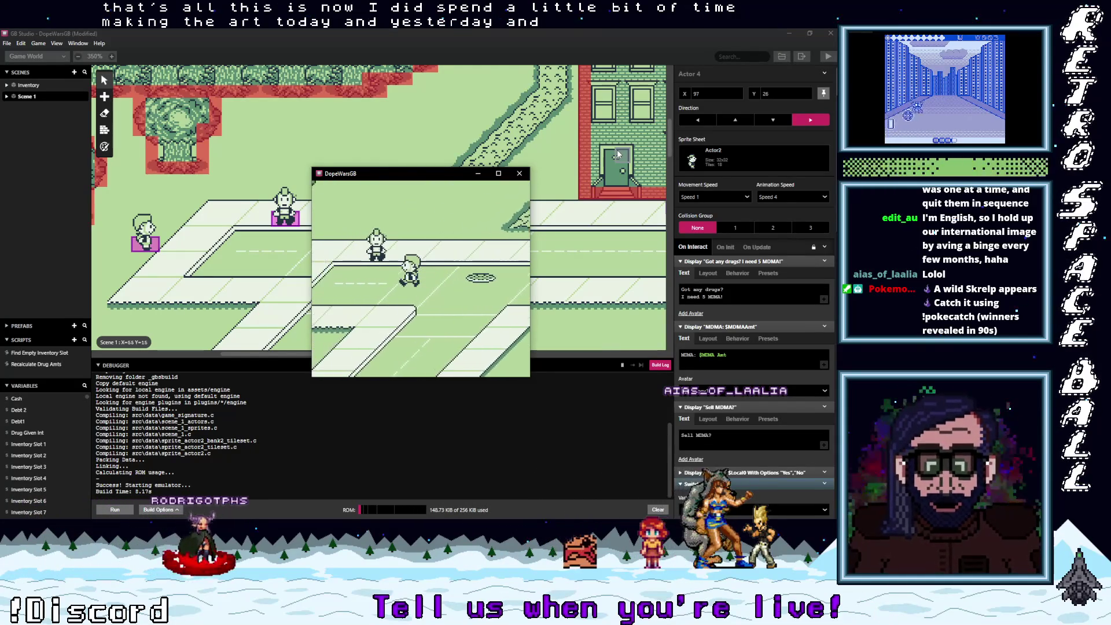
pyautogui.press('Left')
pyautogui.press('Up')
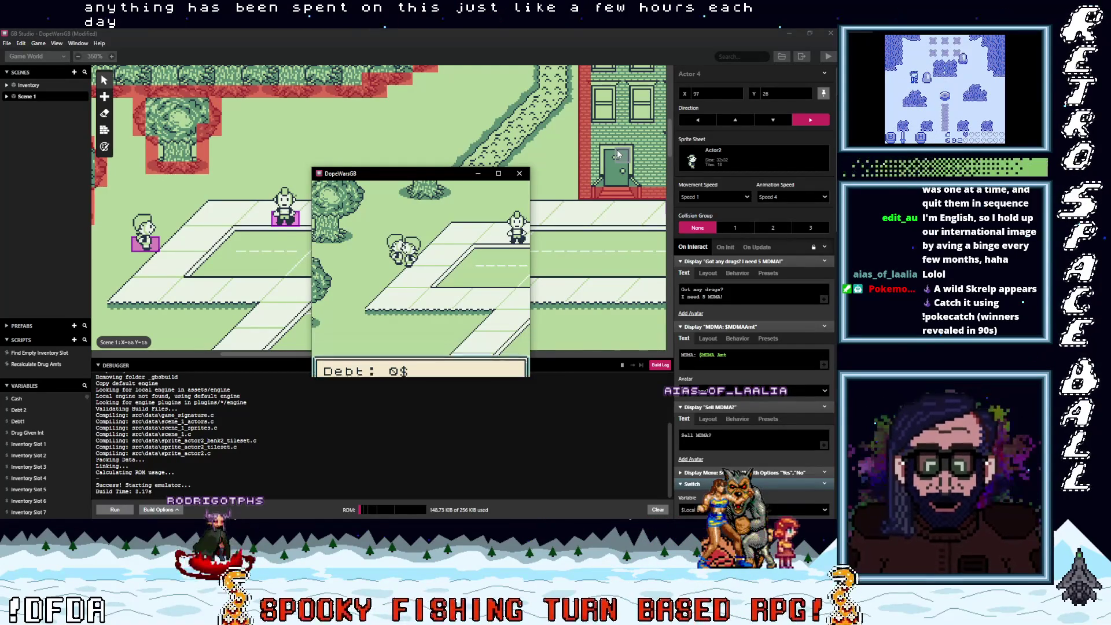
# - Talk to the dealer and accept more MDMA fronted on credit
pyautogui.press('Right')
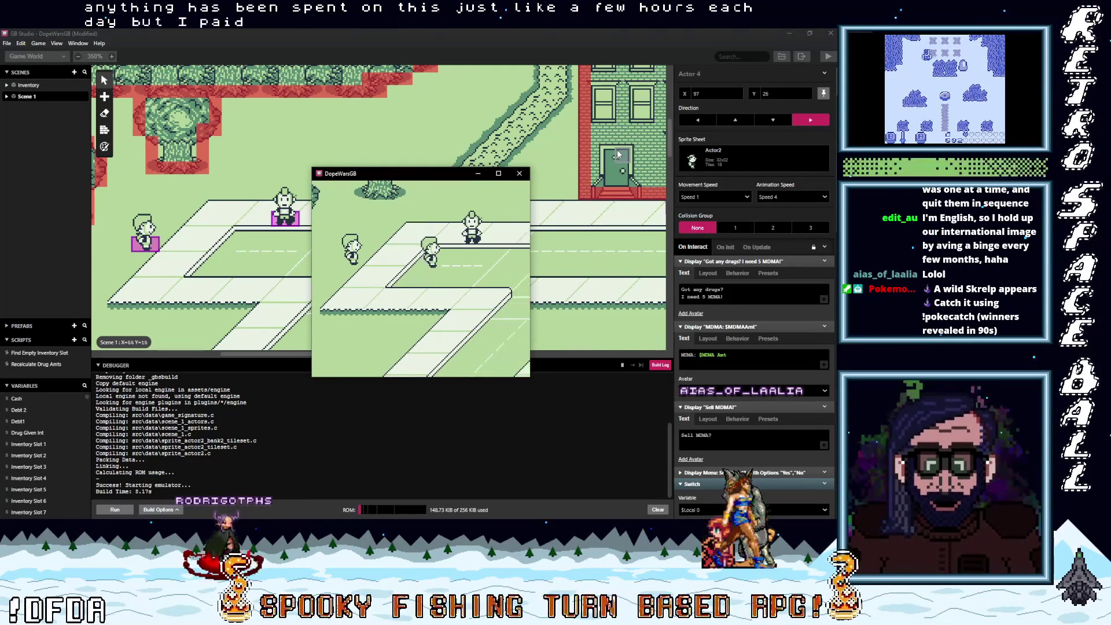
pyautogui.press('Up')
pyautogui.press('z')
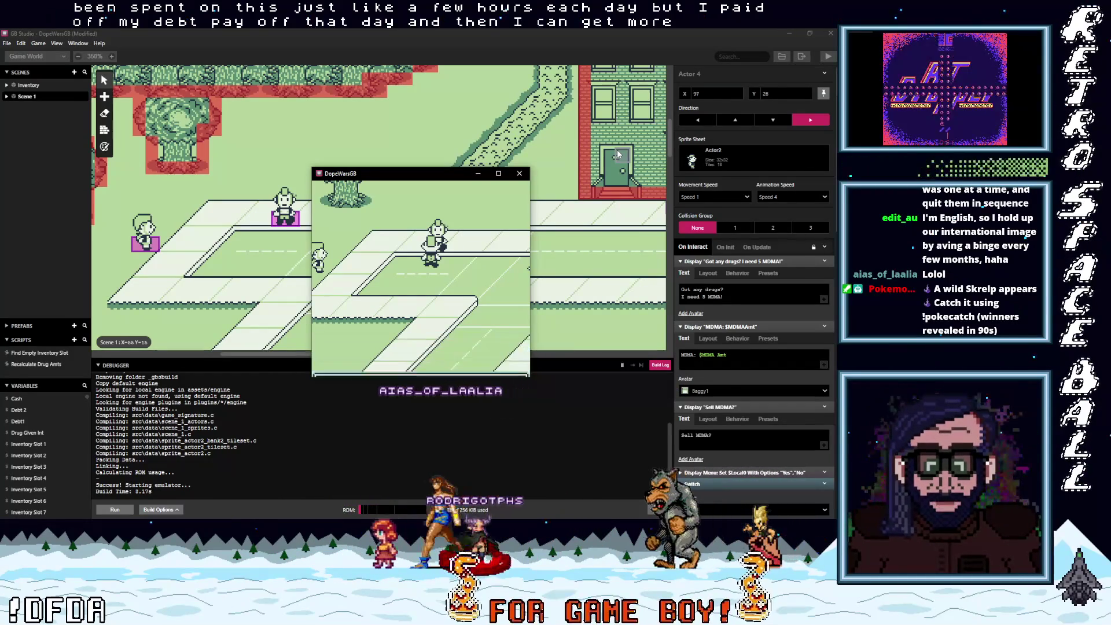
pyautogui.press('z')
pyautogui.press('z')
pyautogui.press('z')
pyautogui.press('Left')
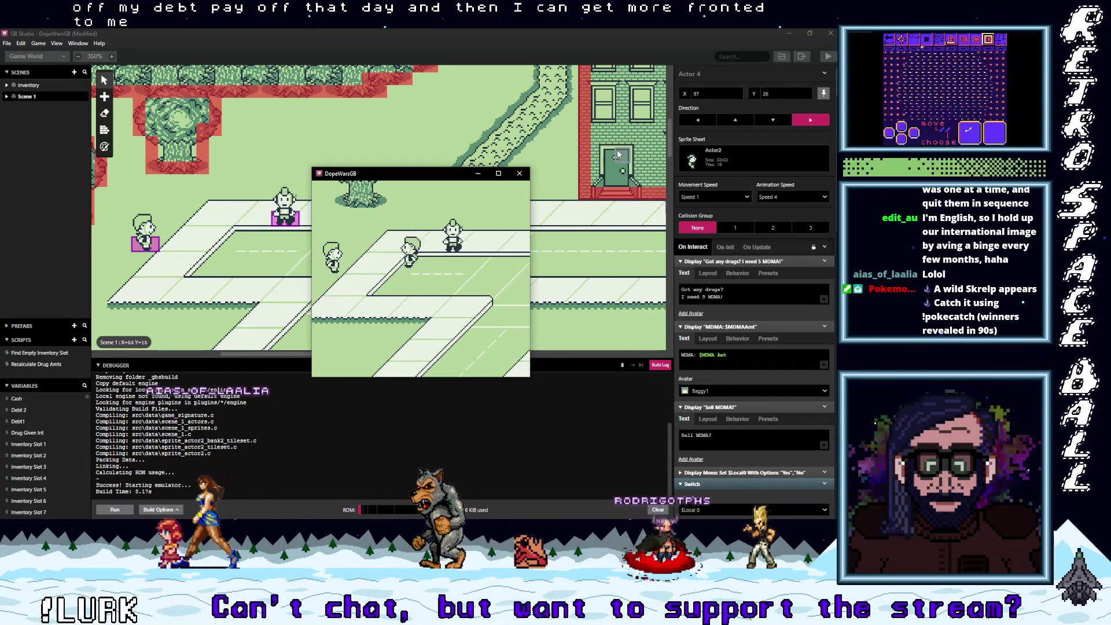
pyautogui.press('z')
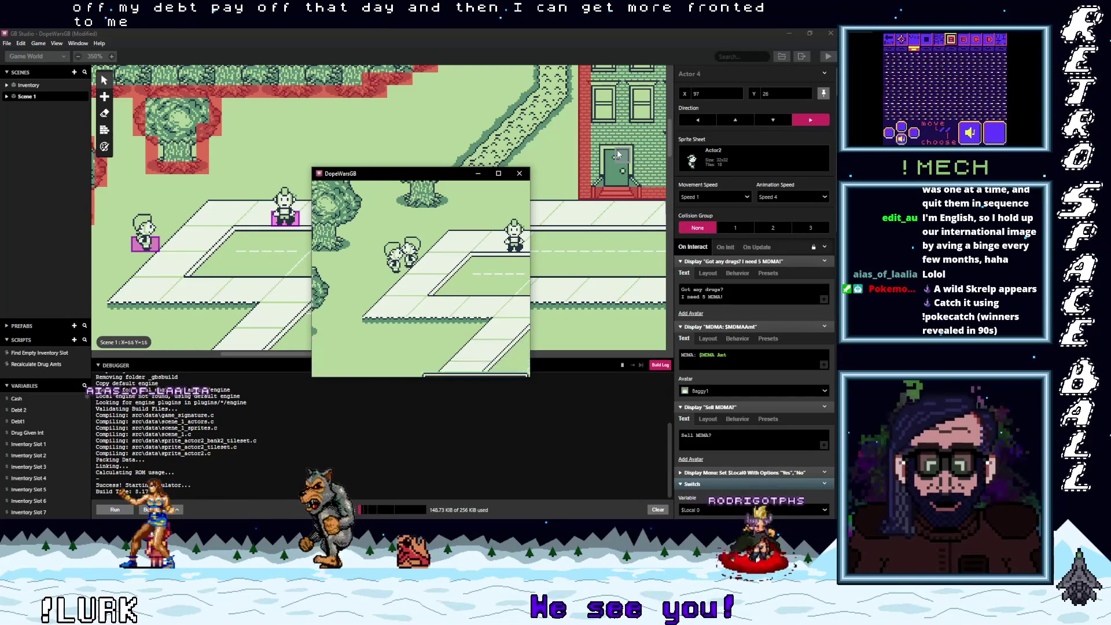
pyautogui.press('z')
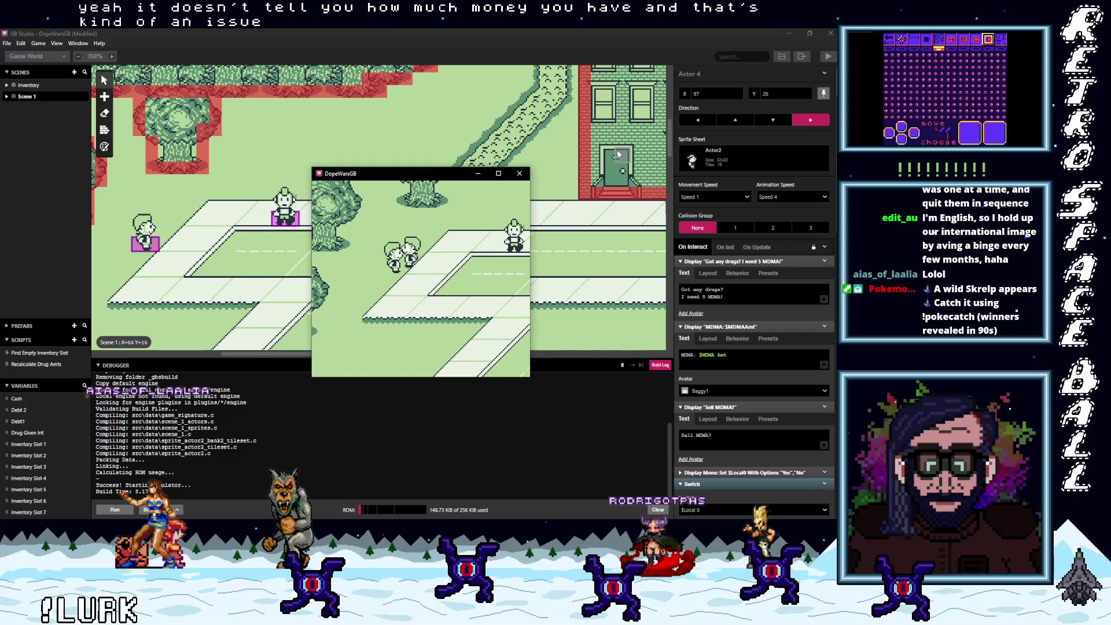
# - Check the inventory, then walk to the NPC and accept the fronted weed
pyautogui.press('Right')
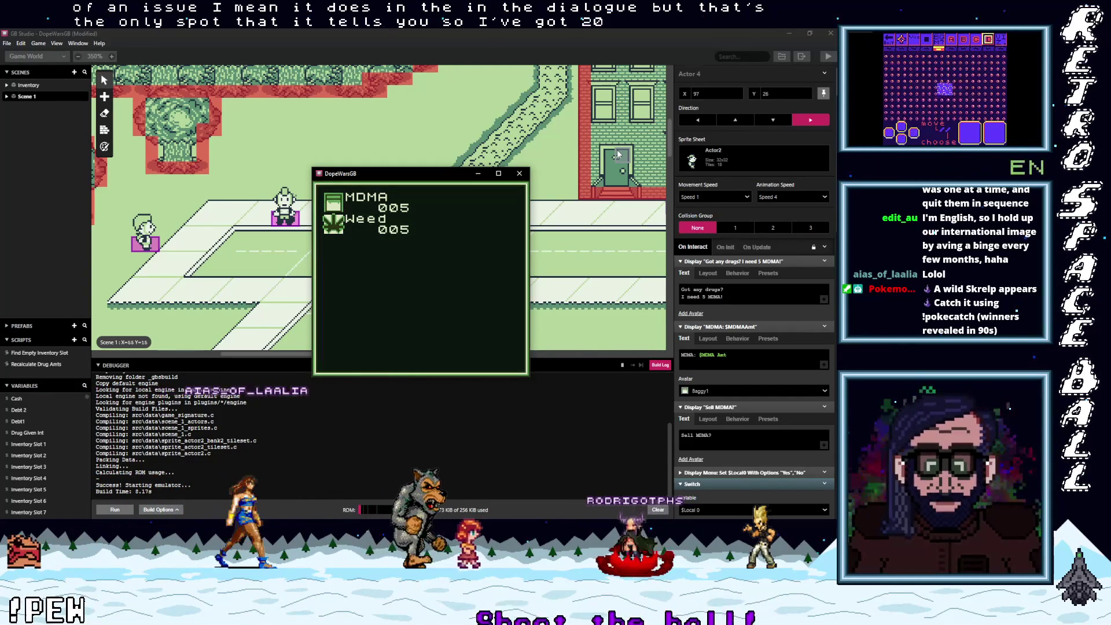
pyautogui.press('Return')
pyautogui.press('Left')
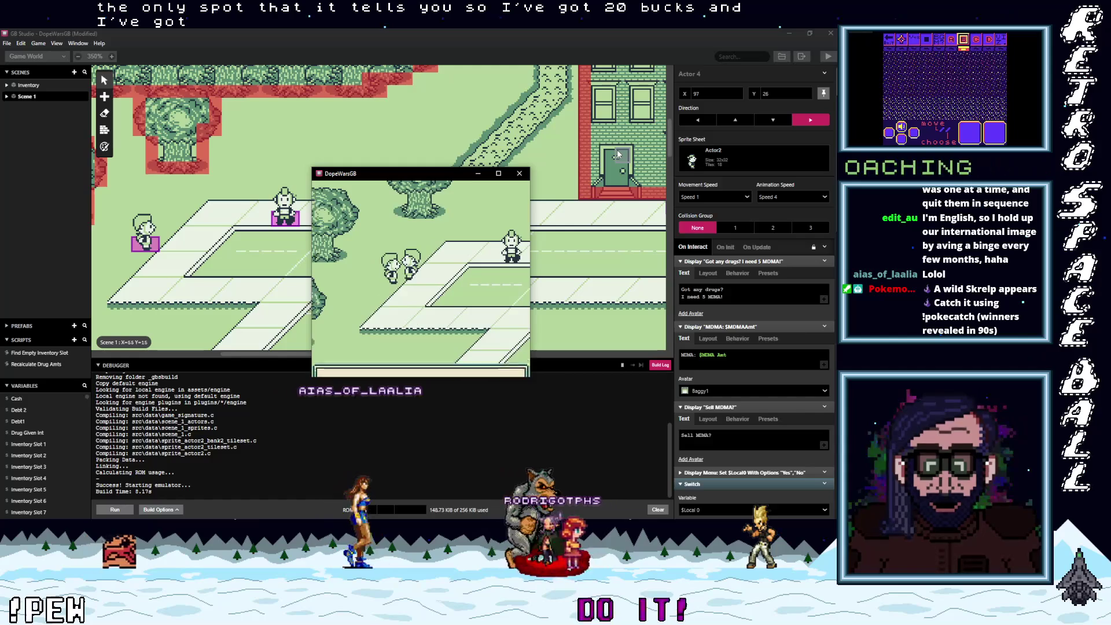
pyautogui.press('z')
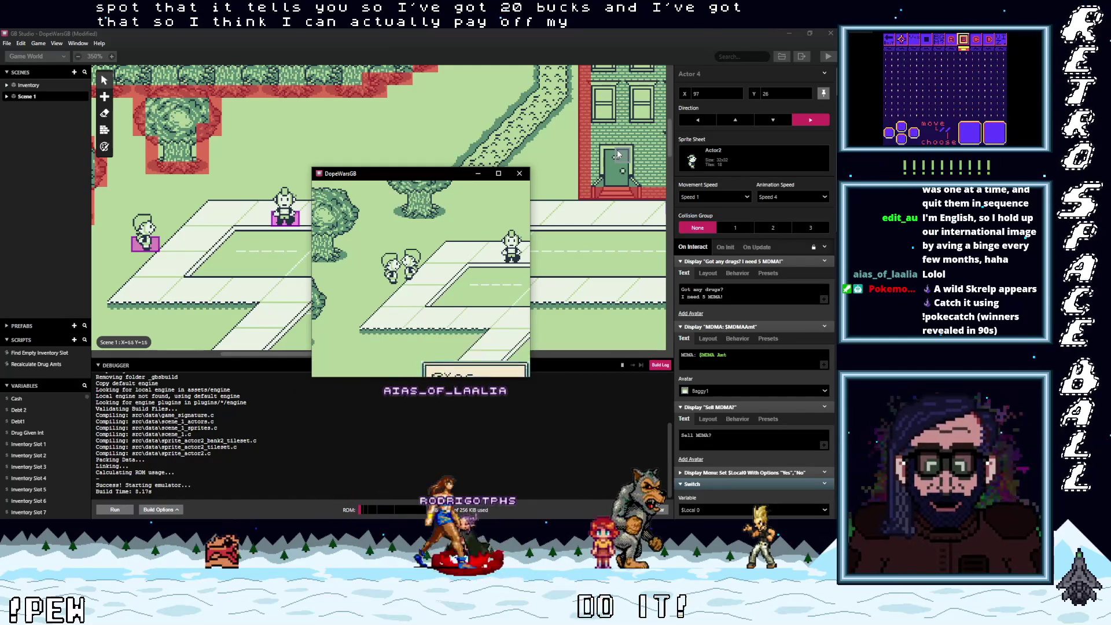
pyautogui.press('z')
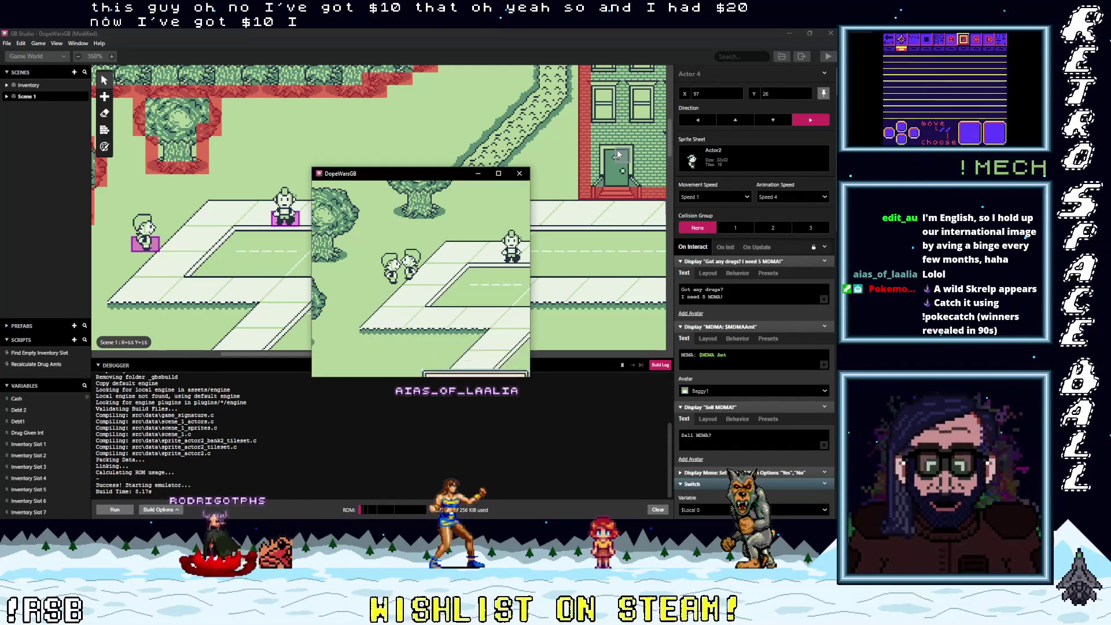
# - Pay off the 10$ debt and confirm the inventory shows MDMA 005 and Weed 015
pyautogui.press('z')
pyautogui.press('z')
pyautogui.press('z')
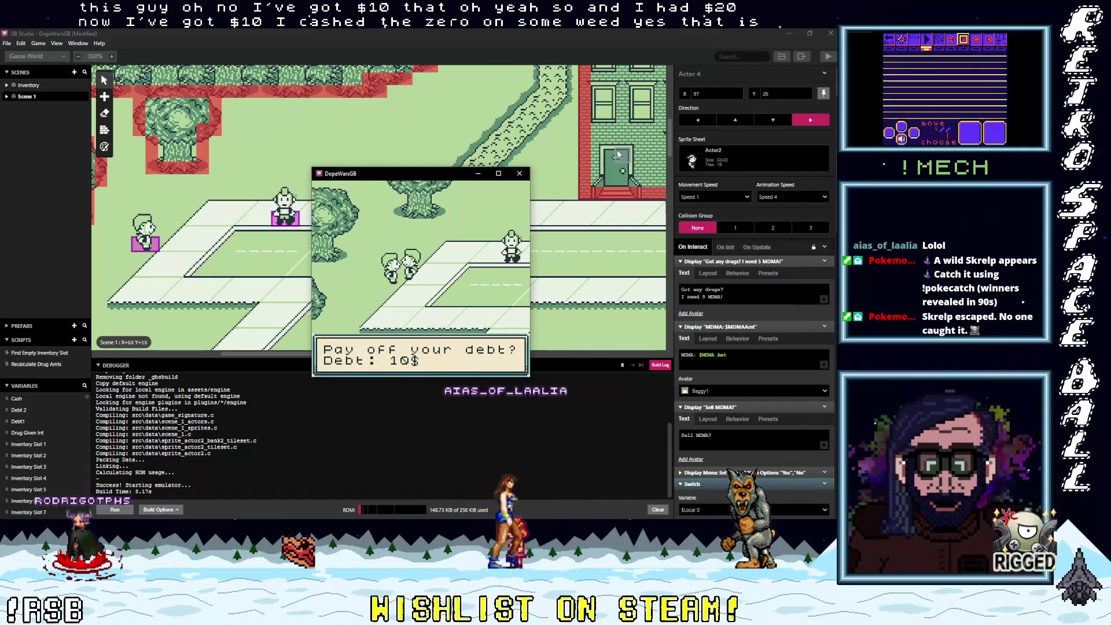
pyautogui.press('z')
pyautogui.press('z')
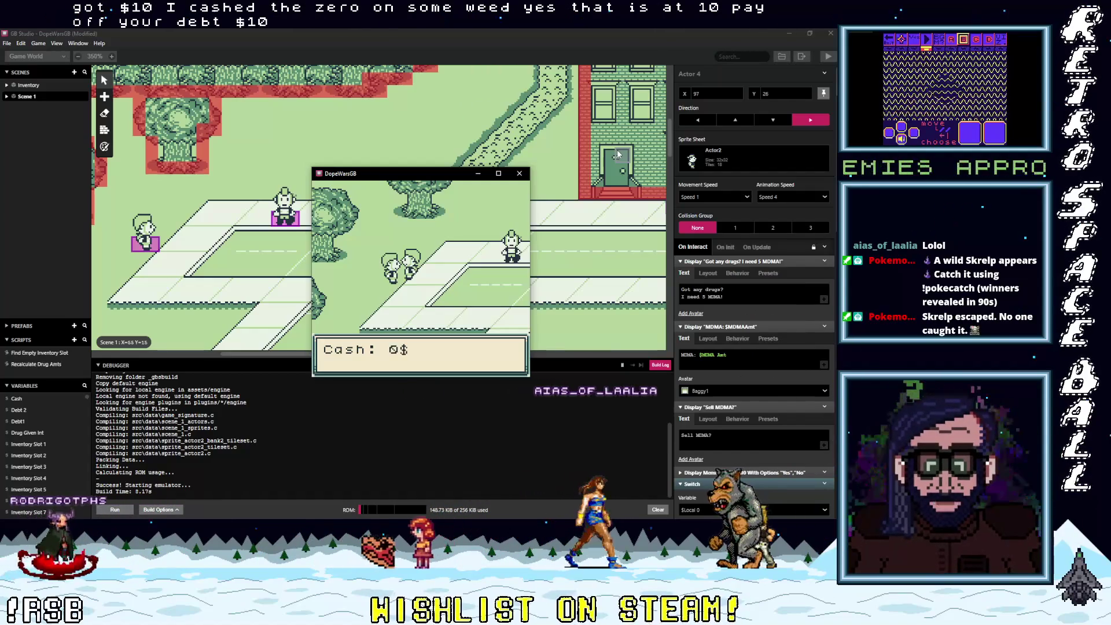
pyautogui.press('z')
pyautogui.press('z')
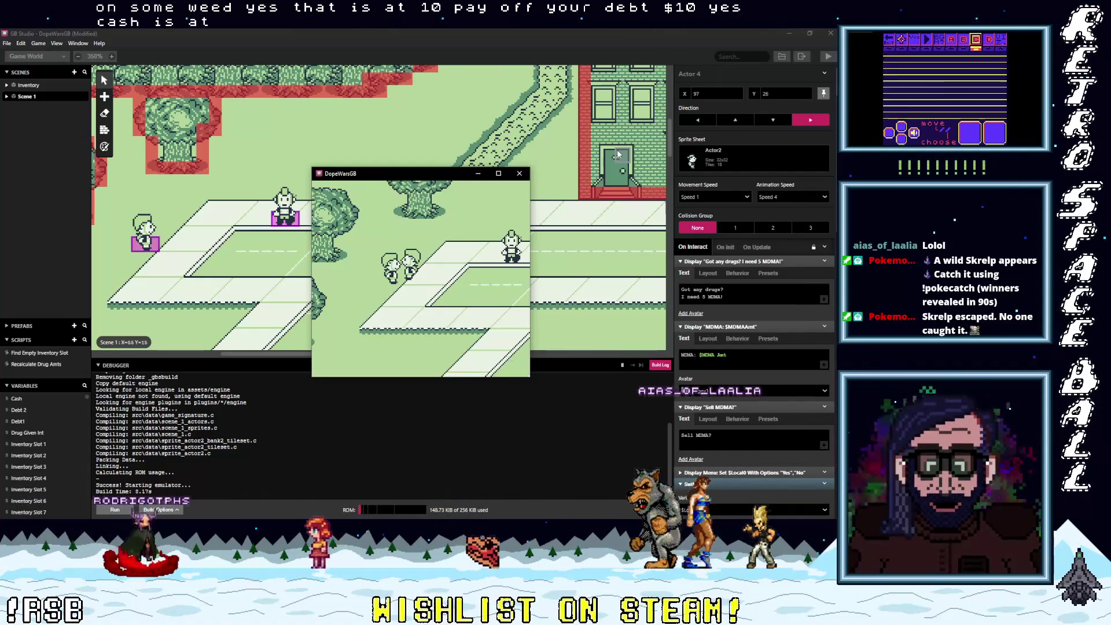
pyautogui.press('Return')
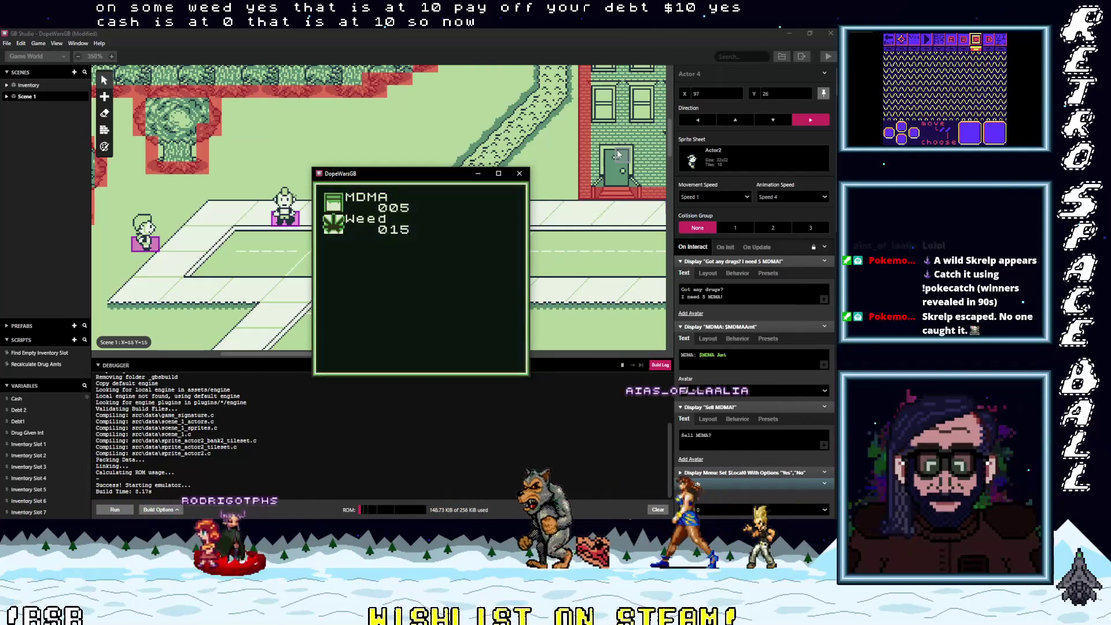
pyautogui.press('Return')
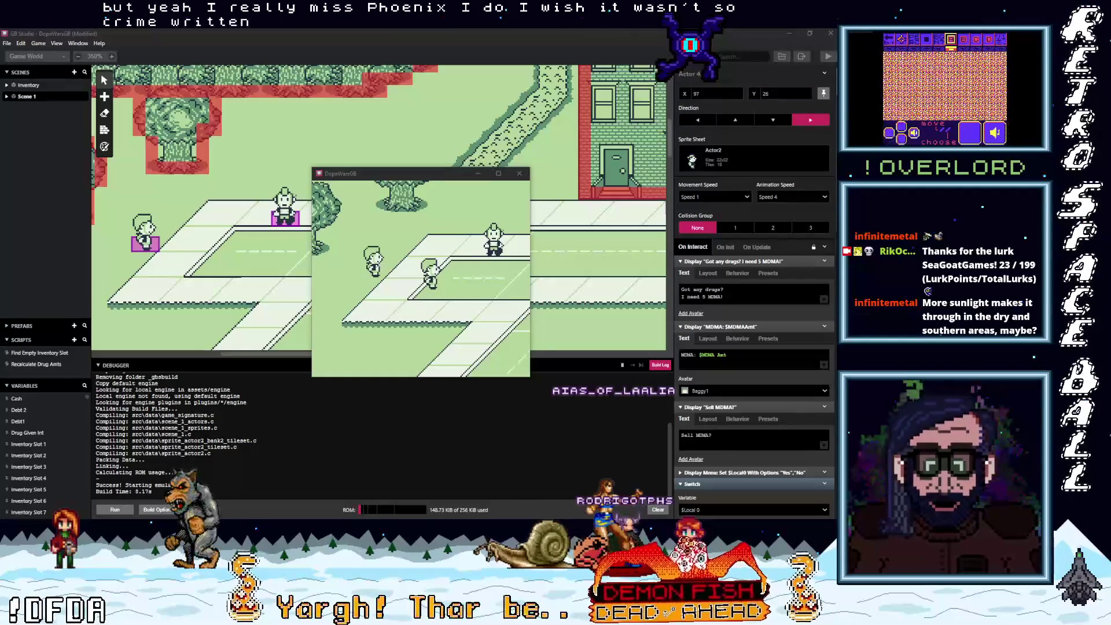
# - Walk right and up to the house-door building and talk to the buyer wanting 5 Weed
pyautogui.click(401, 269)
pyautogui.press('Right')
pyautogui.press('Down')
pyautogui.press('Right')
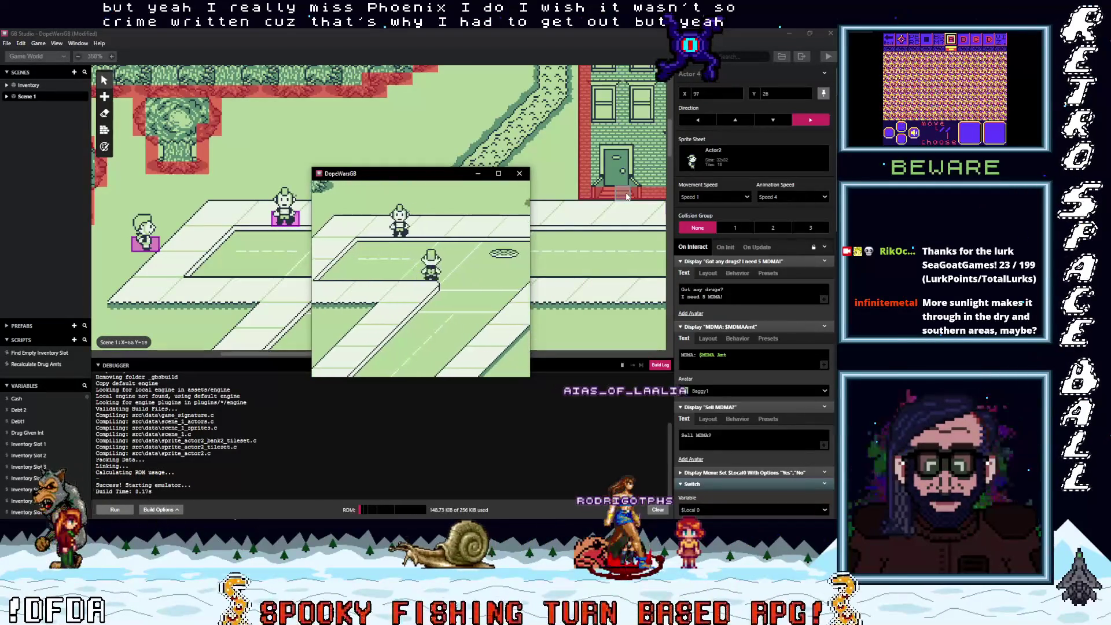
pyautogui.press('Right')
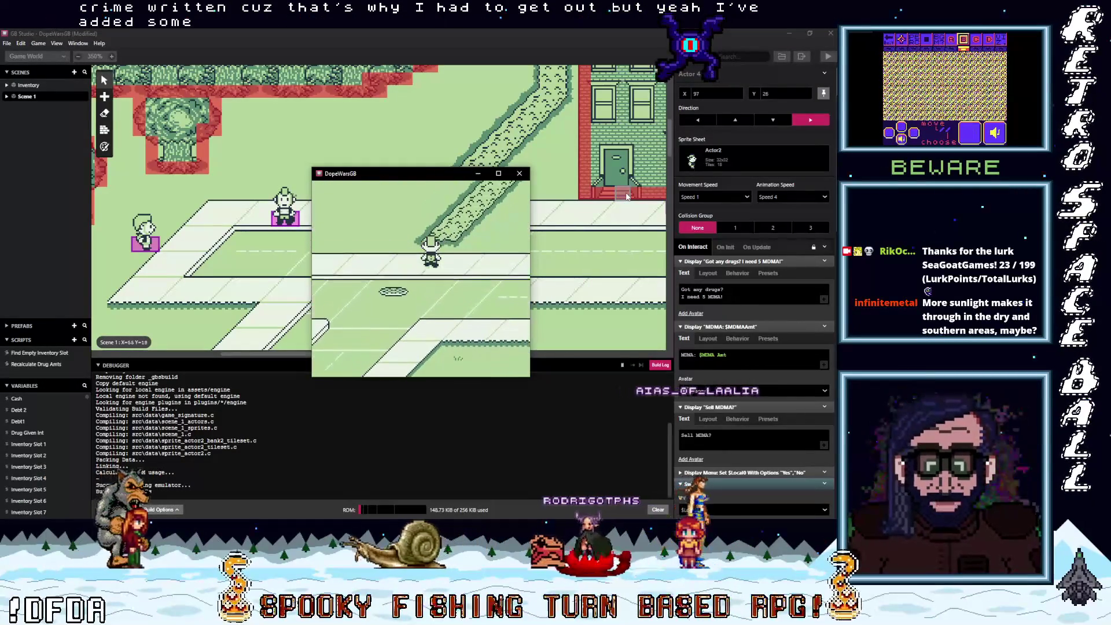
pyautogui.press('Up')
pyautogui.press('Right')
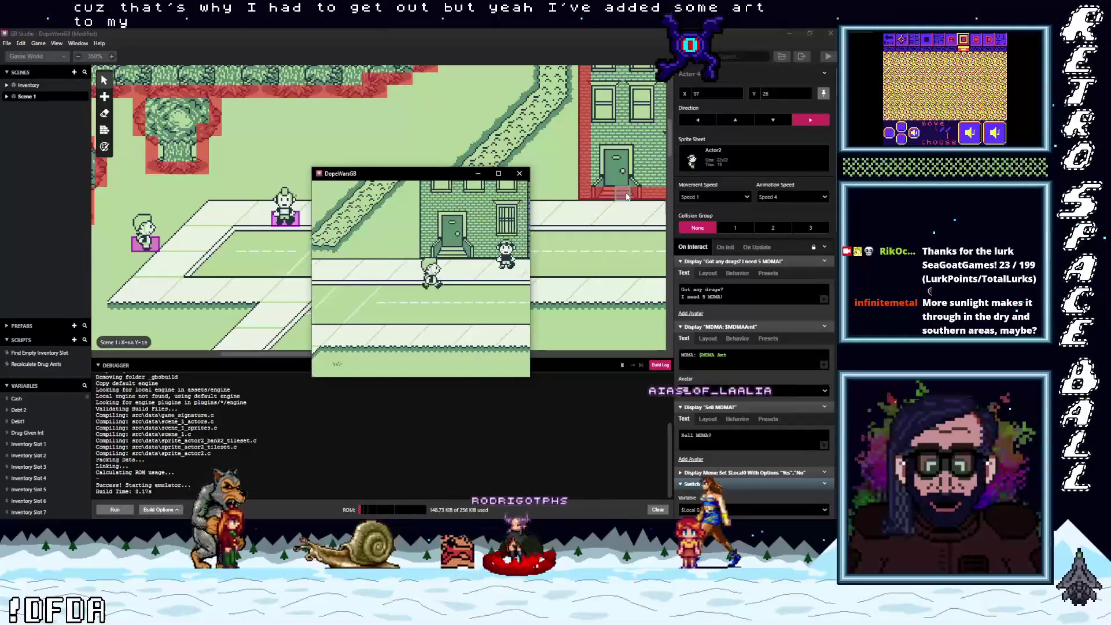
pyautogui.press('Right')
pyautogui.press('z')
pyautogui.press('z')
pyautogui.press('z')
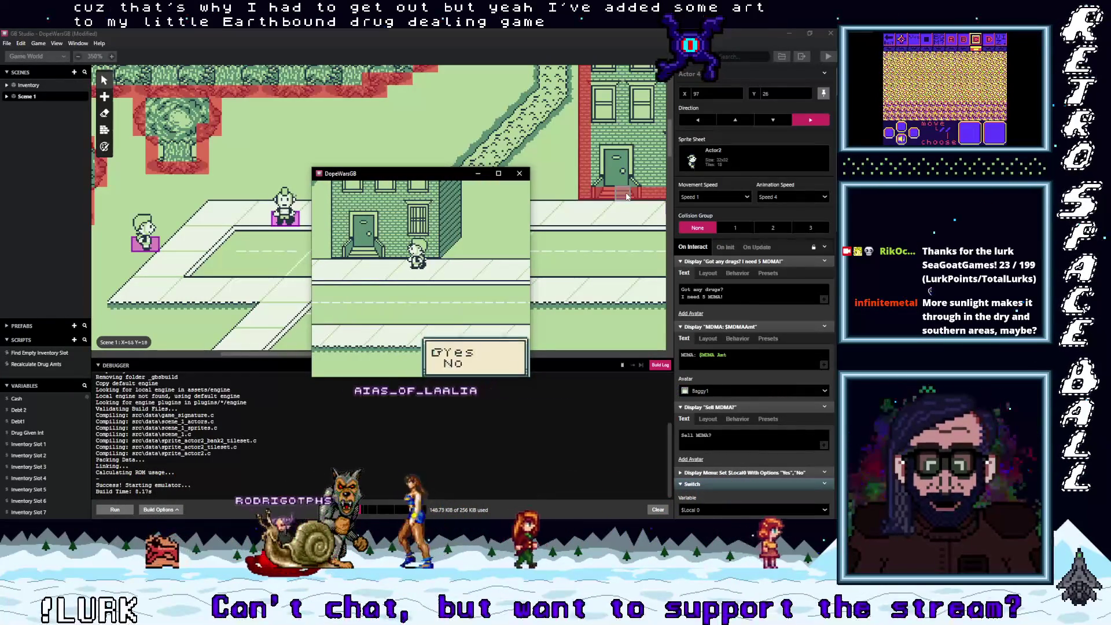
# - Sell the Weed to the house-door buyer and dismiss the Gained $20! message
pyautogui.press('z')
pyautogui.press('z')
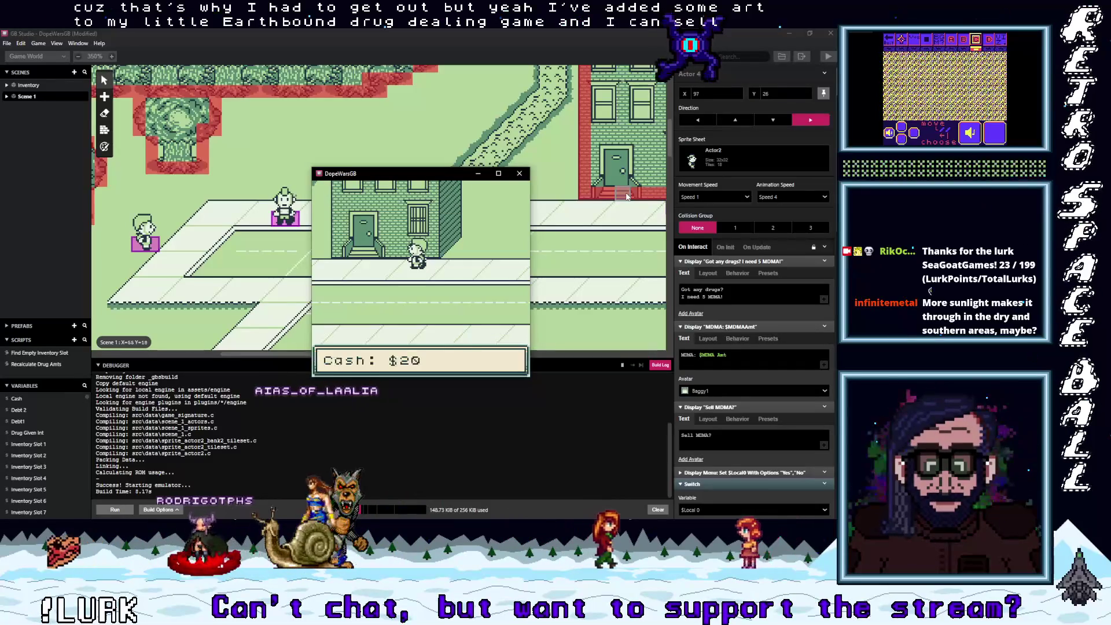
pyautogui.press('Down')
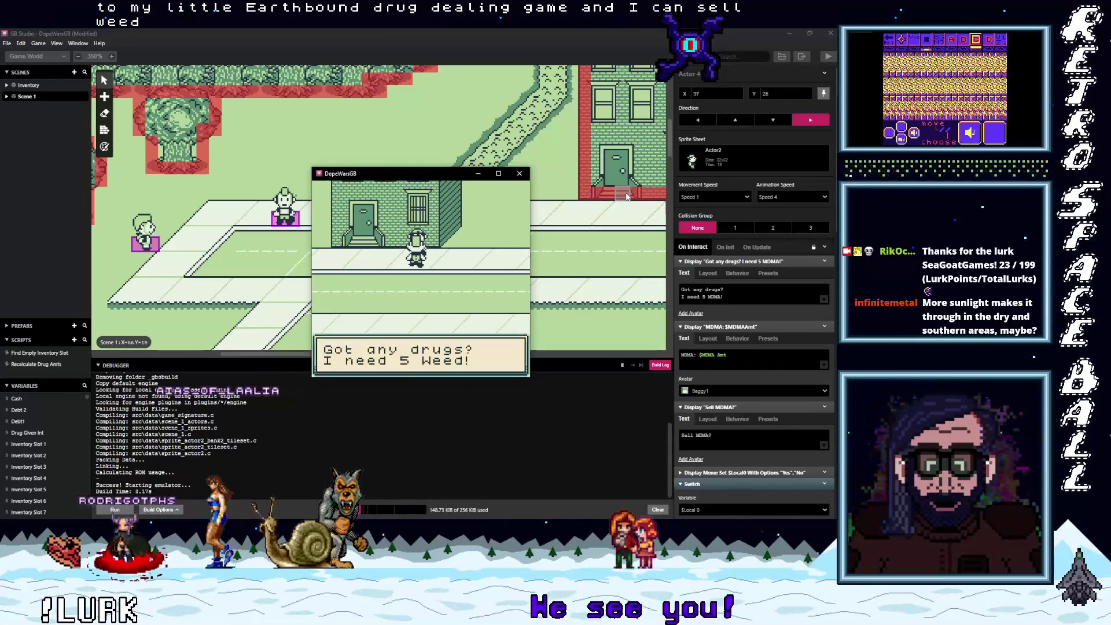
pyautogui.press('z')
pyautogui.press('z')
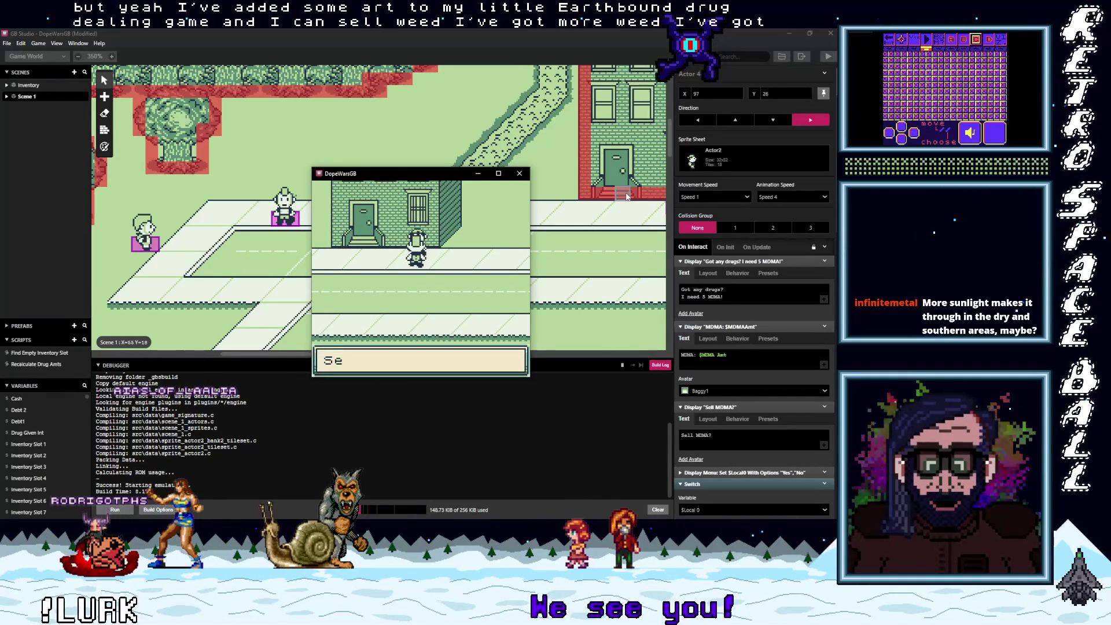
pyautogui.press('z')
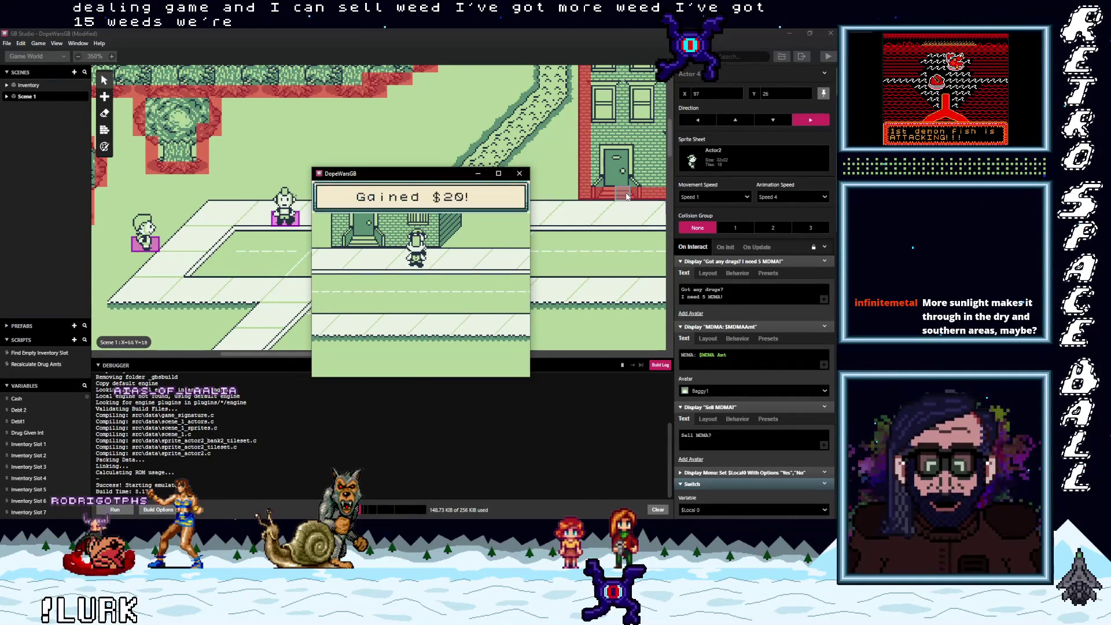
pyautogui.press('z')
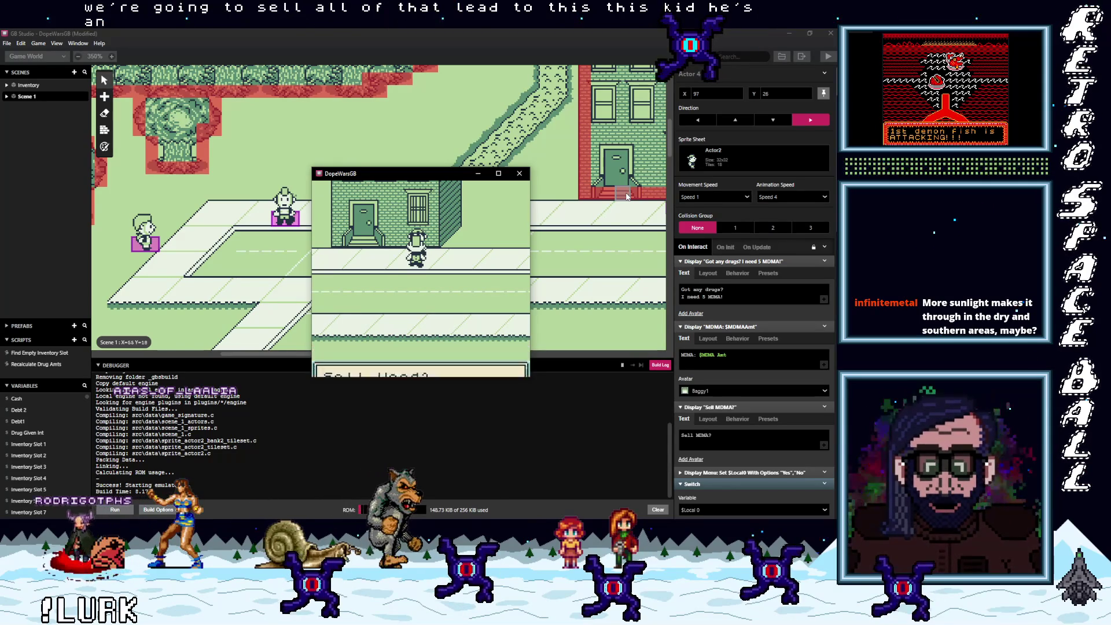
pyautogui.press('z')
pyautogui.press('z')
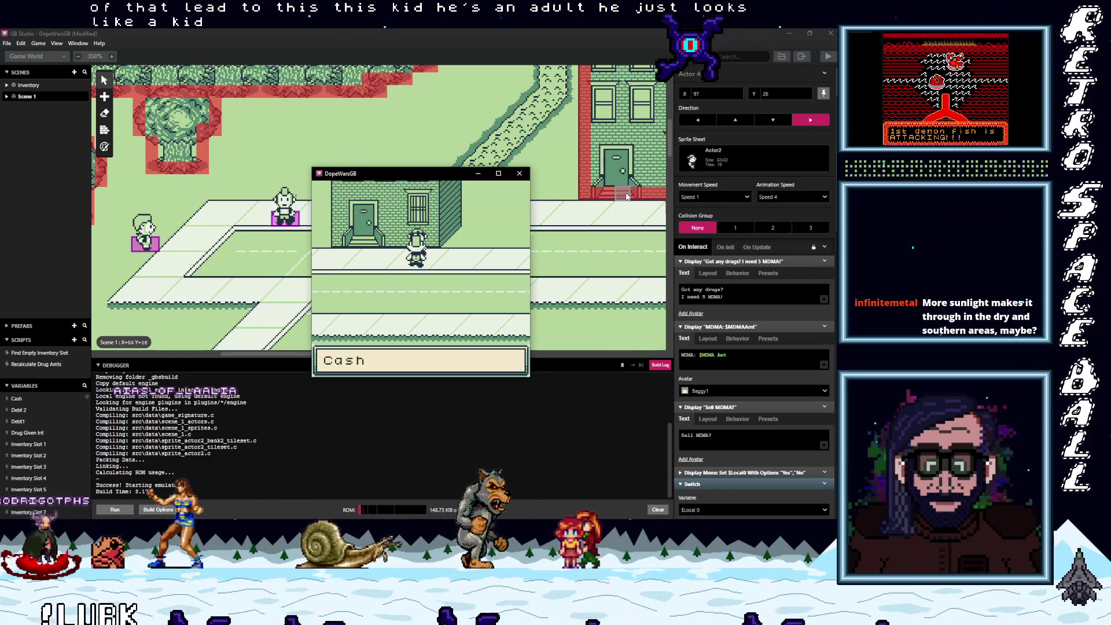
pyautogui.press('z')
pyautogui.press('Left')
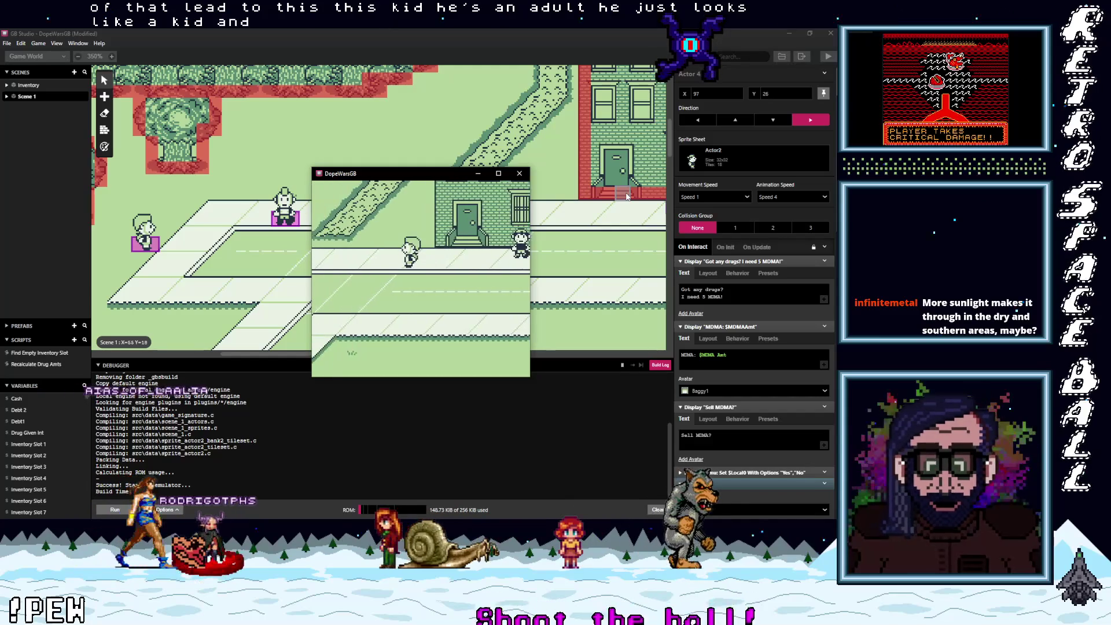
# - Walk down the road to the NPC and sell 5 MDMA for $40
pyautogui.press('Down')
pyautogui.press('Right')
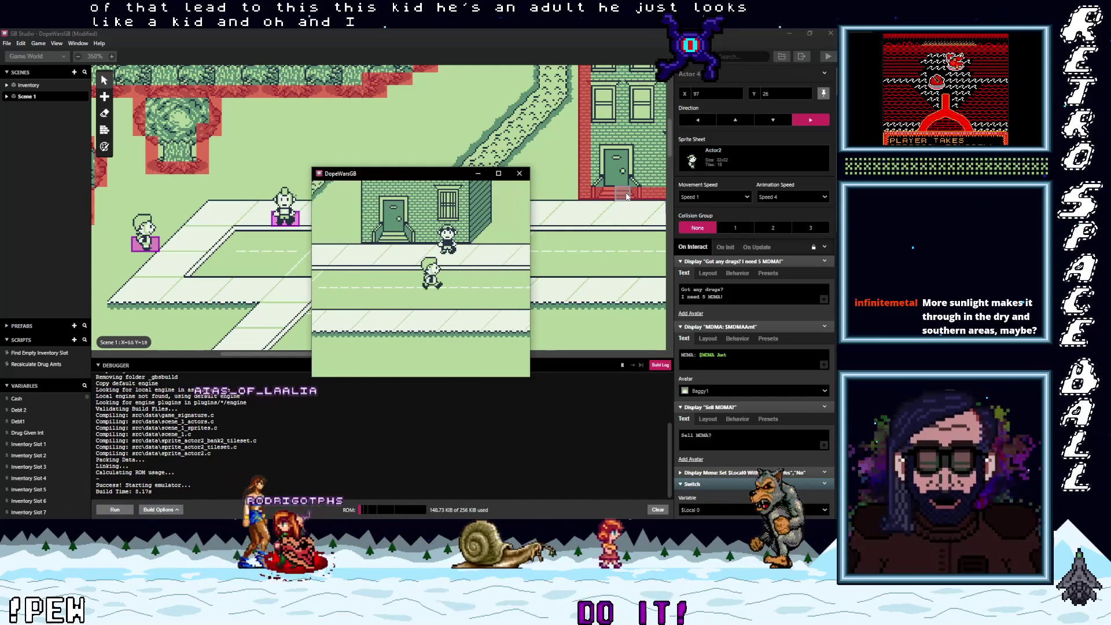
pyautogui.press('Right')
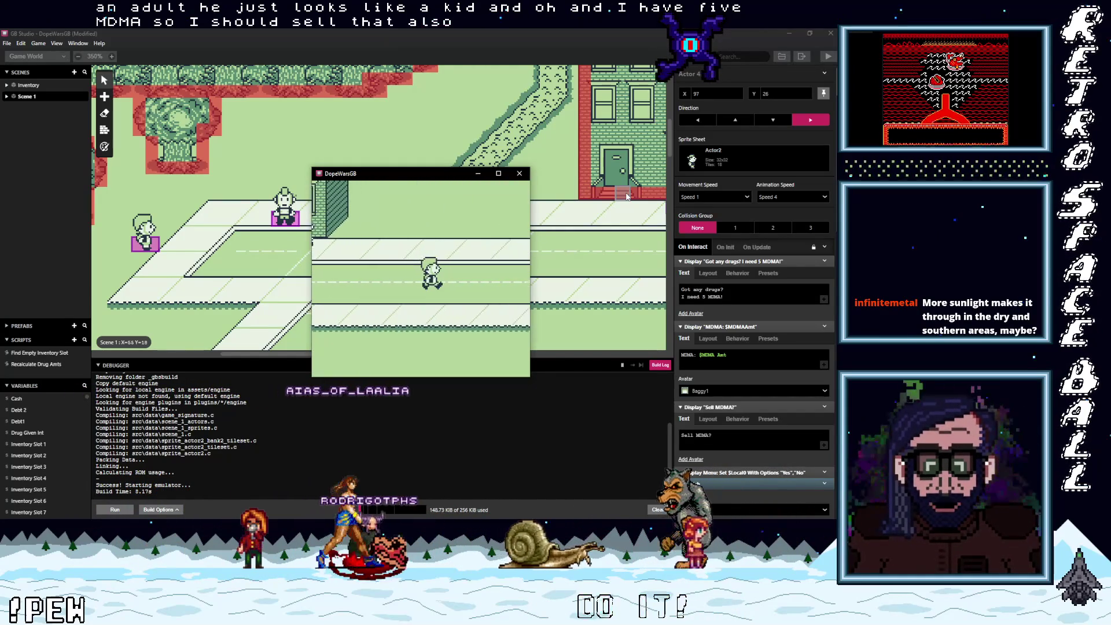
pyautogui.press('Down')
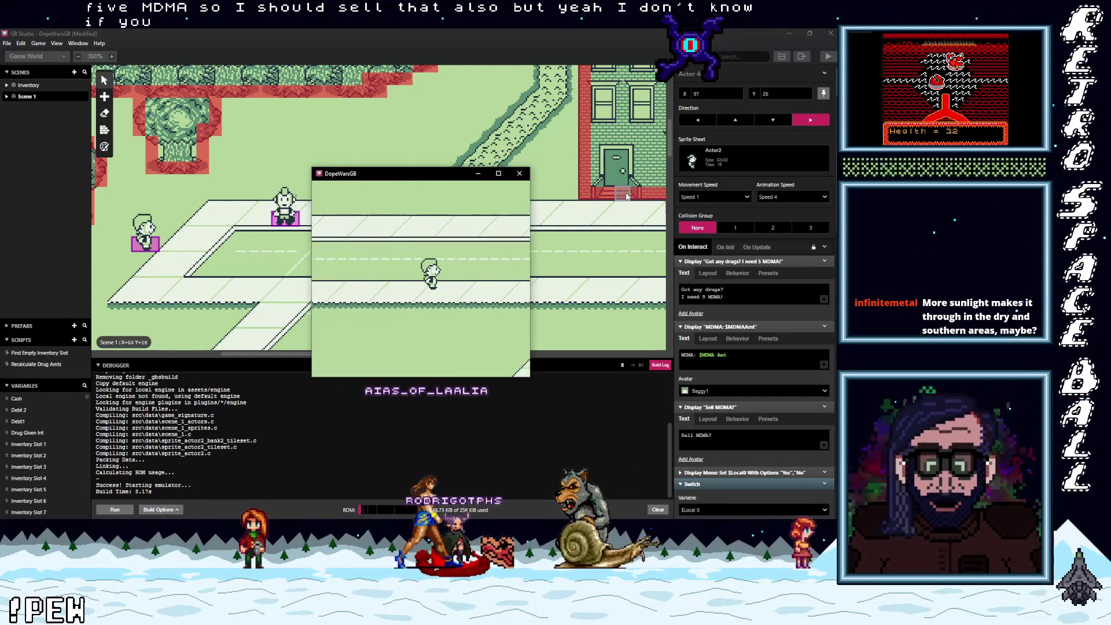
pyautogui.press('Left')
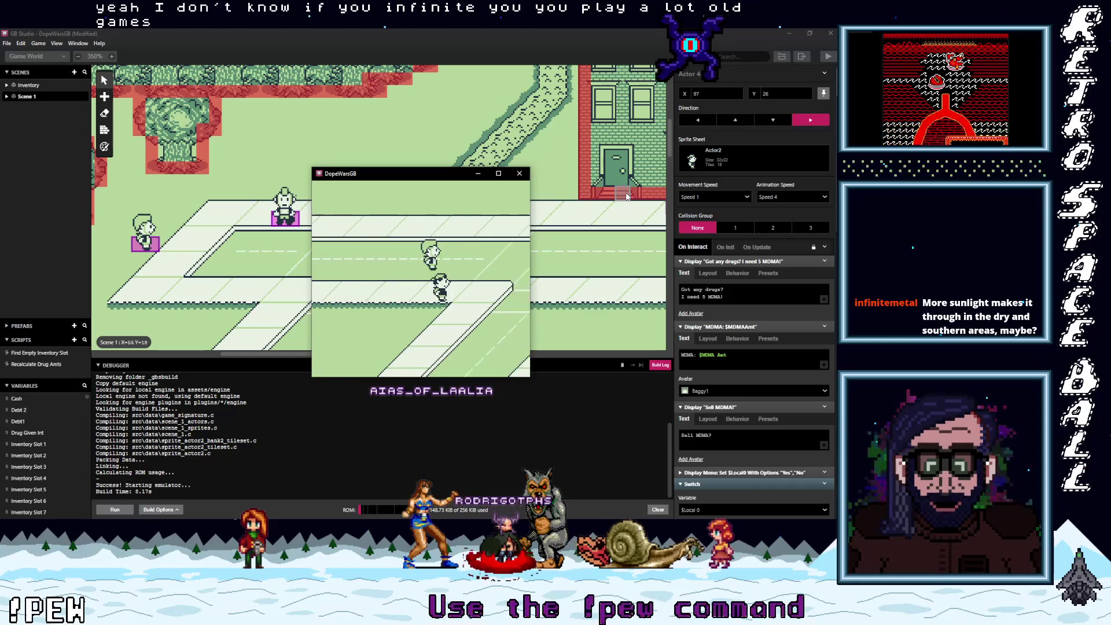
pyautogui.press('Down')
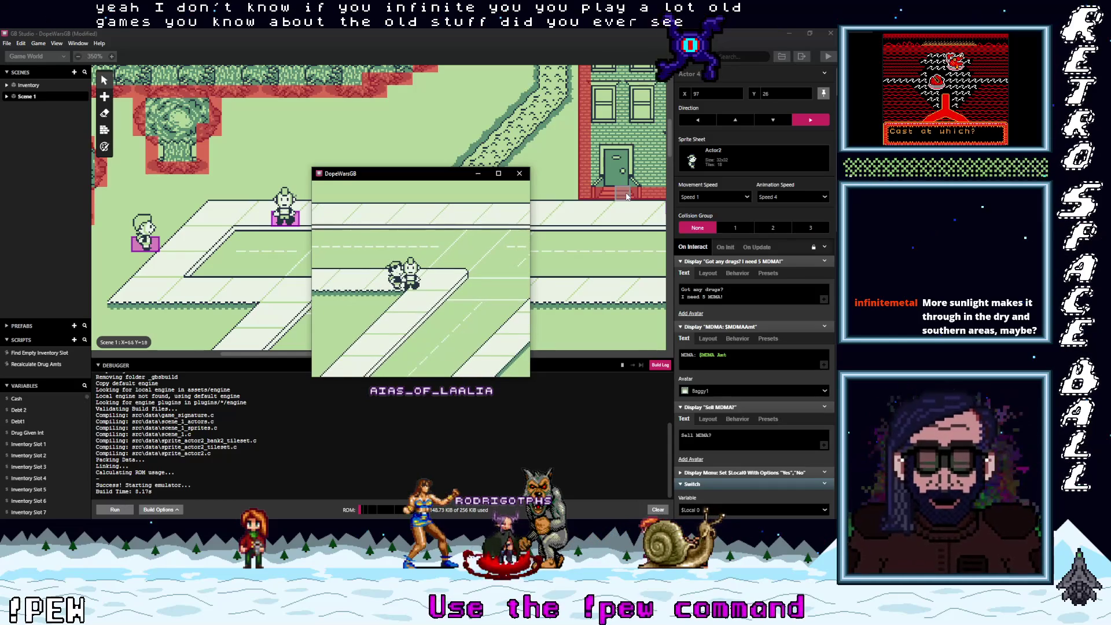
pyautogui.press('z')
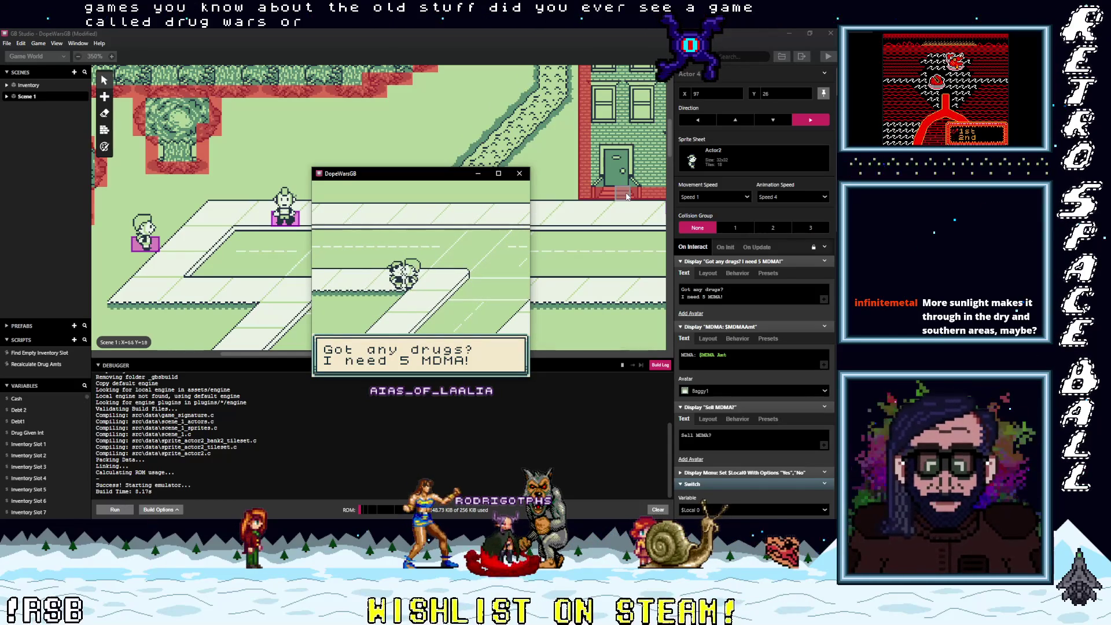
pyautogui.press('z')
pyautogui.press('z')
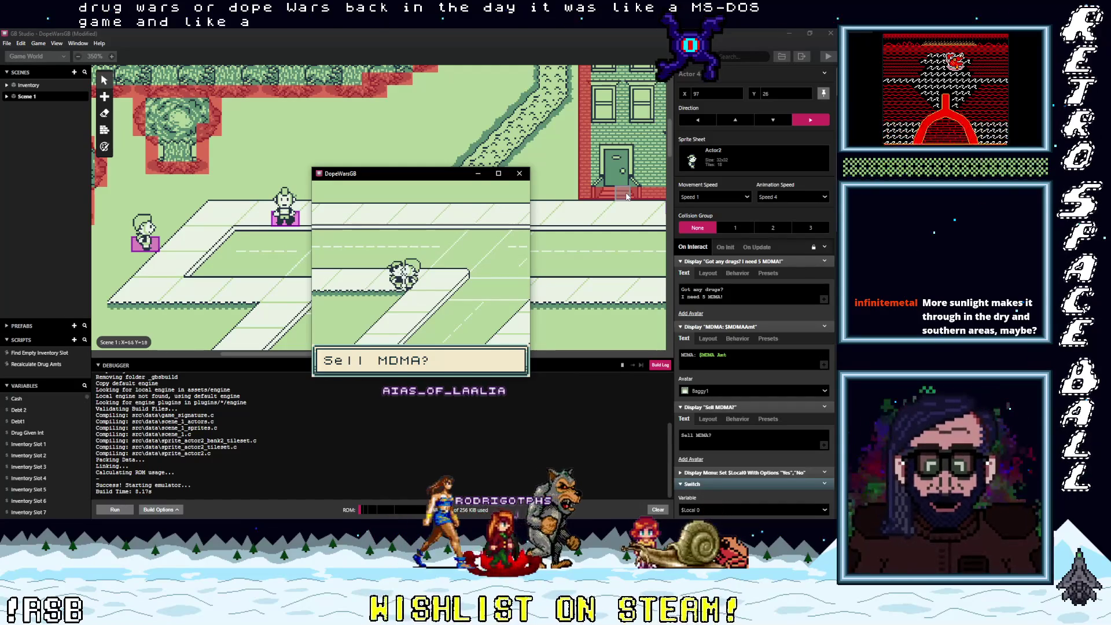
pyautogui.press('z')
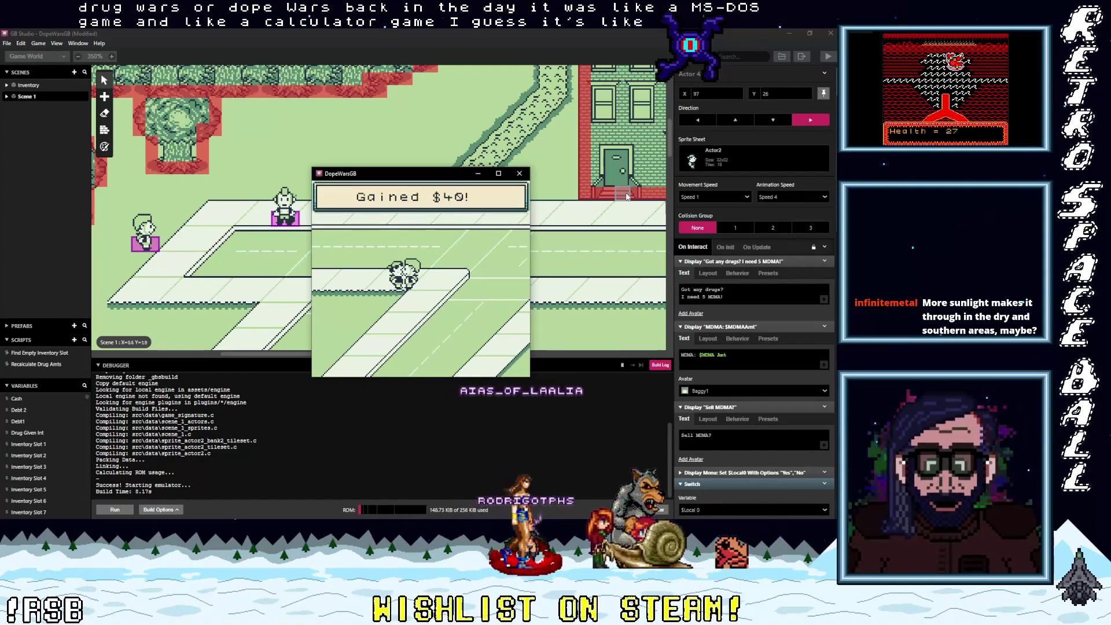
pyautogui.press('z')
pyautogui.press('z')
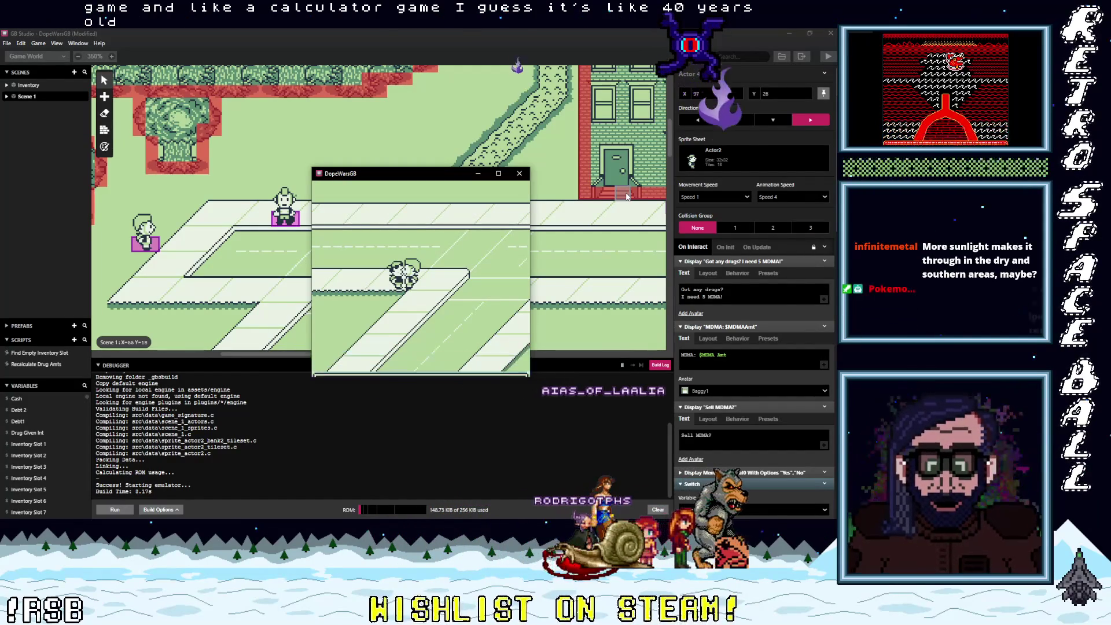
# - Try selling MDMA again and get refused with 'You don't have enough MDMA!'
pyautogui.press('z')
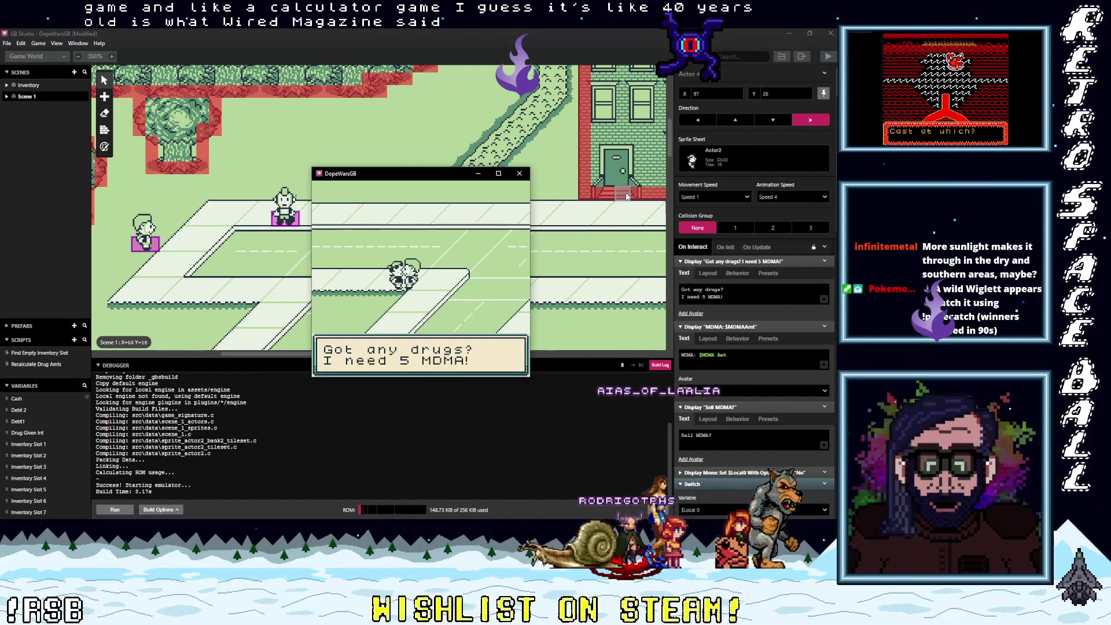
pyautogui.press('z')
pyautogui.press('z')
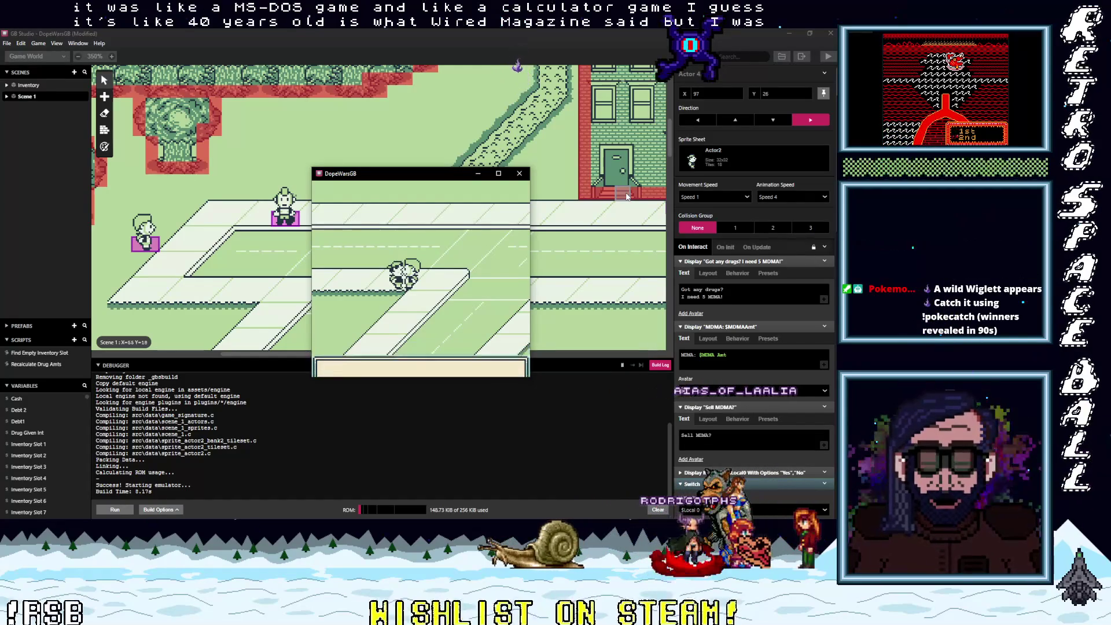
pyautogui.press('z')
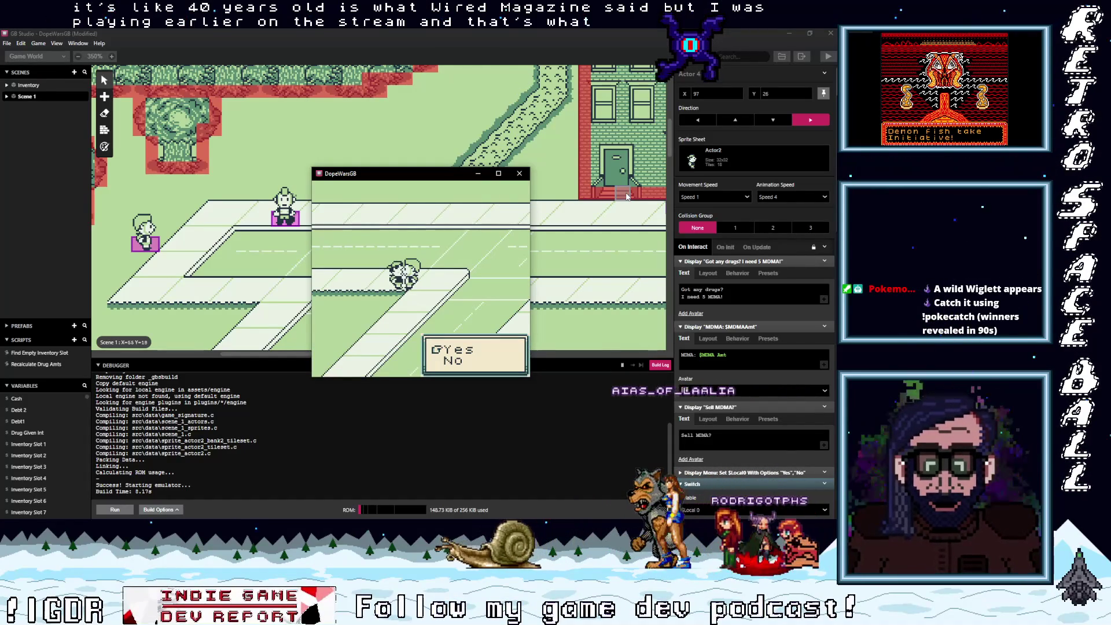
pyautogui.press('z')
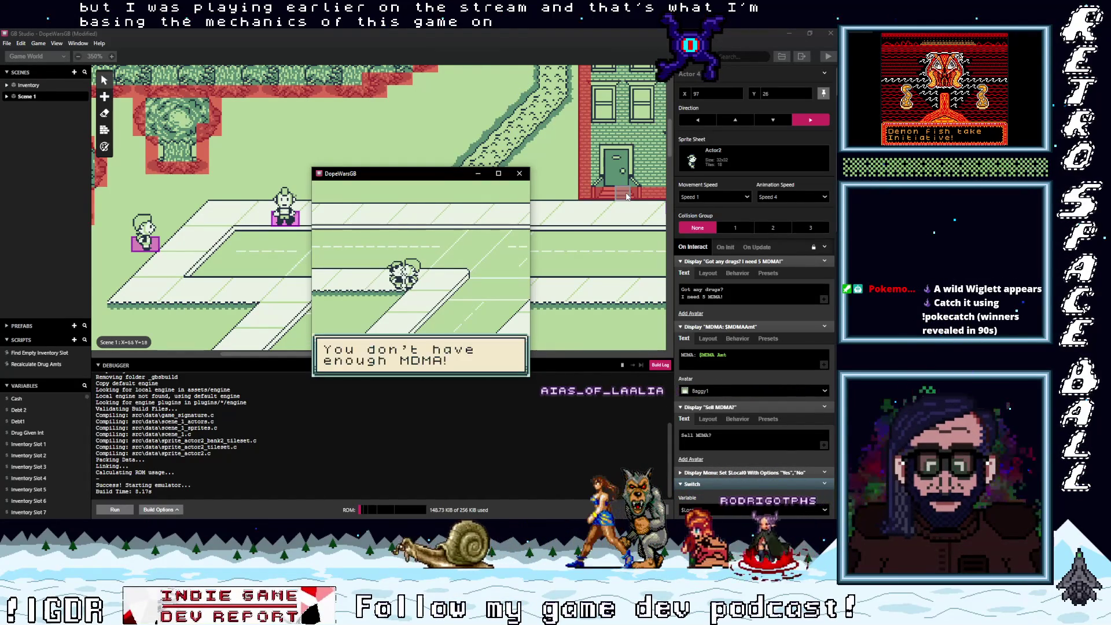
pyautogui.press('z')
pyautogui.press('Left')
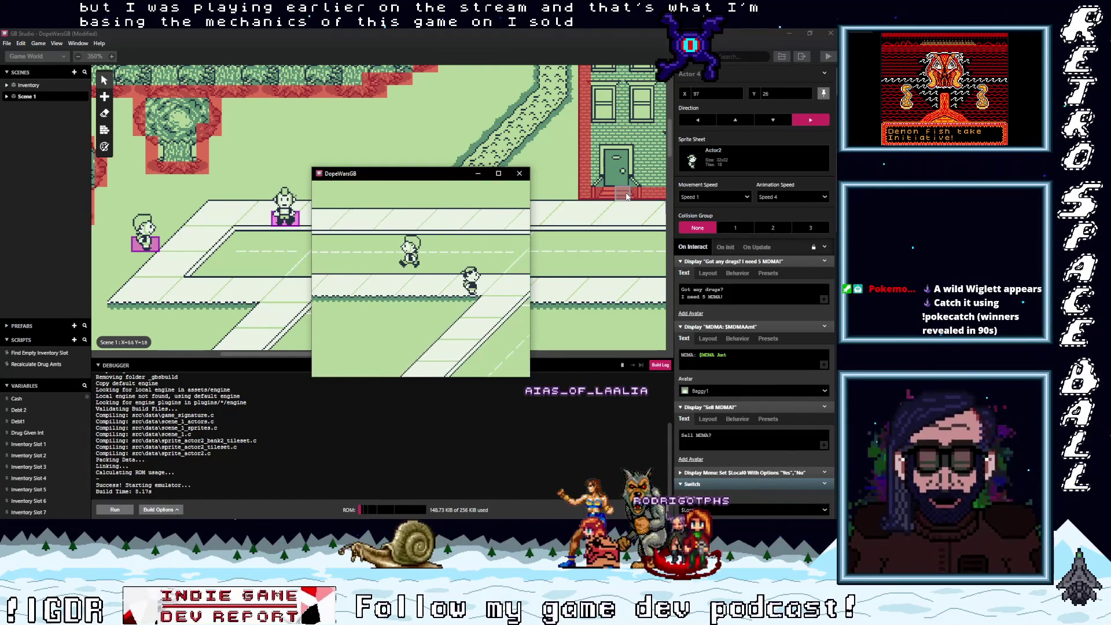
pyautogui.press('Left')
# - Walk left to the debt NPC and pay off the $10 debt, reaching Debt: 0$ with $90 cash
pyautogui.press('Left')
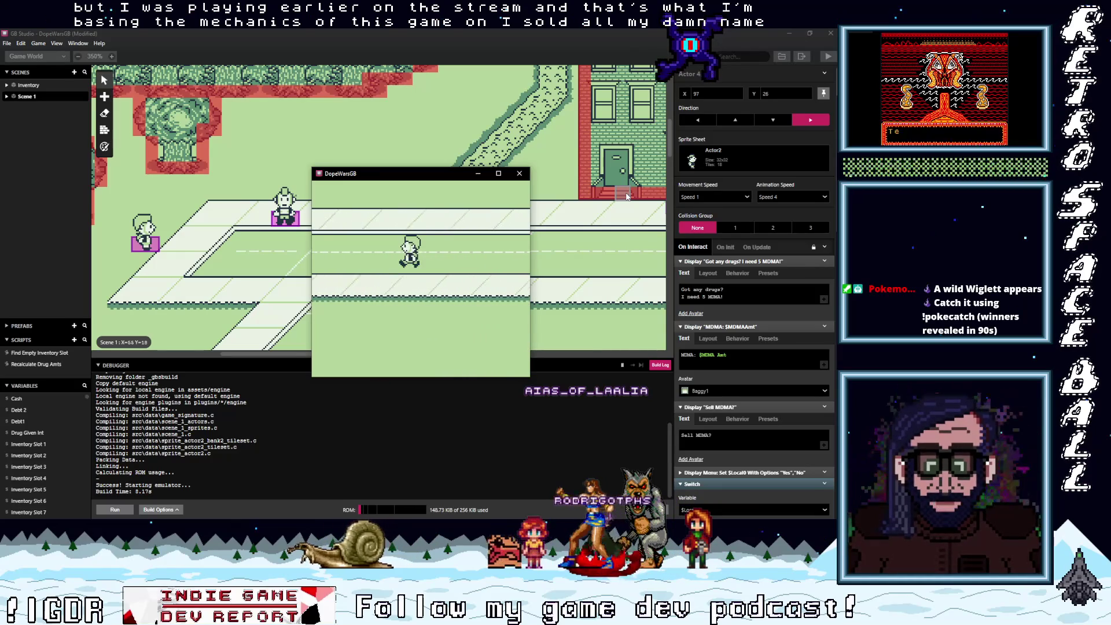
pyautogui.press('Left')
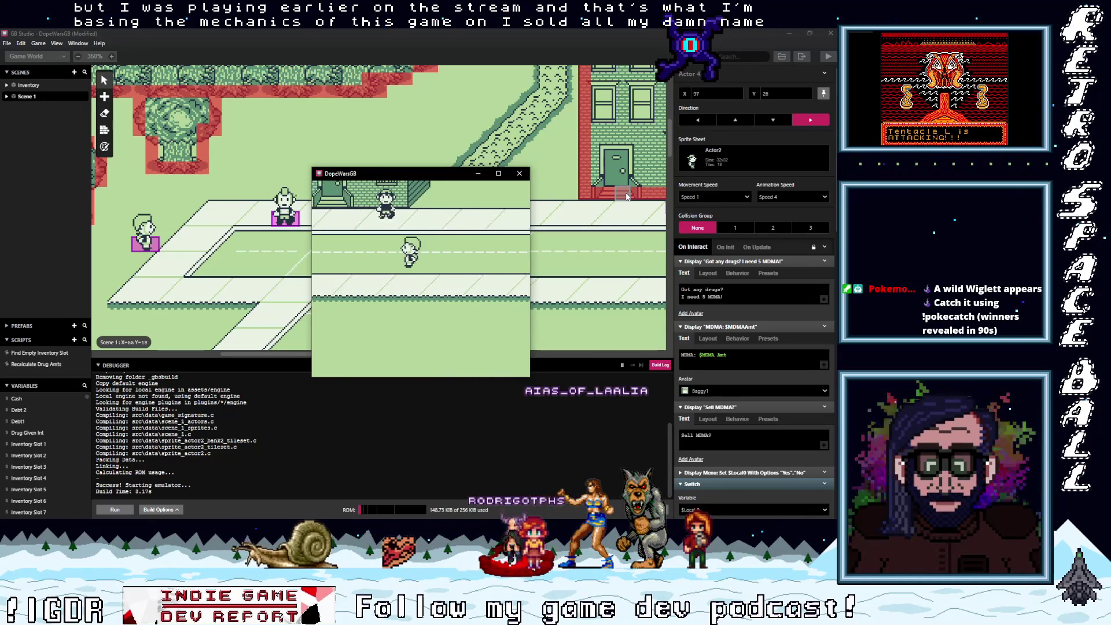
pyautogui.press('Left')
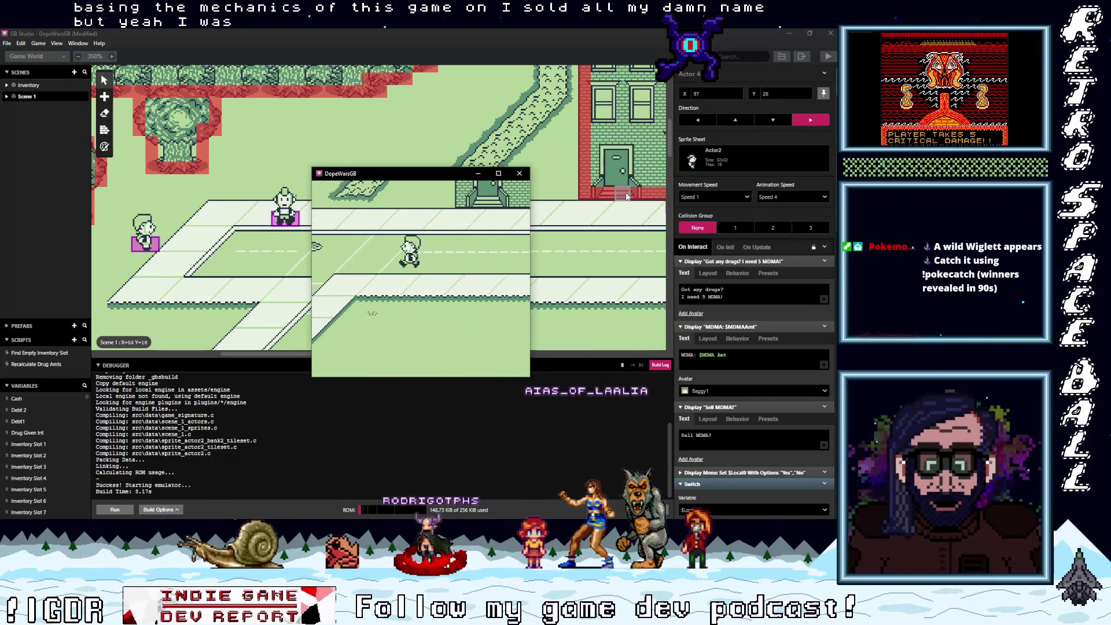
pyautogui.press('Left')
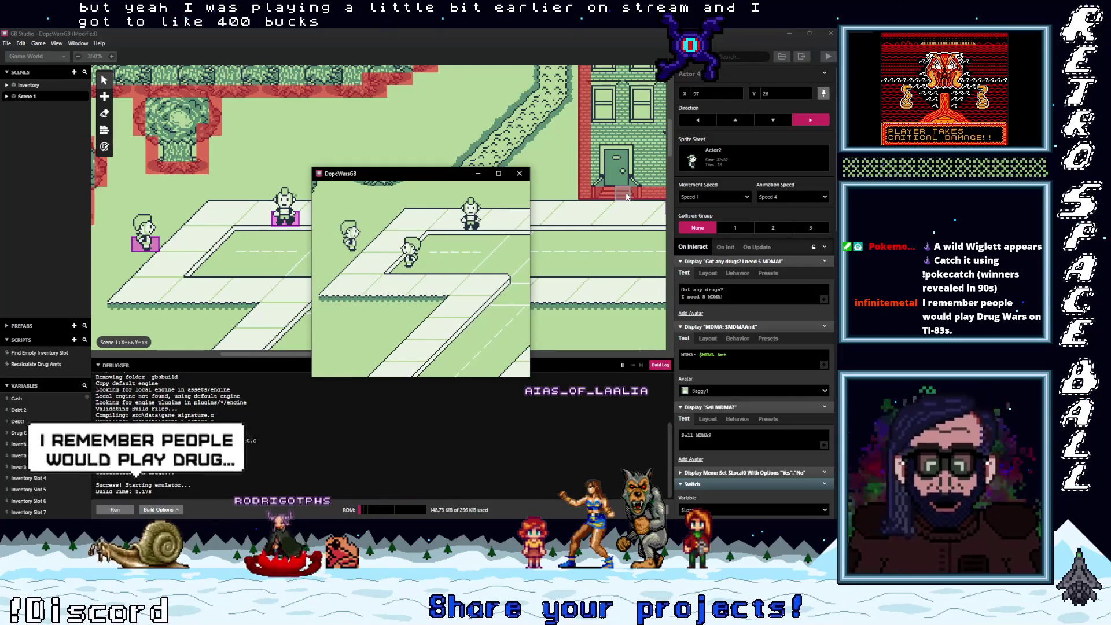
pyautogui.press('Left')
pyautogui.press('Left')
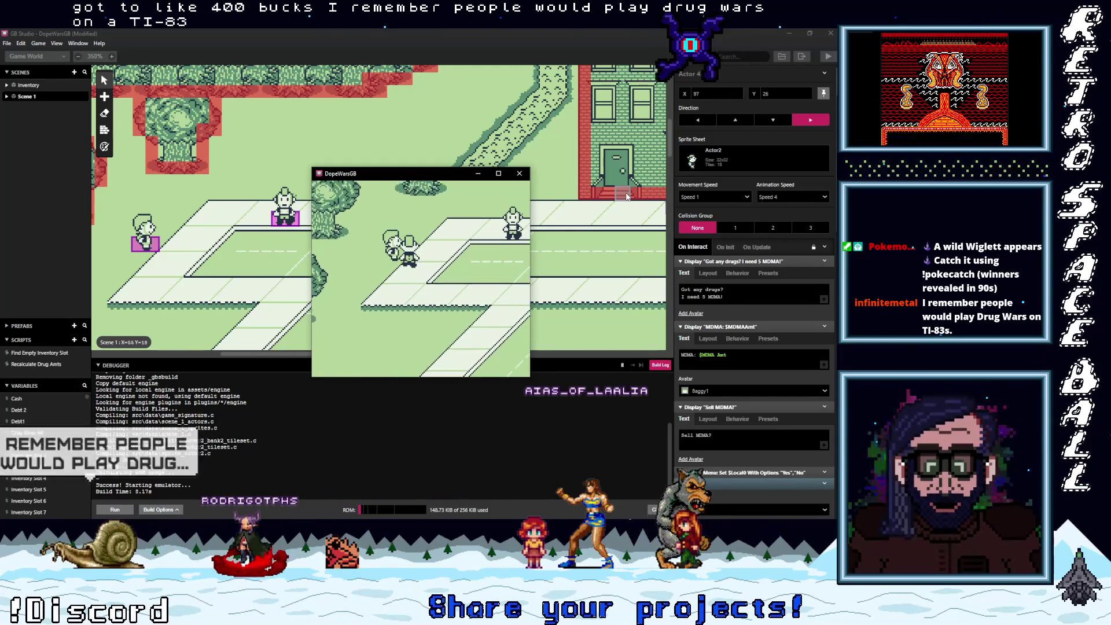
pyautogui.press('z')
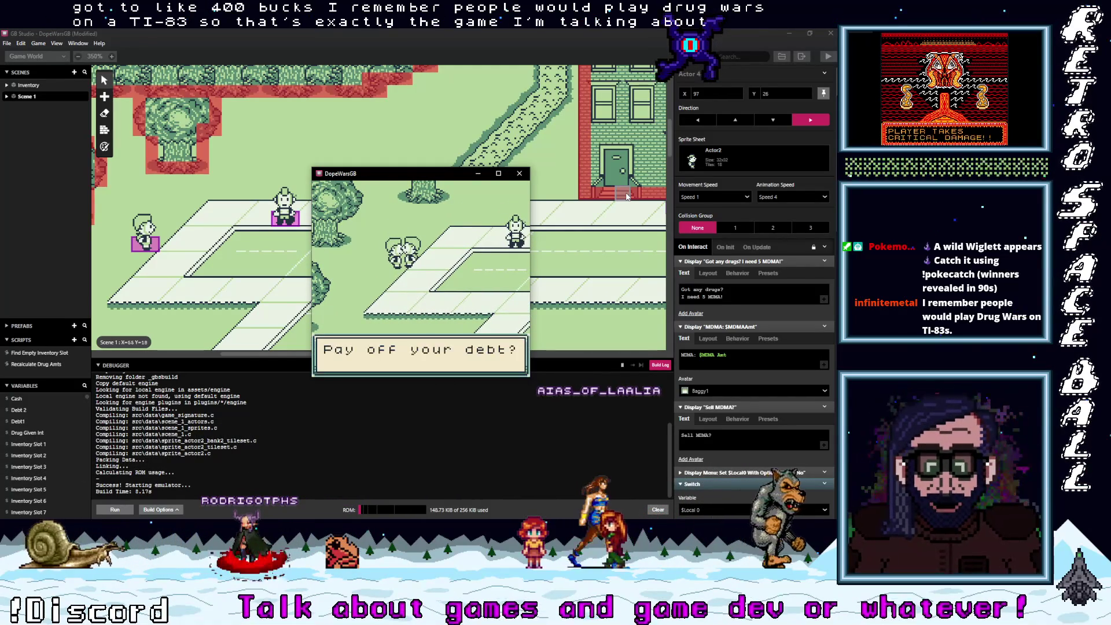
pyautogui.press('z')
pyautogui.press('z')
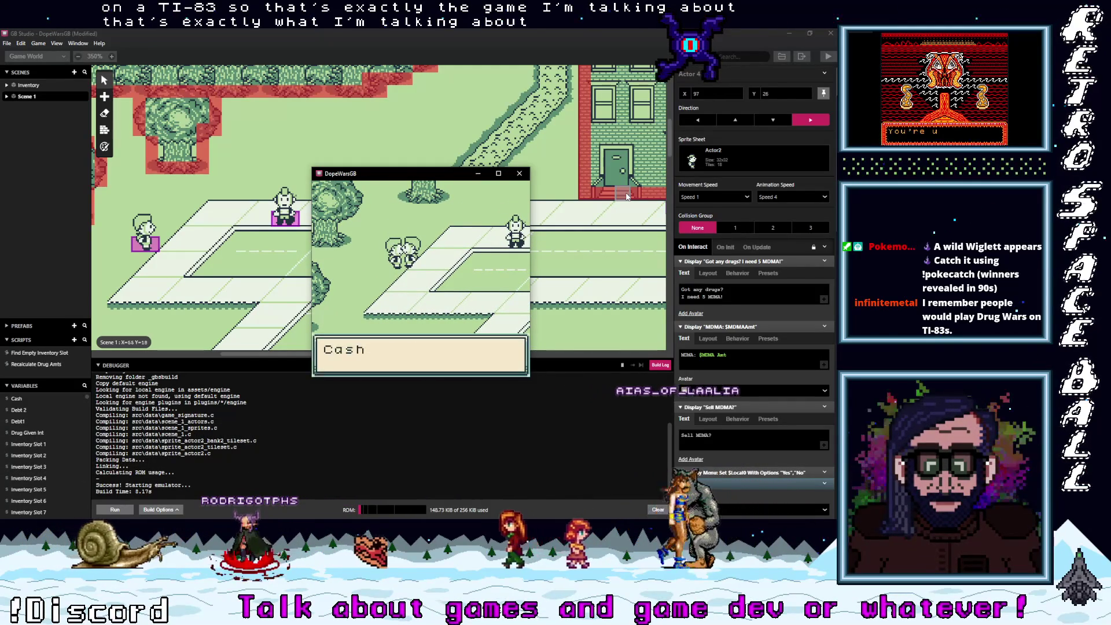
pyautogui.press('z')
pyautogui.press('z')
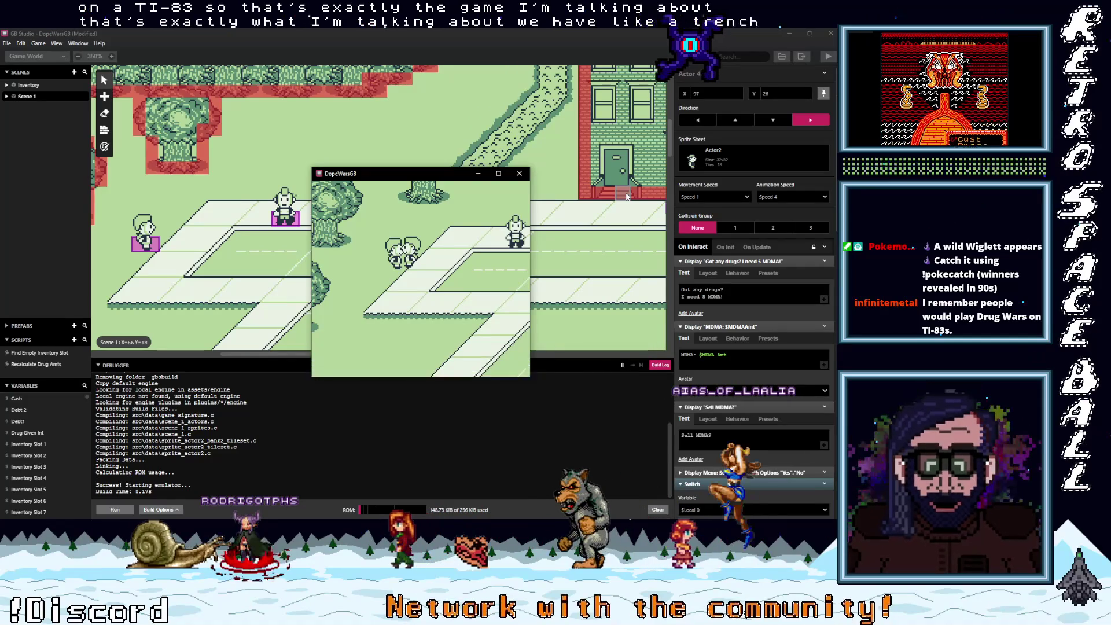
pyautogui.press('z')
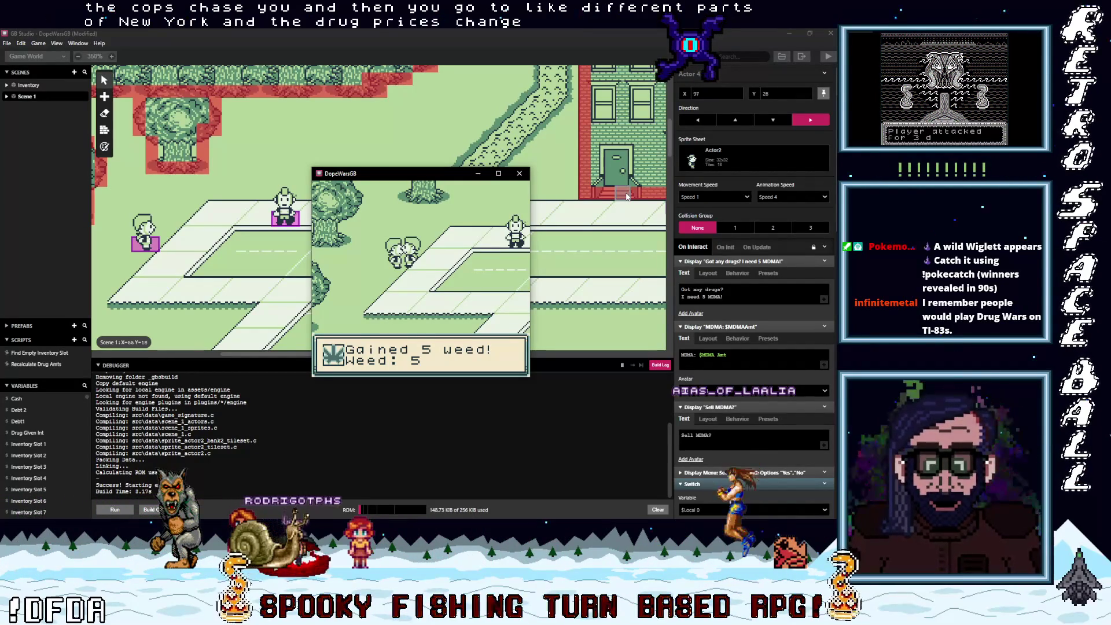
# - Accept 5 fronted Weed, bringing the debt back to $10
pyautogui.press('z')
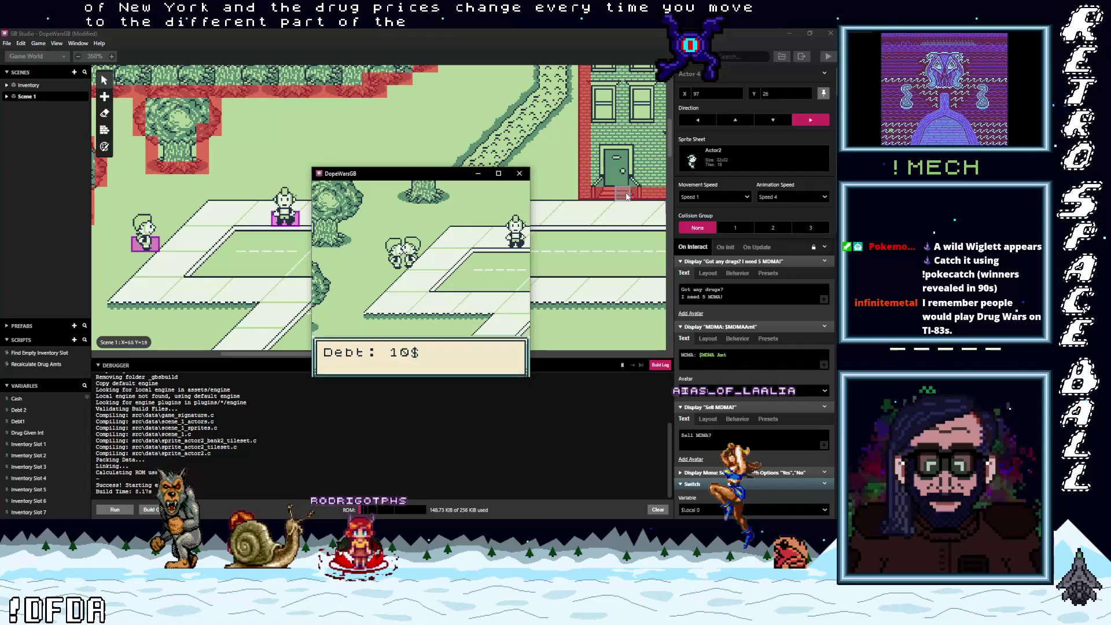
pyautogui.press('z')
pyautogui.press('Right')
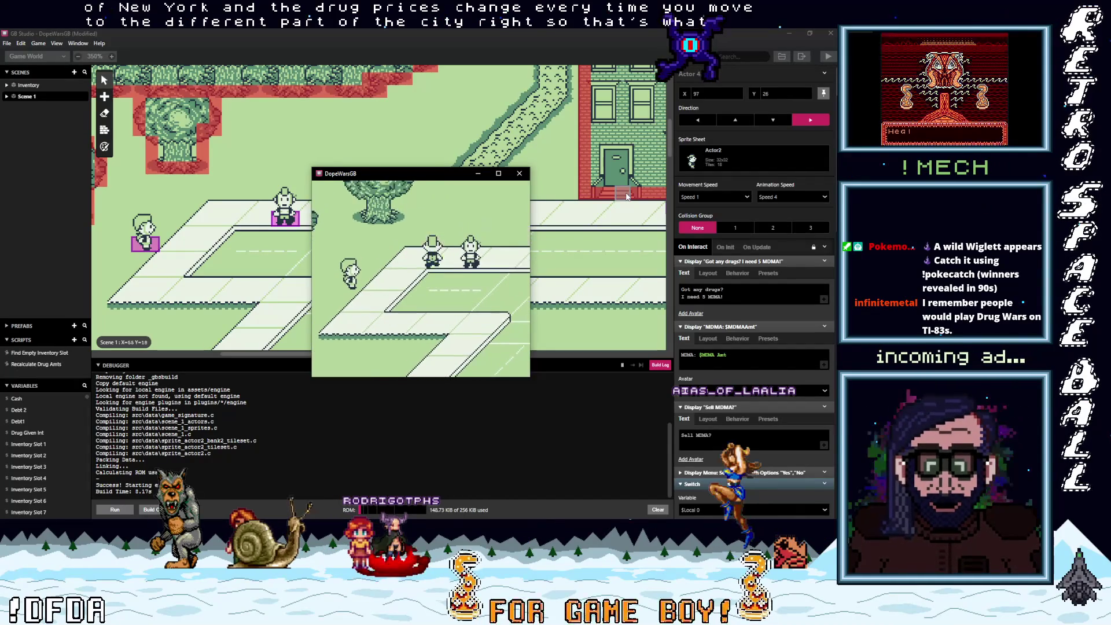